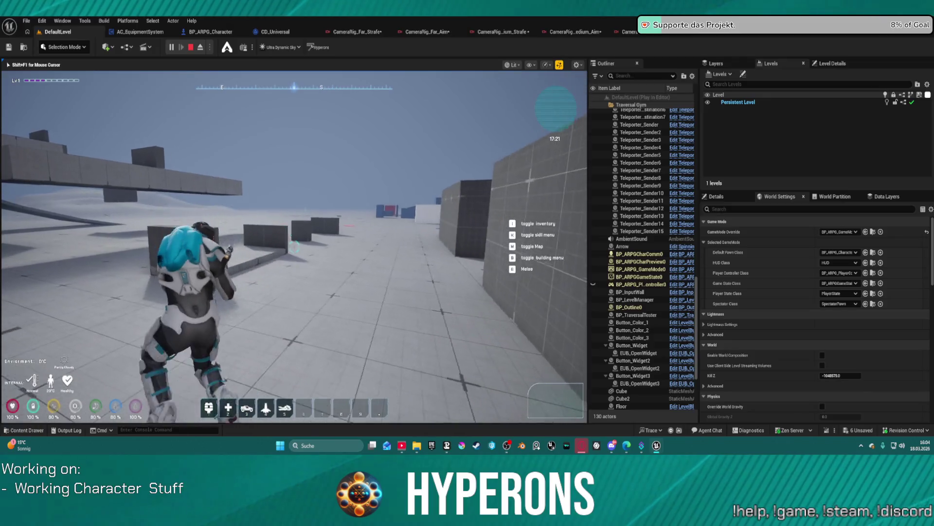
Run the character past the grey walls and the 1 M and 2.5 M blocks, drawing the weapon.
key("w")
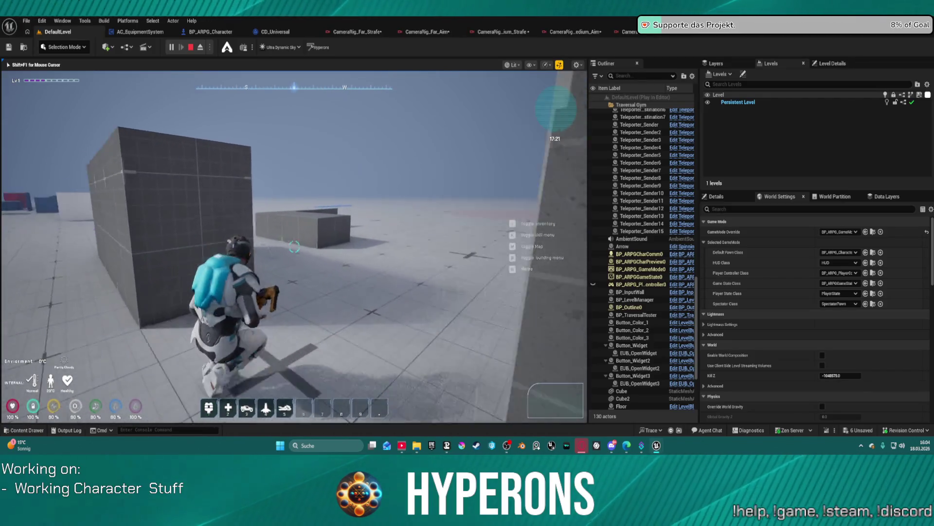
key("w")
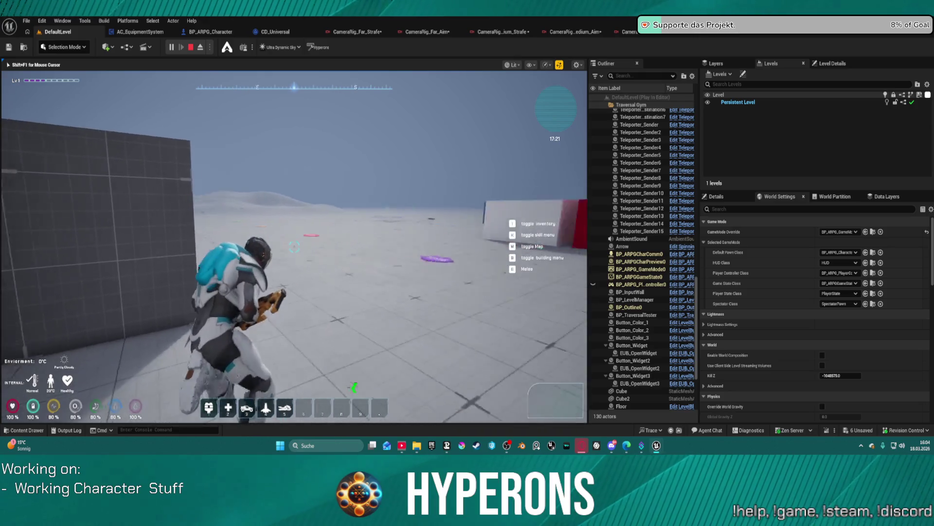
key("w")
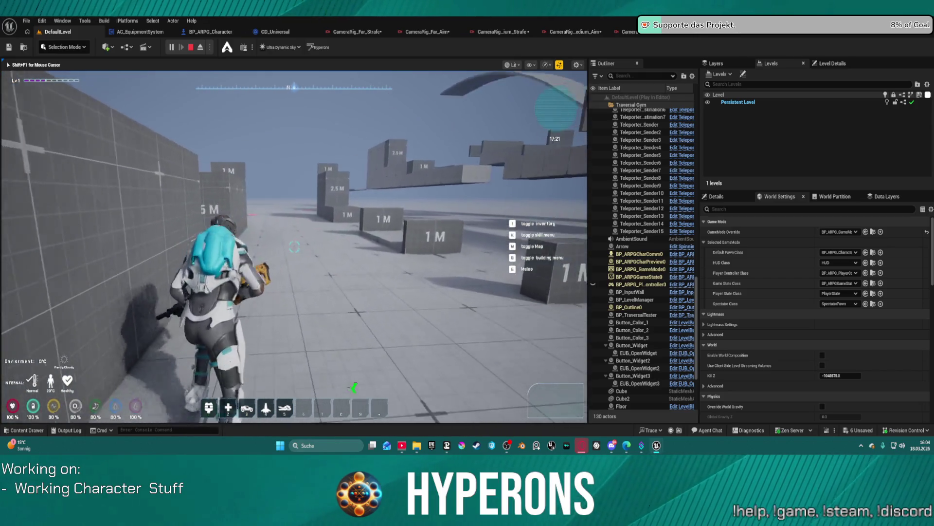
key("w")
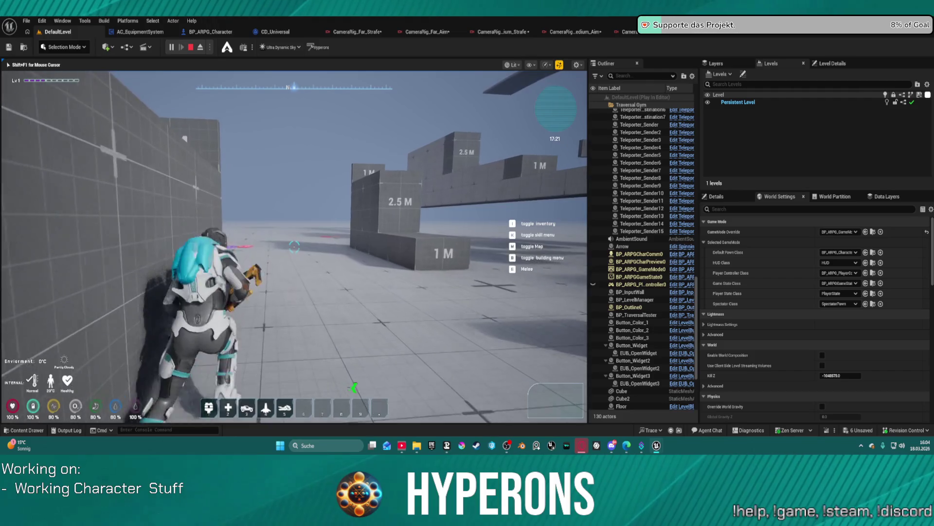
key("w")
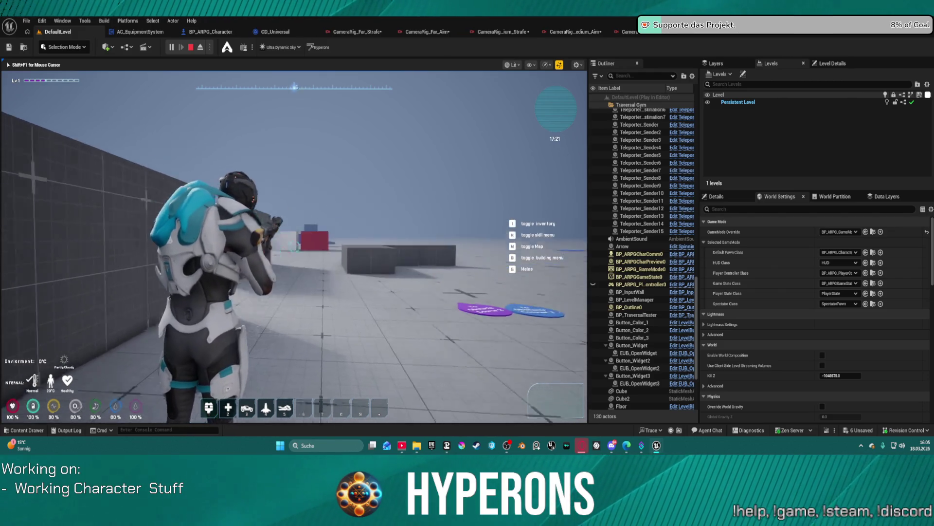
key("w")
key("w")
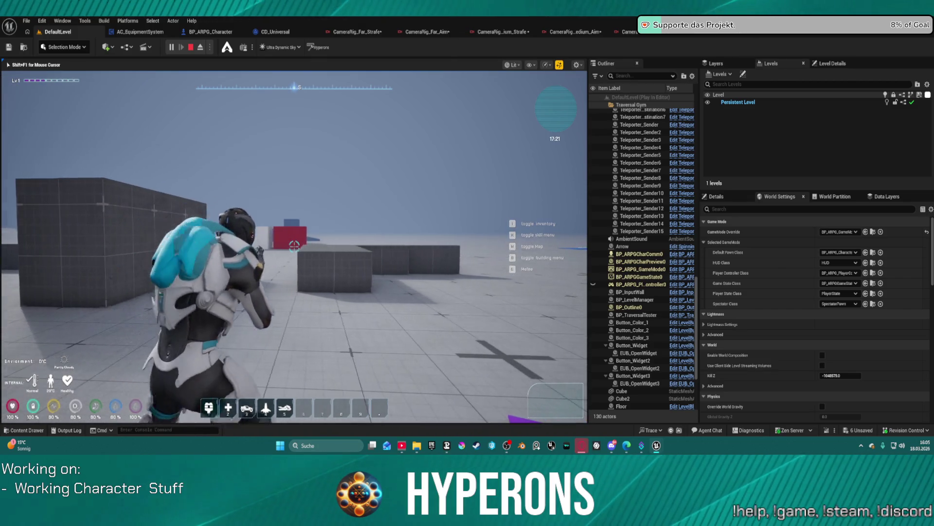
key("w")
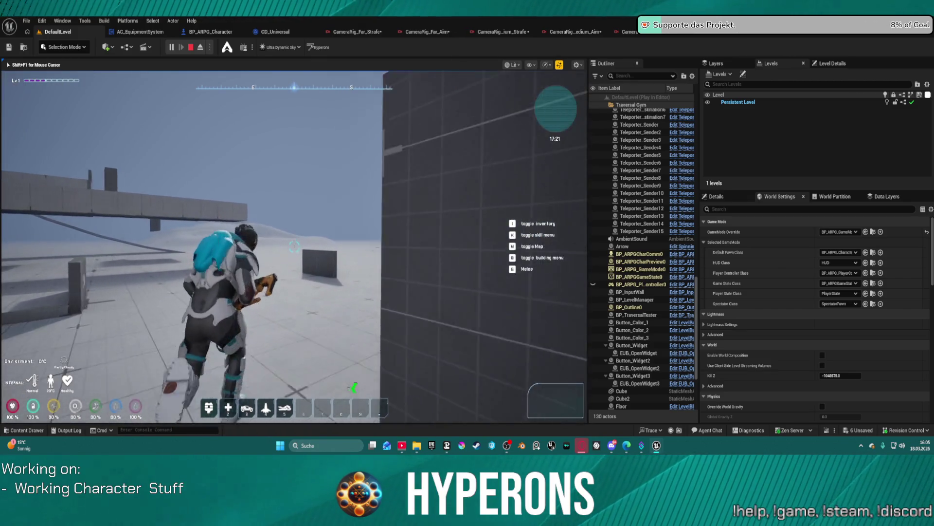
key("w")
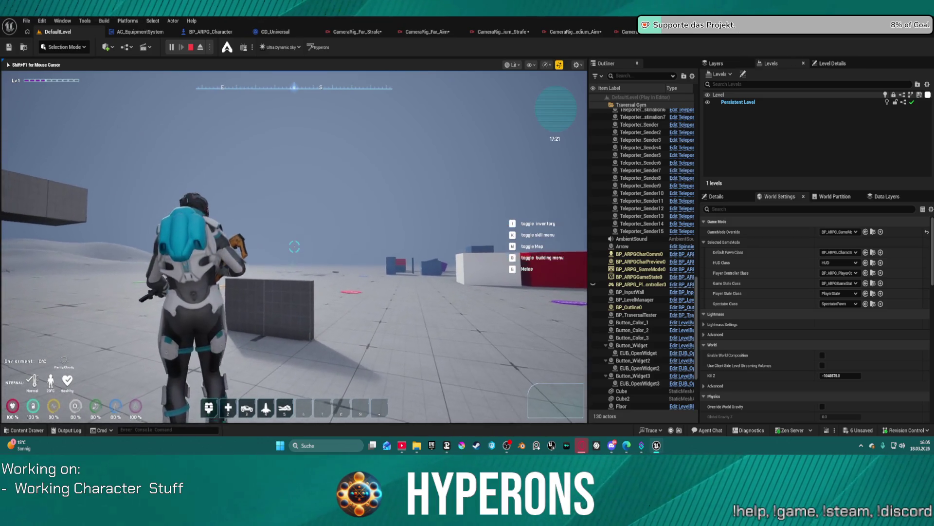
key("w")
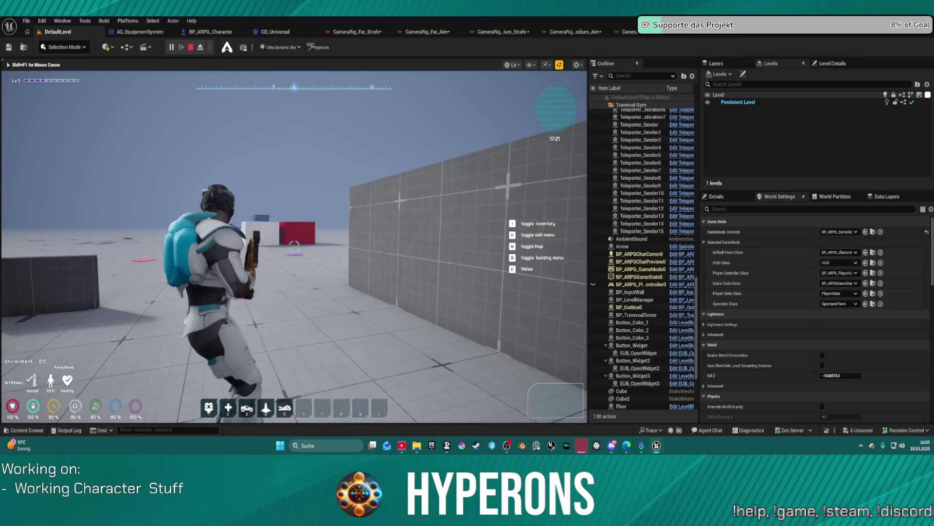
key("w")
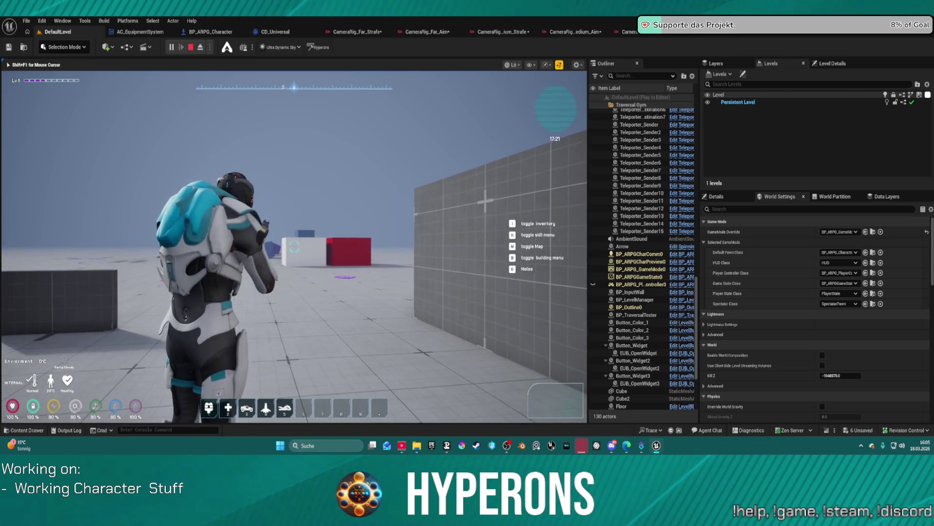
key("w")
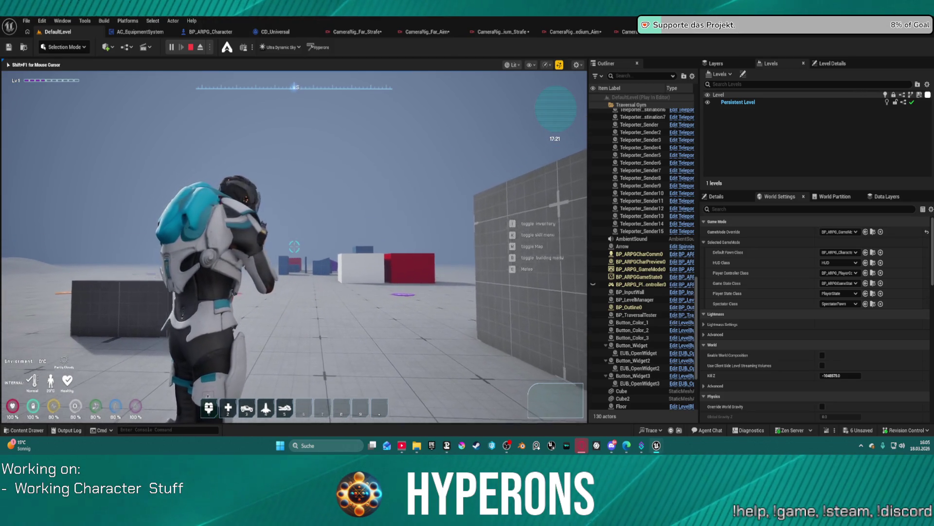
key("w")
key("w")
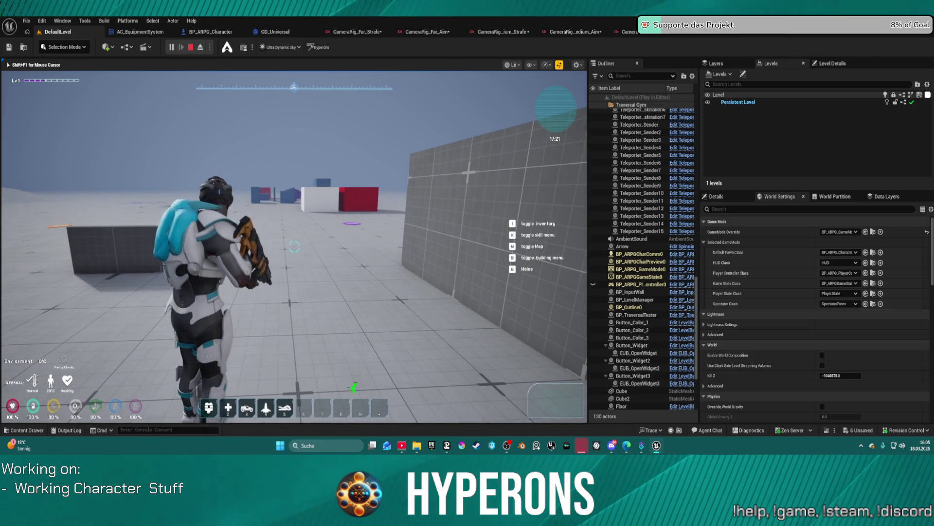
key("w")
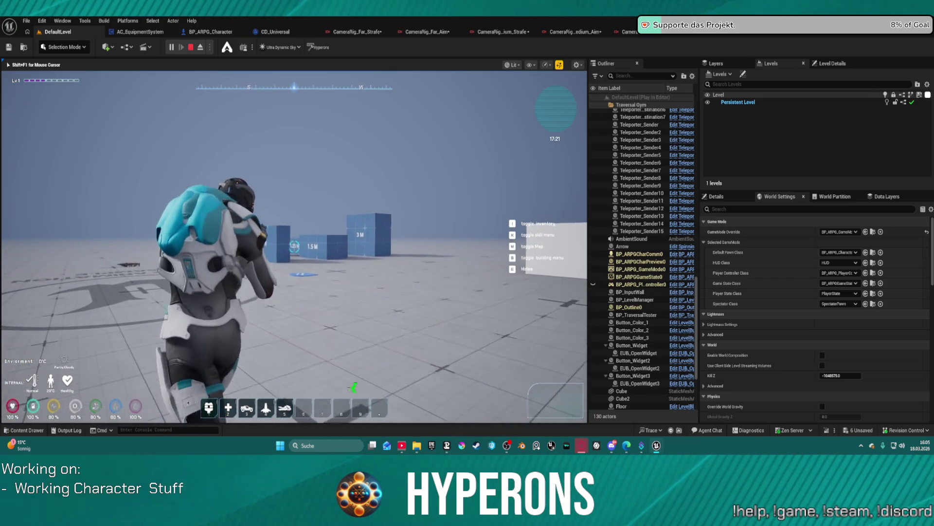
Run among the blue blocks up to the red Not Traversable box, then stop Play In Editor.
key("w")
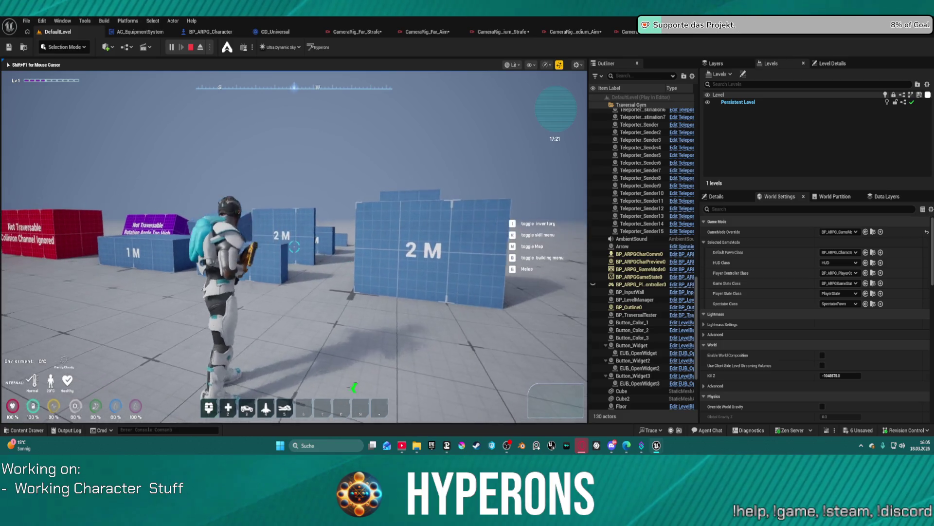
key("w")
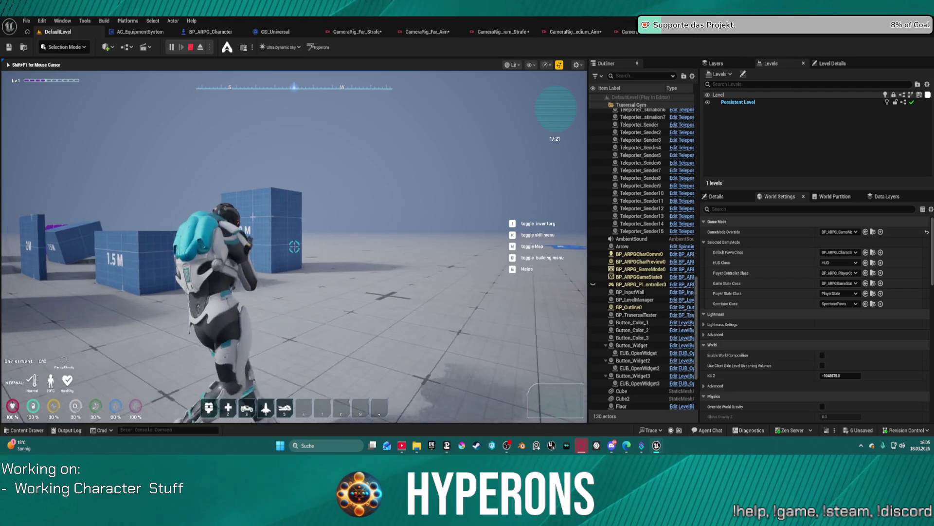
key("w")
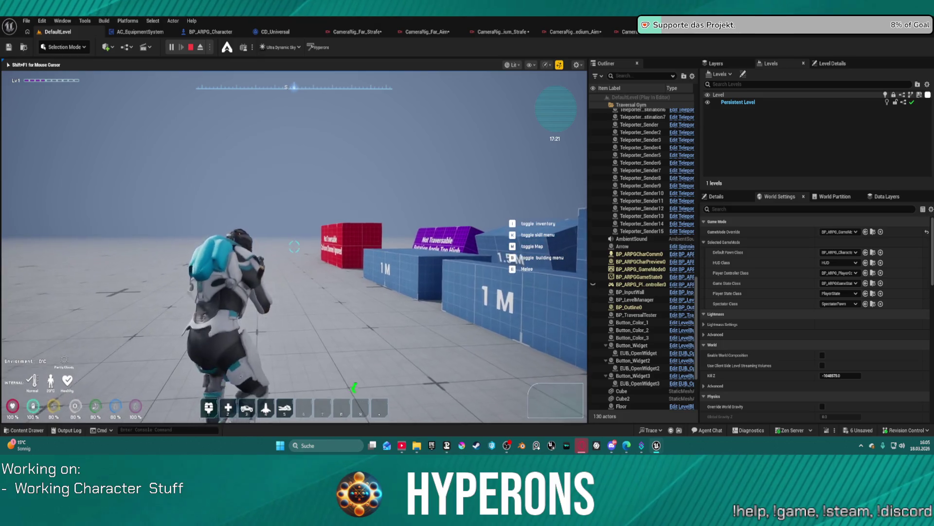
key("w")
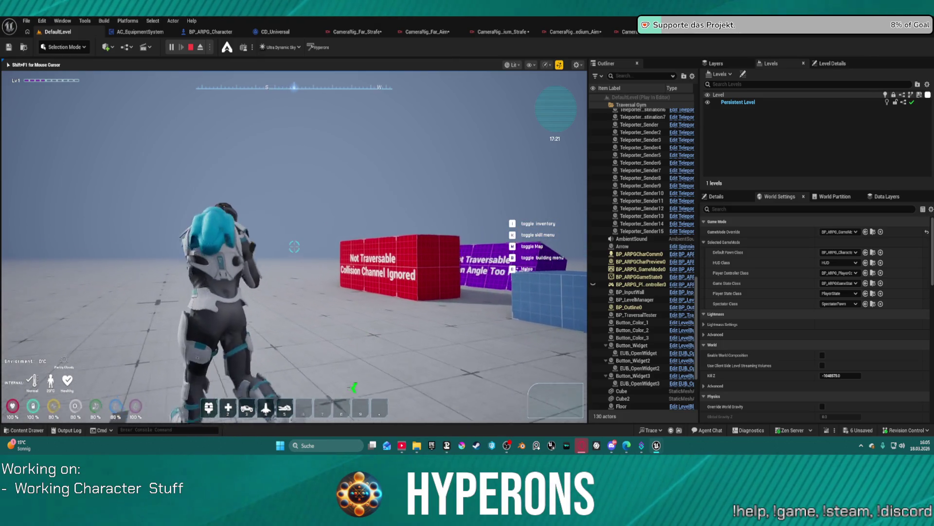
key("w")
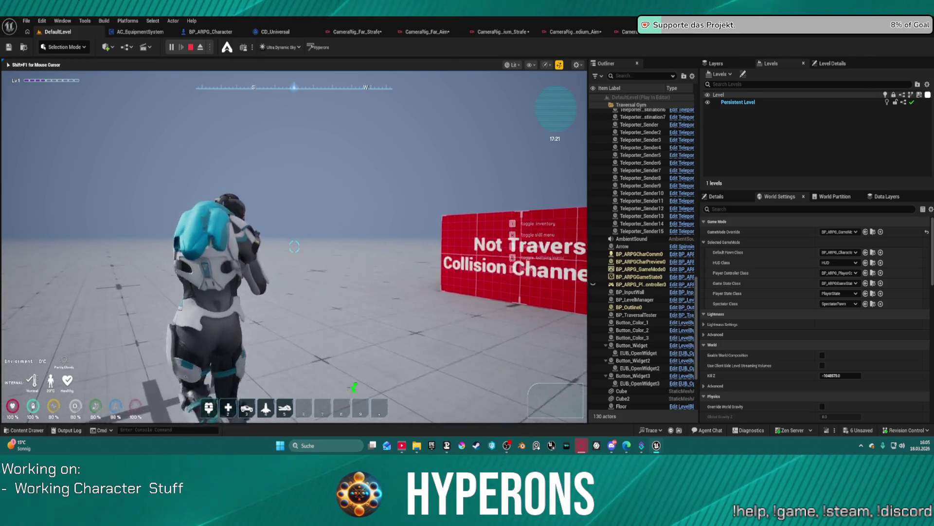
key("w")
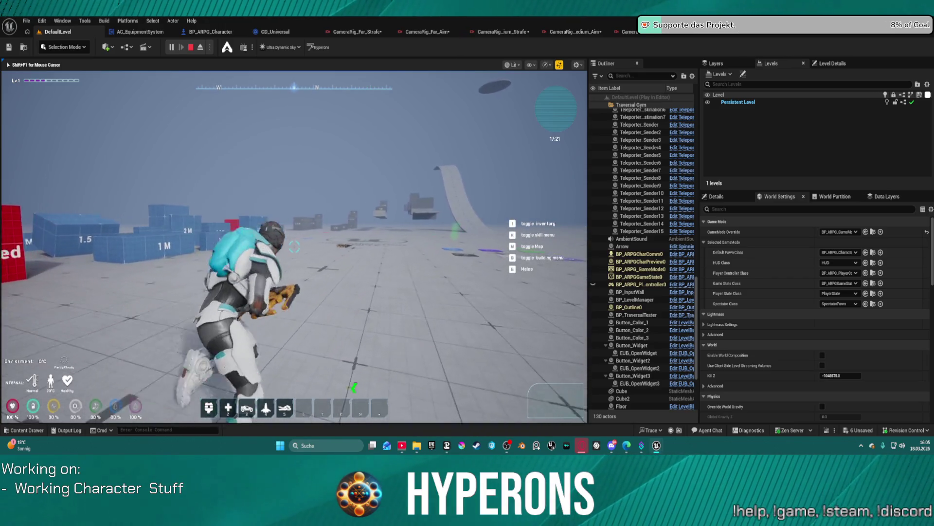
key("w")
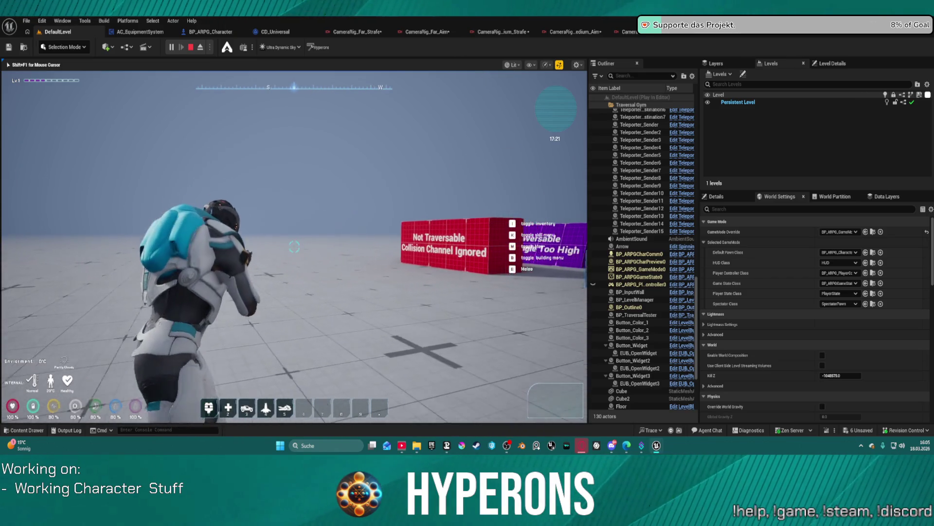
key("w")
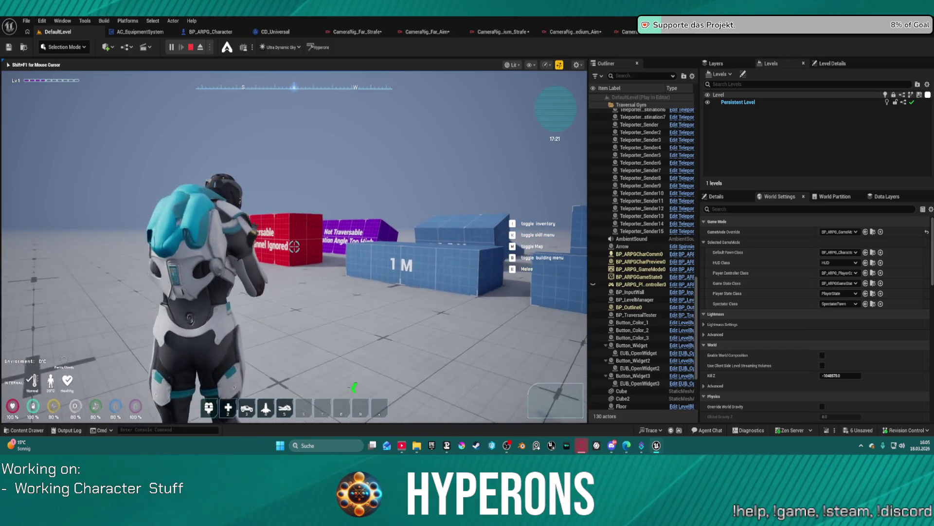
key("w")
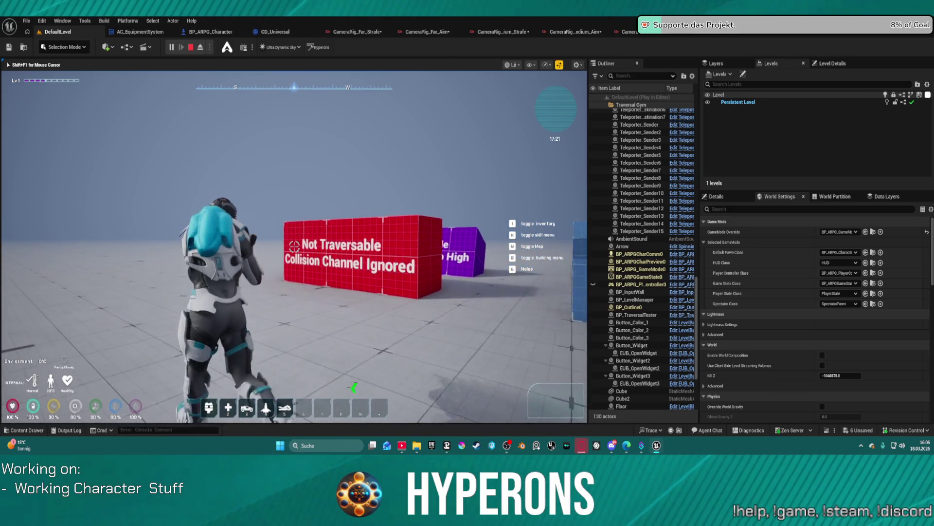
key("a")
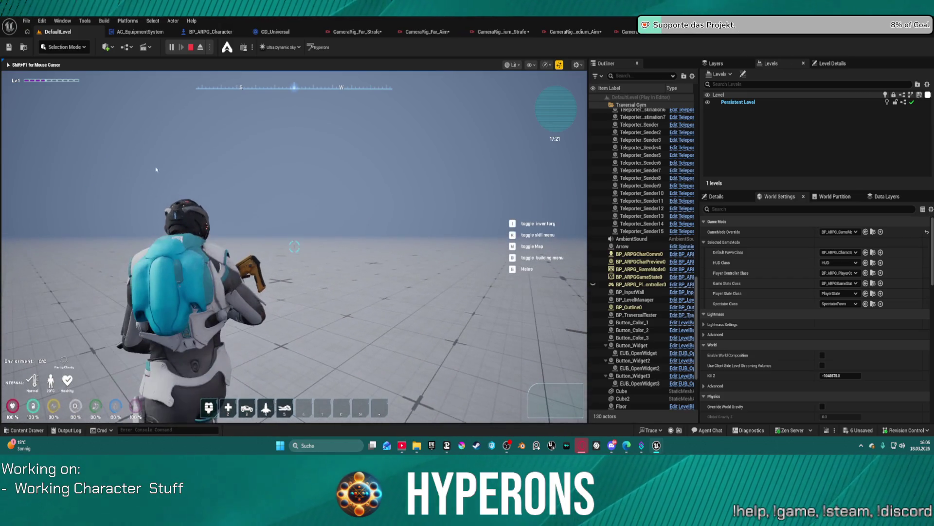
key("Escape")
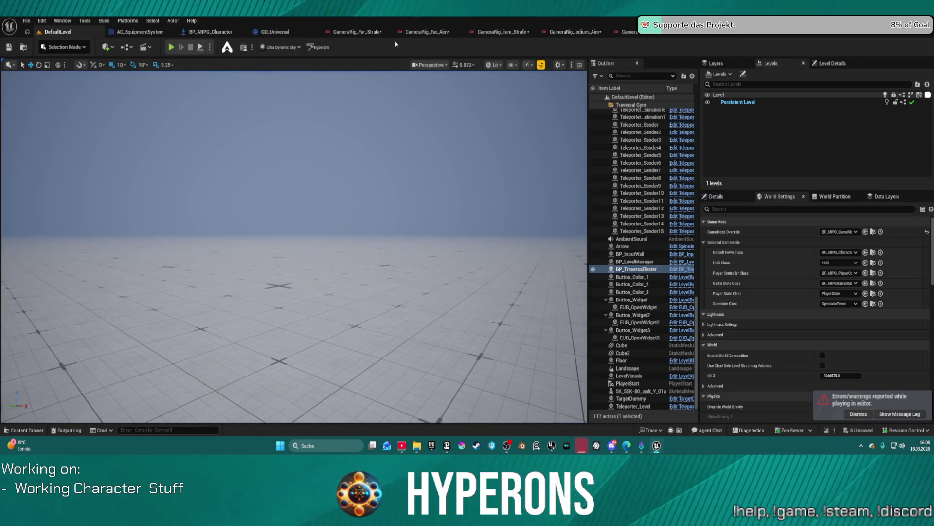
Set CameraRig_Far_Strafe's Camera Offset Y to 90 and look at the Medium Strafe rig.
left_click(357, 32)
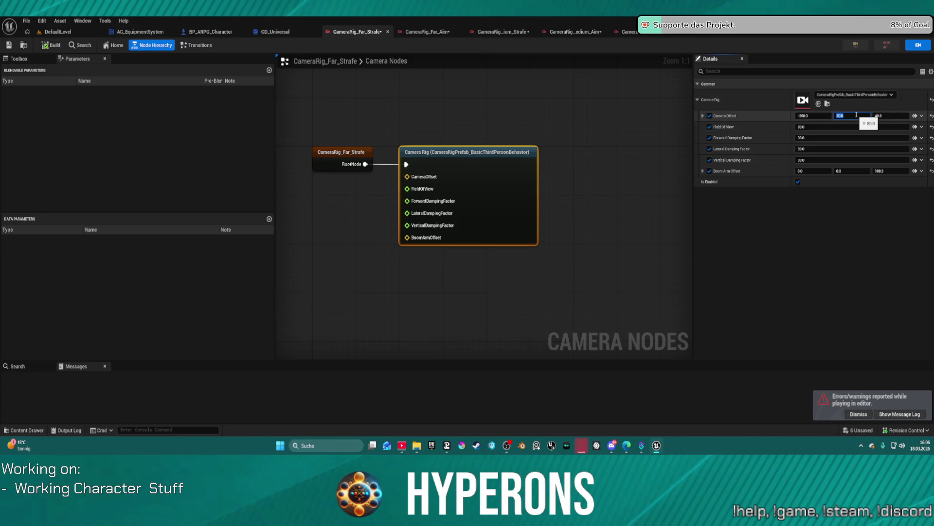
key("Return")
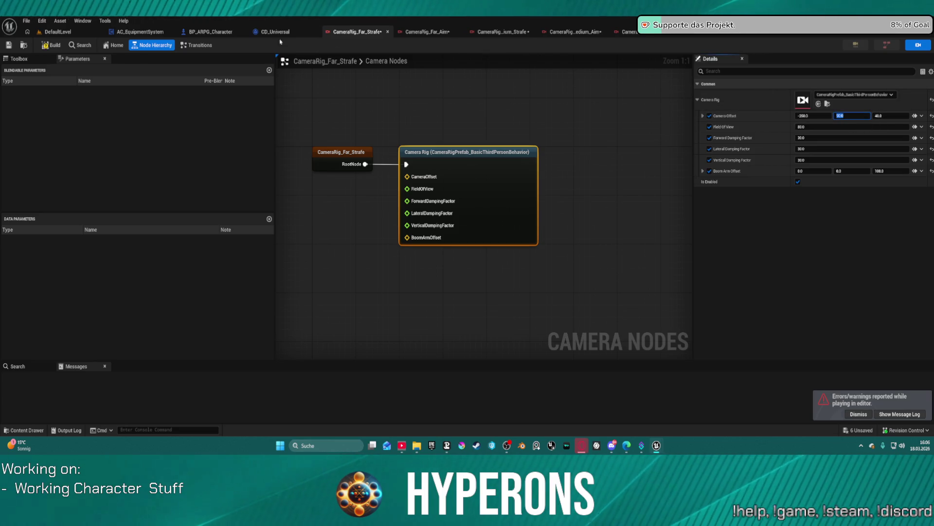
left_click(501, 32)
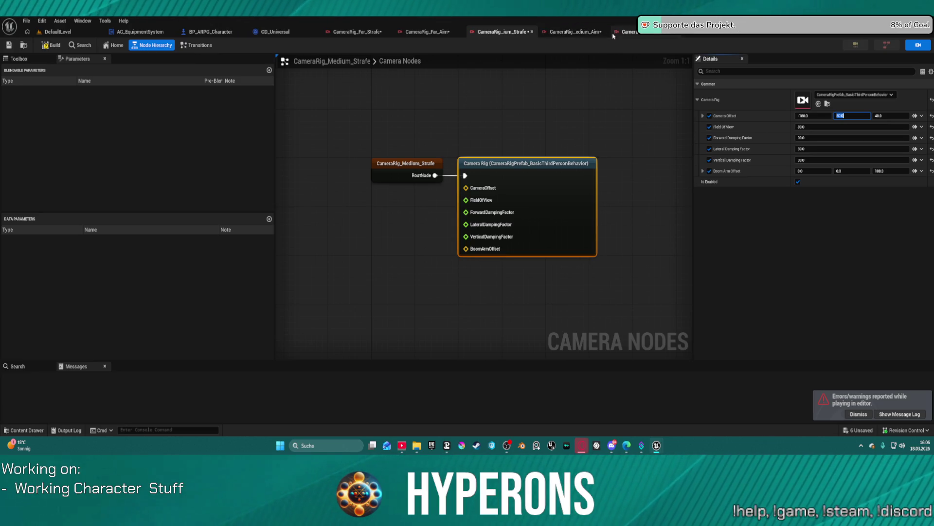
Review CameraRig_Close_Strafe, then return to DefaultLevel and start playing it.
left_click(657, 34)
left_click(659, 34)
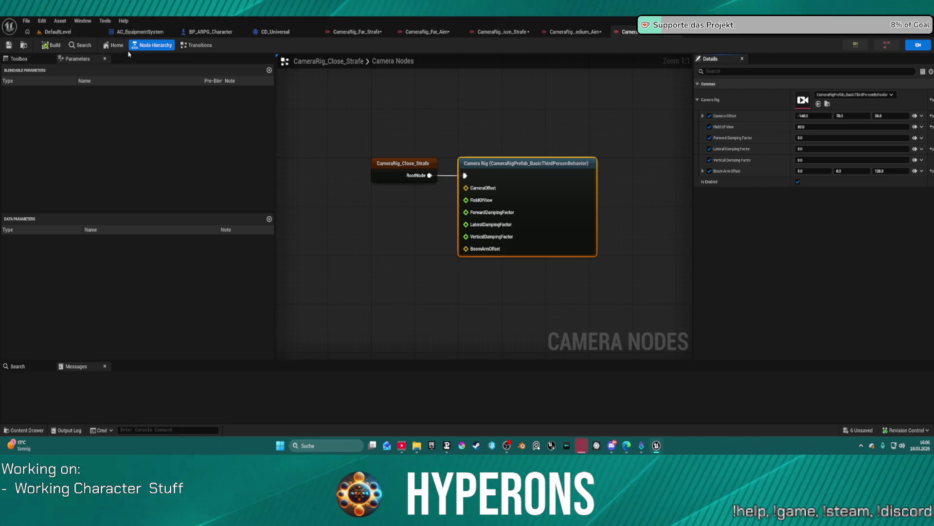
left_click(75, 34)
key("alt+p")
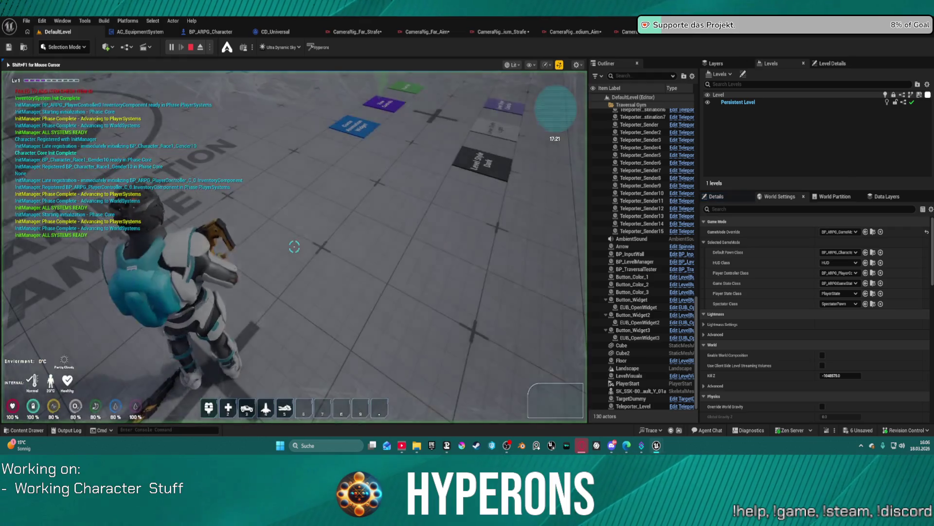
Move the character with the updated camera, then free the mouse with Shift+F1 and stop the test.
key("a")
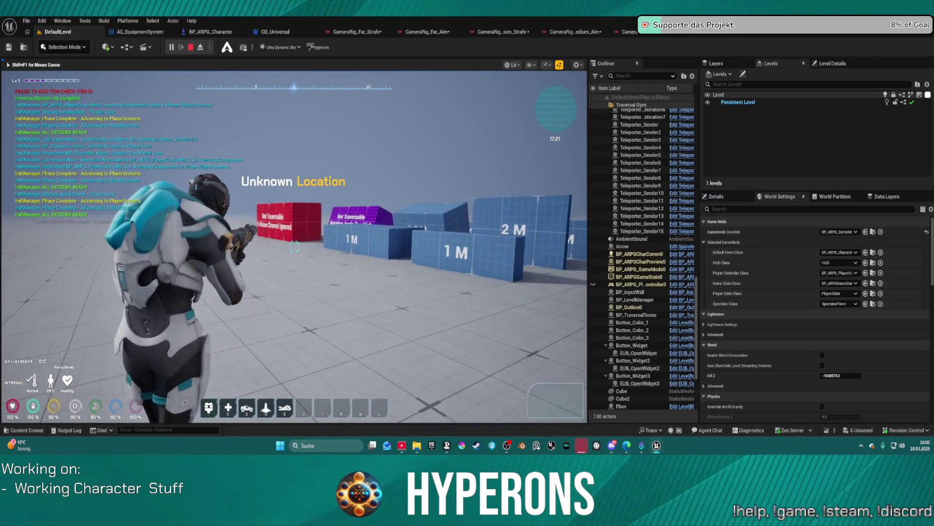
key("w")
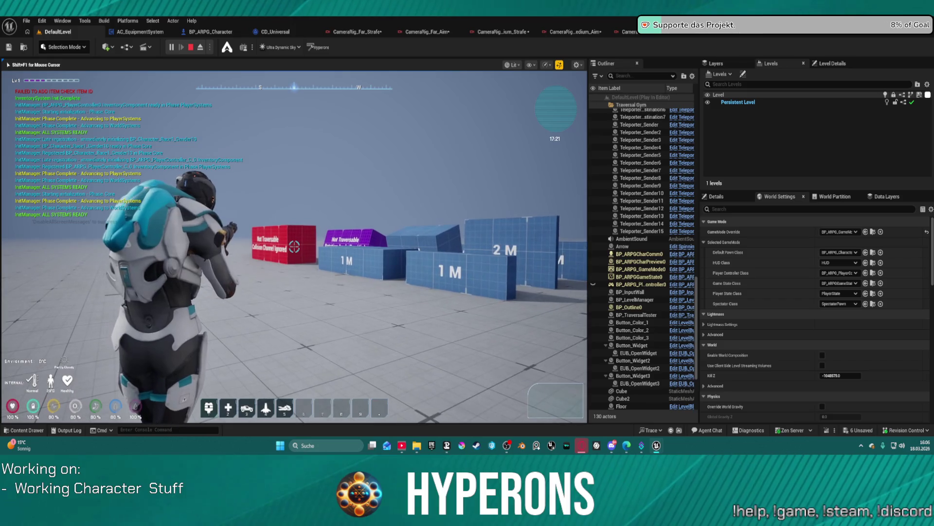
key("w")
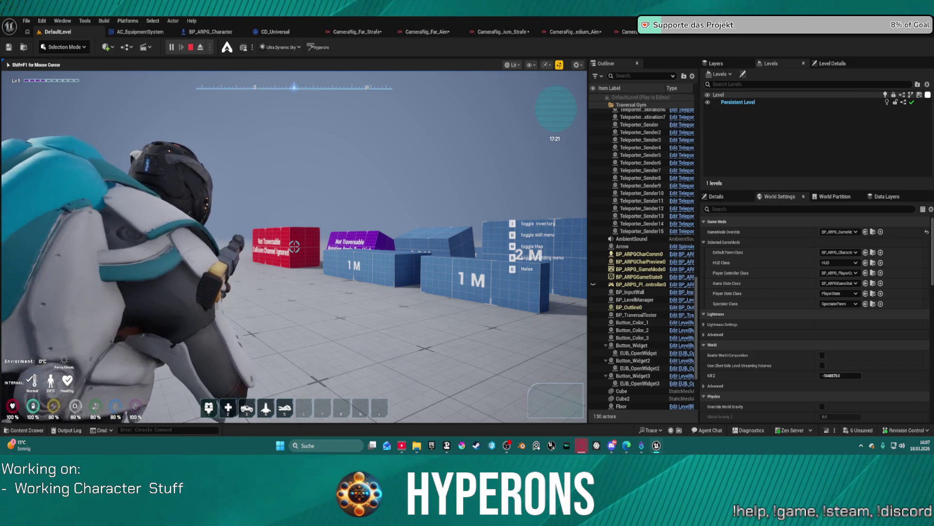
key("shift+F1")
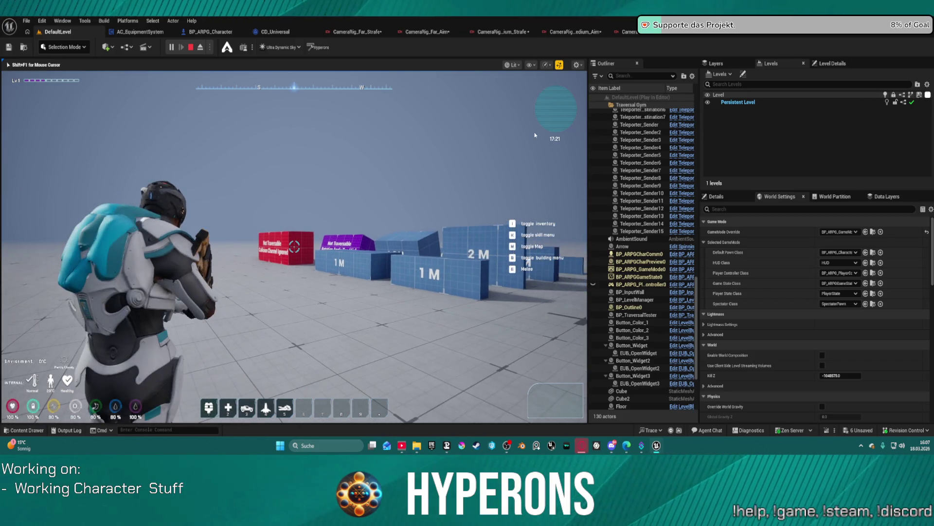
key("Escape")
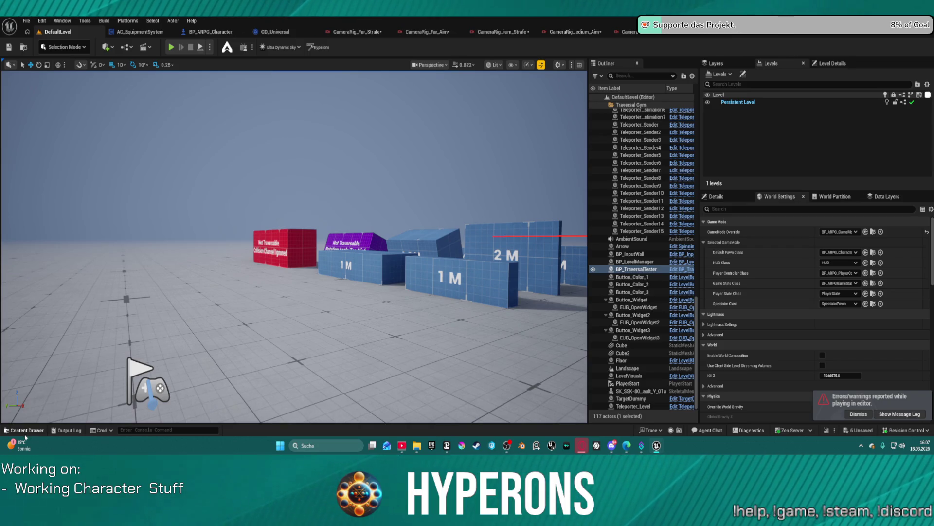
left_click(25, 431)
left_click(364, 180)
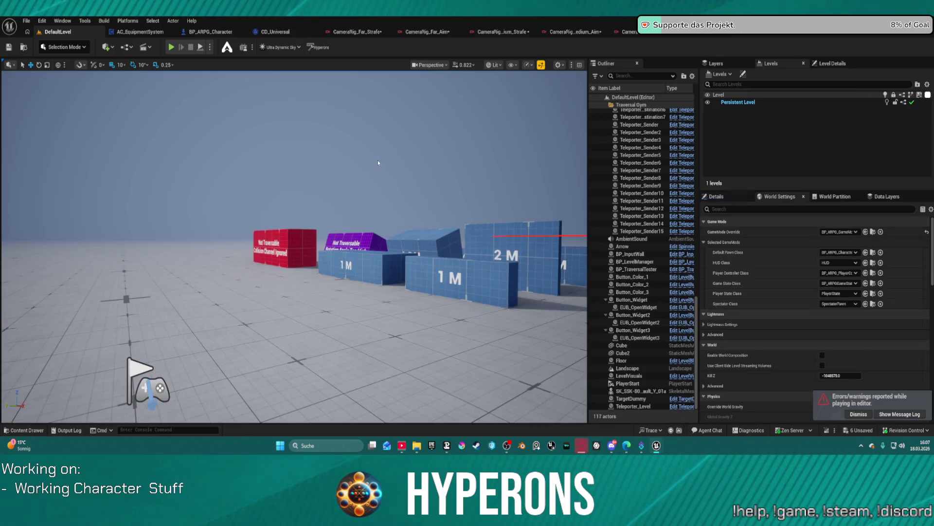
right_click(360, 184)
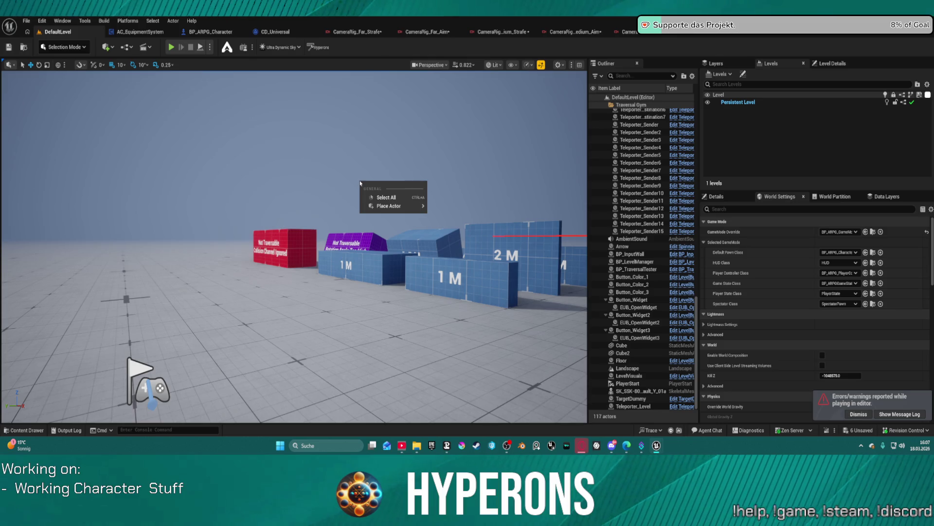
left_click(337, 160)
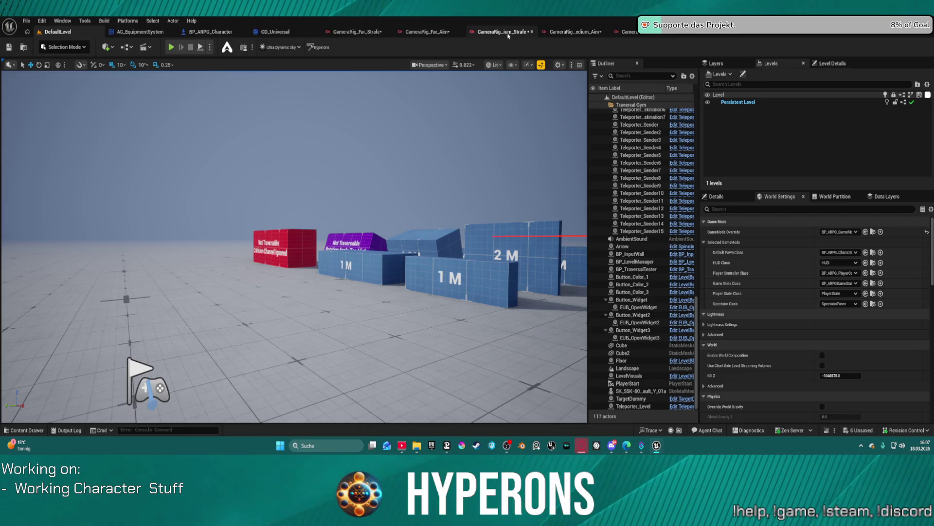
left_click(430, 34)
left_click(375, 32)
left_click(438, 33)
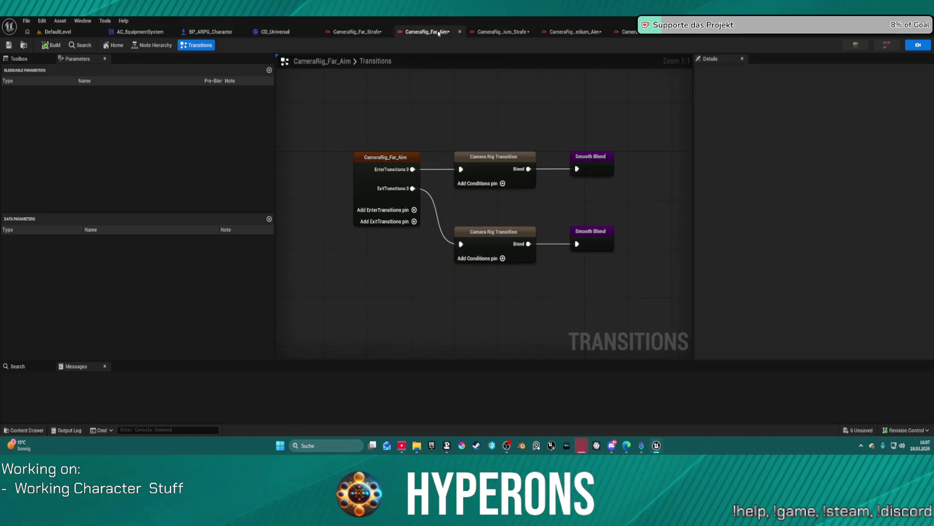
left_click(364, 33)
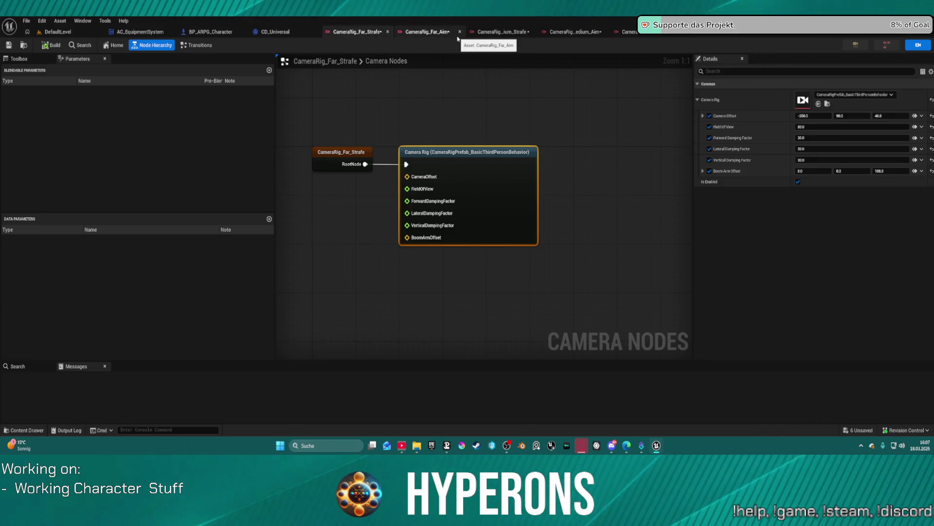
left_click(68, 32)
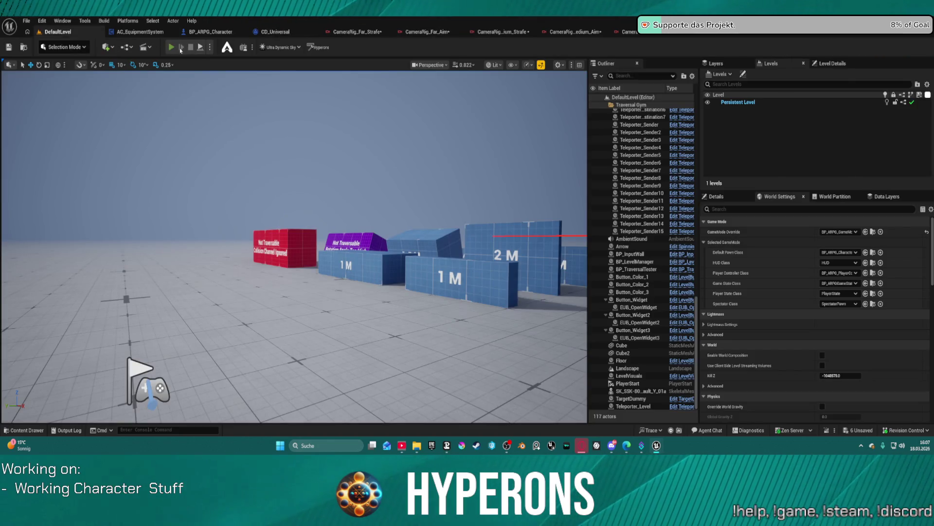
left_click(181, 49)
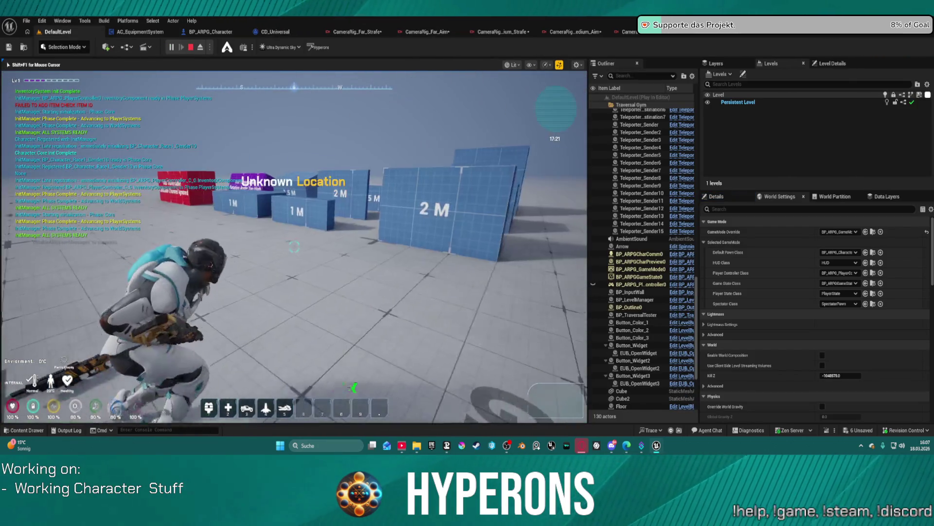
key("w")
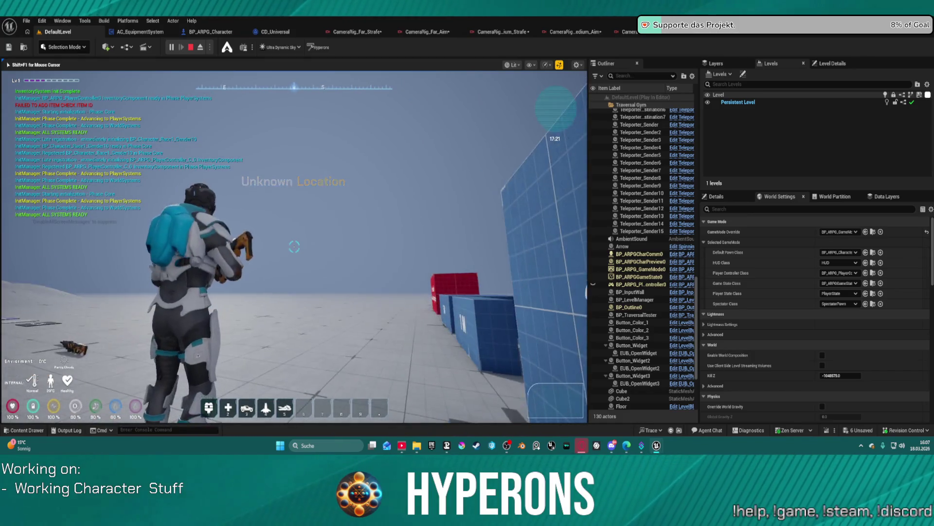
key("w")
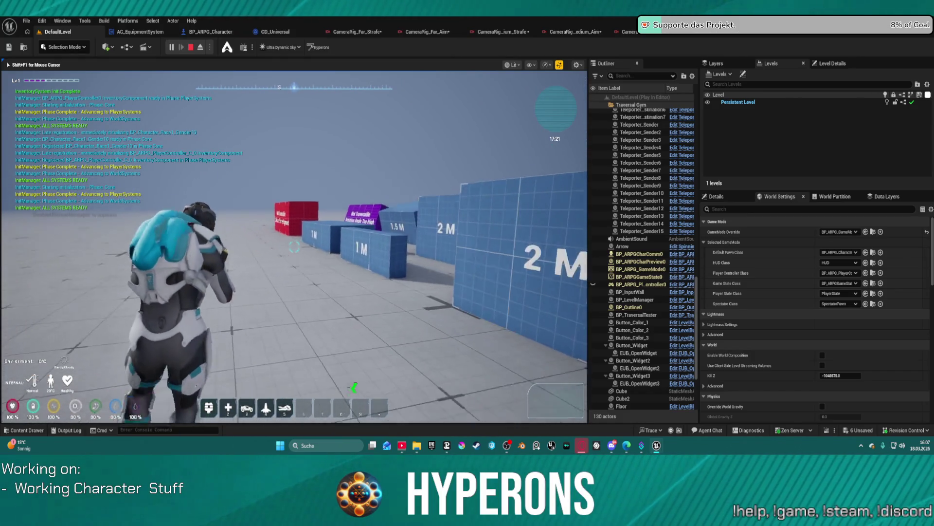
key("w")
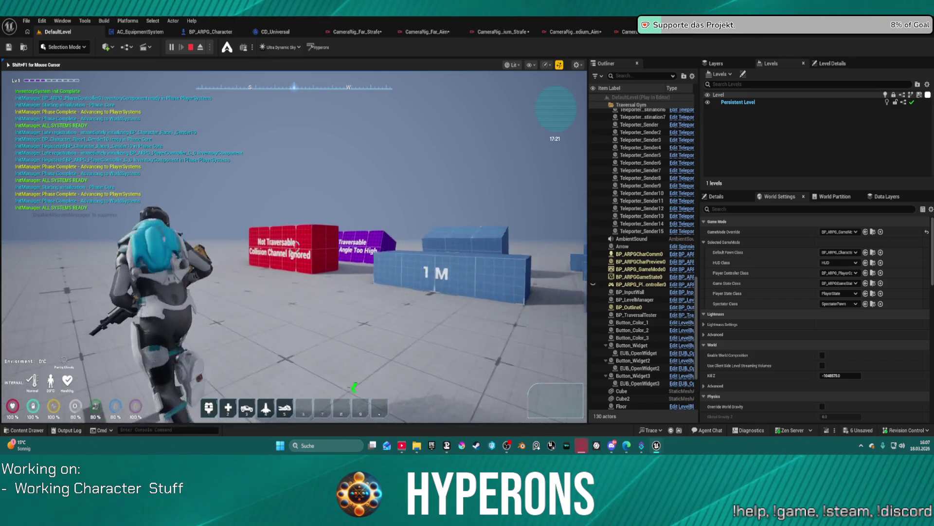
key("w")
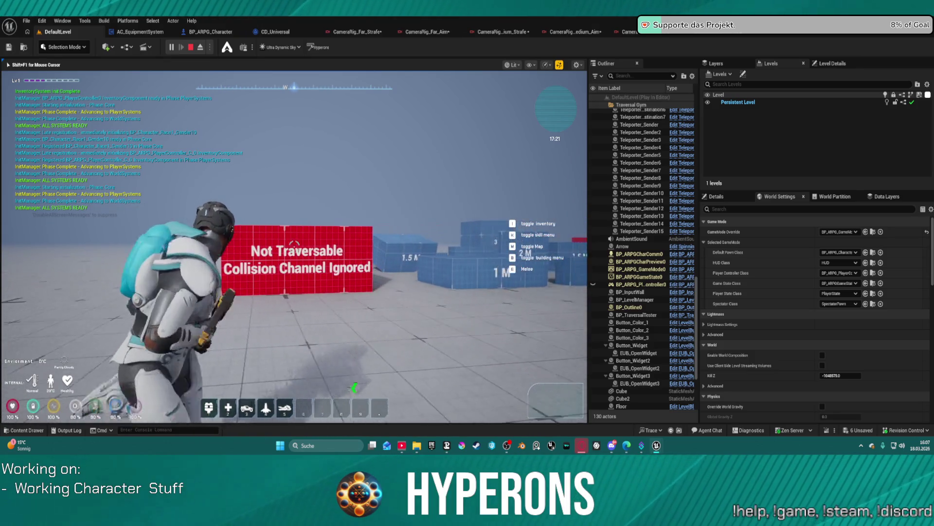
key("w")
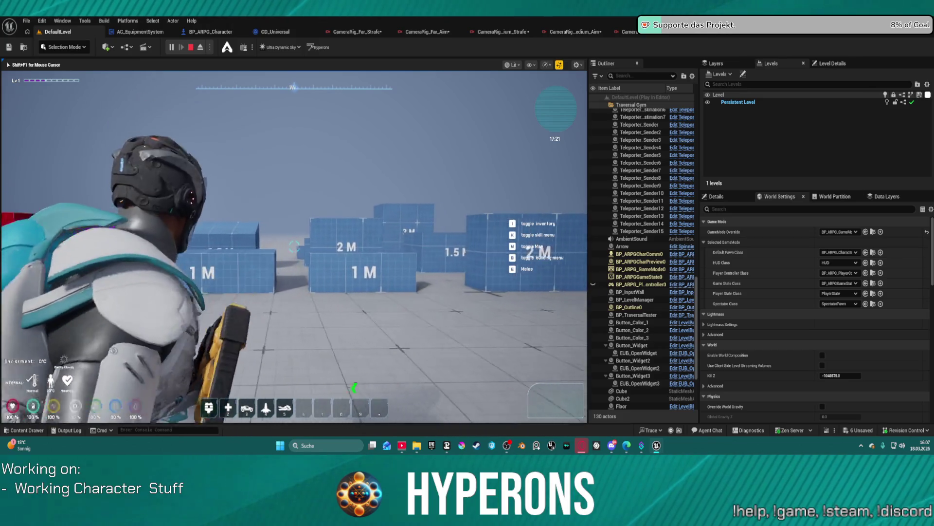
key("w")
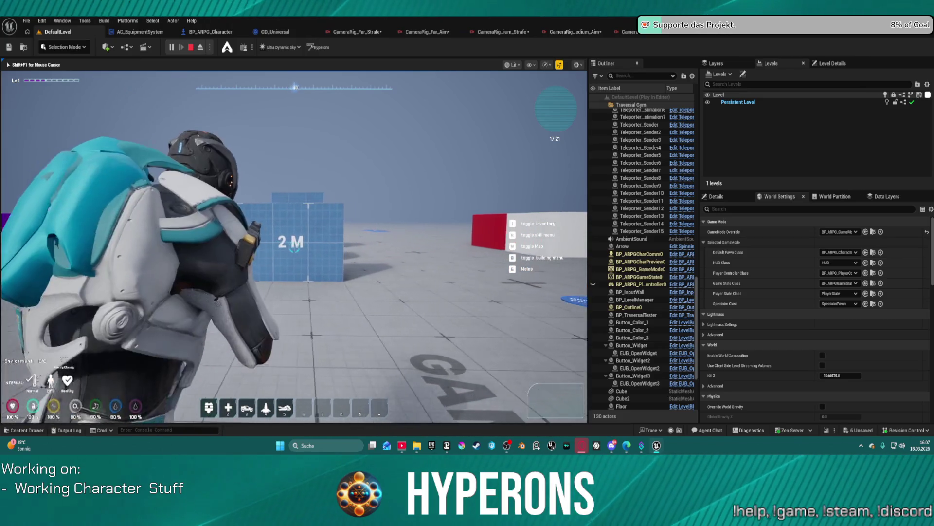
key("w")
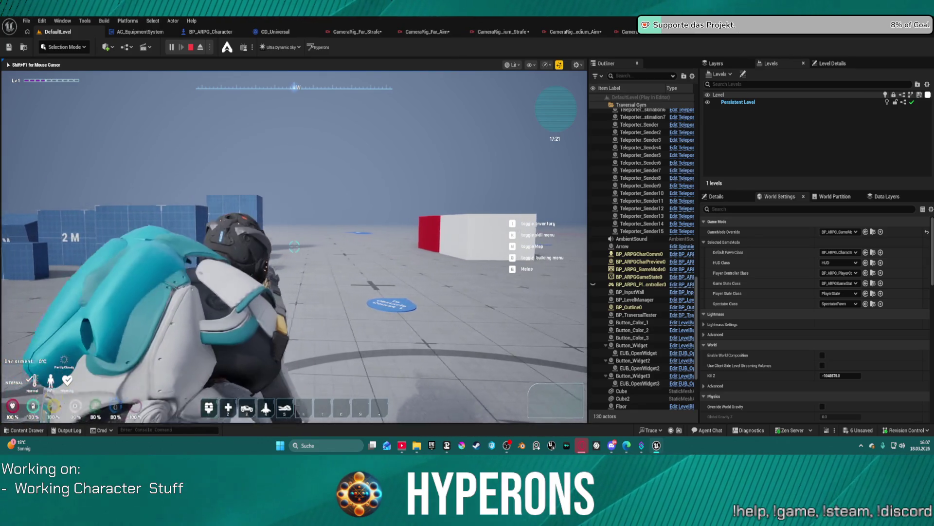
key("a")
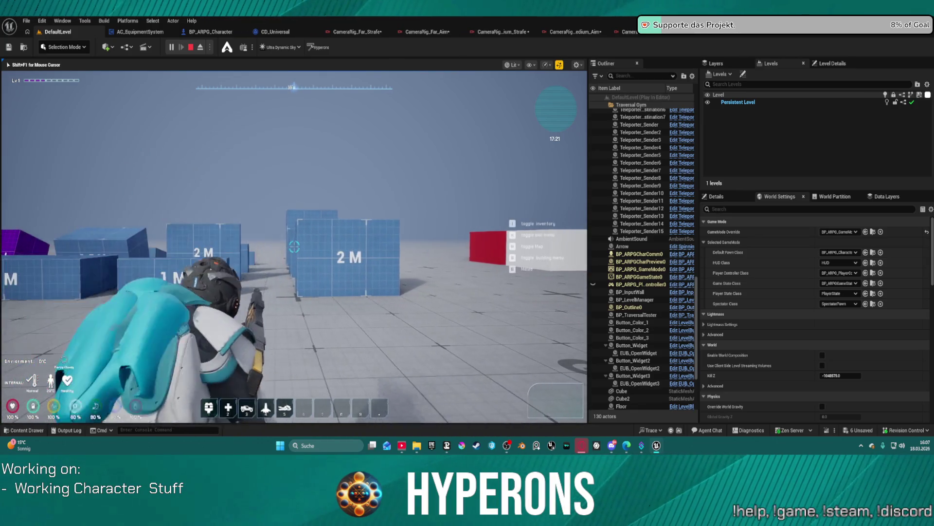
key("a")
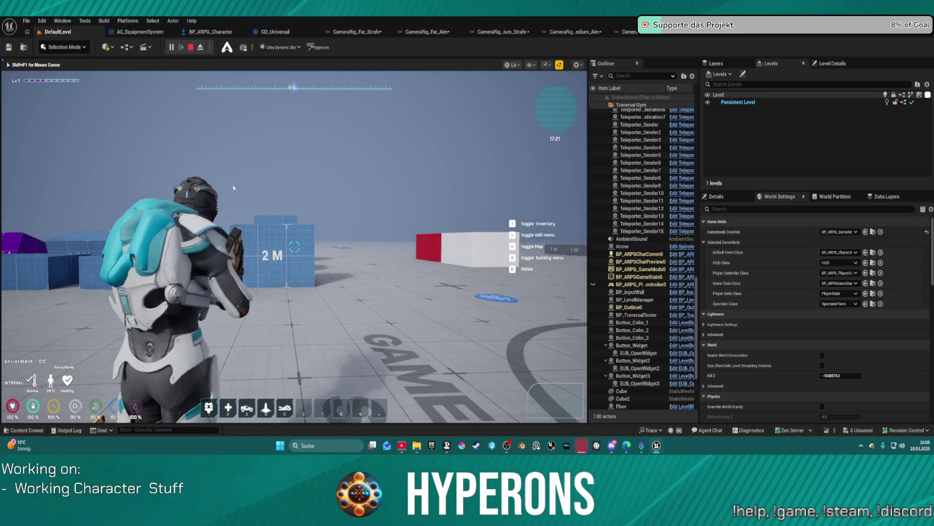
key("Escape")
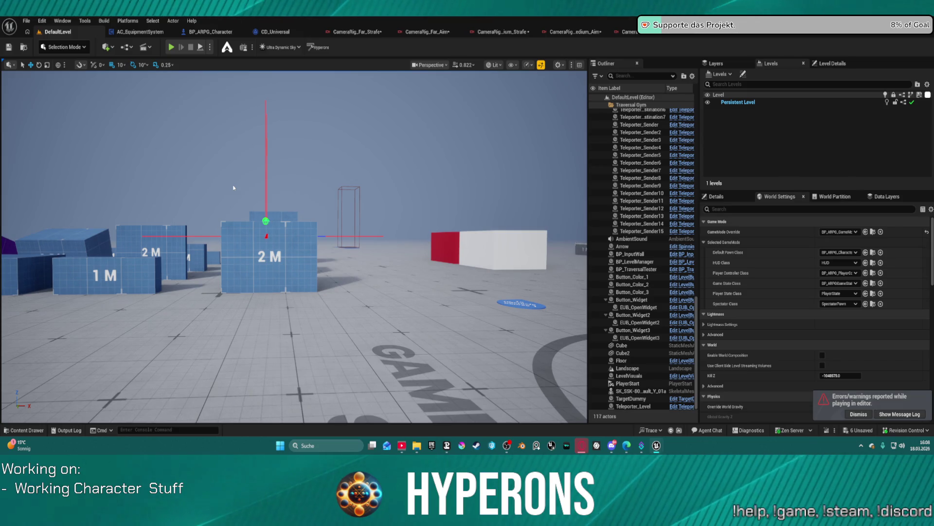
left_click(360, 32)
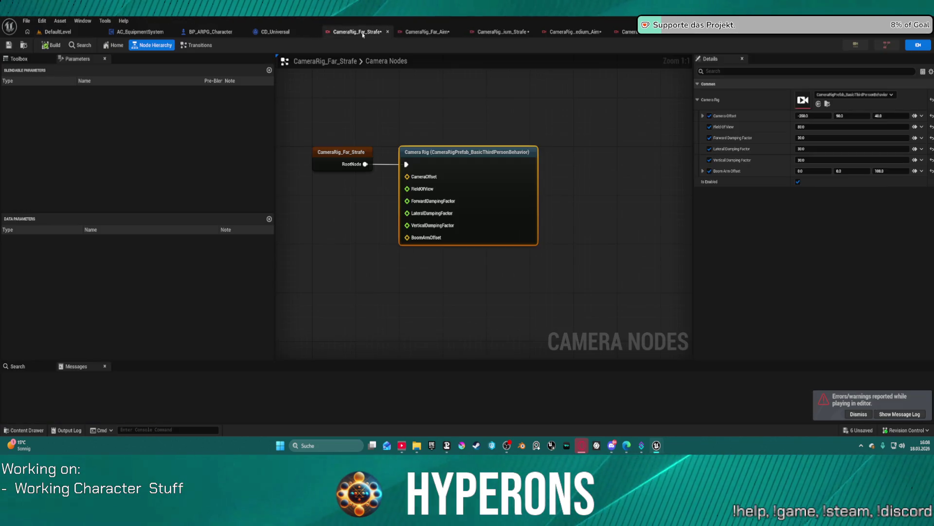
left_click(428, 33)
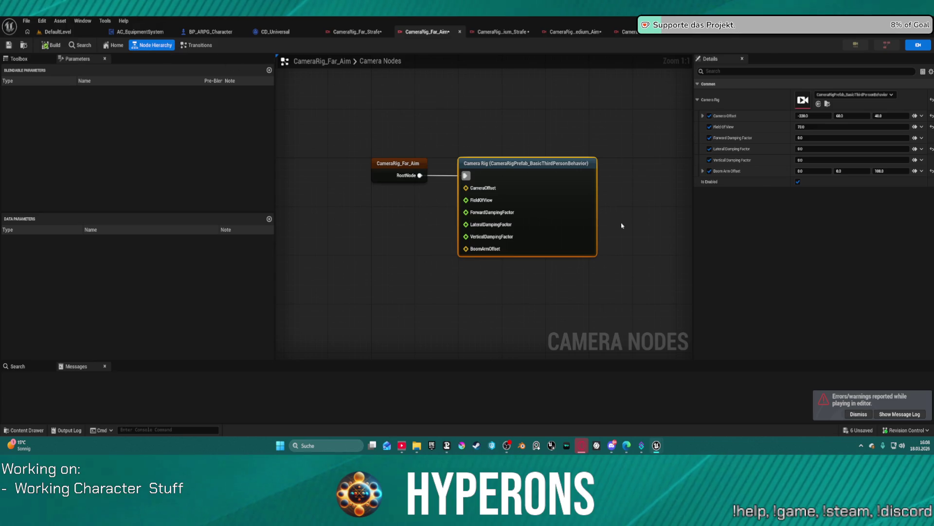
left_click(359, 32)
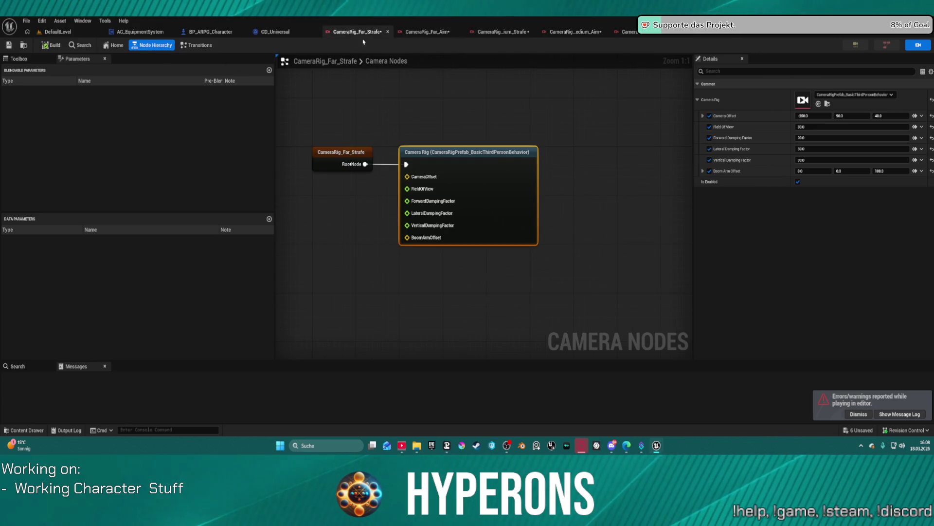
left_click(852, 116)
type("60")
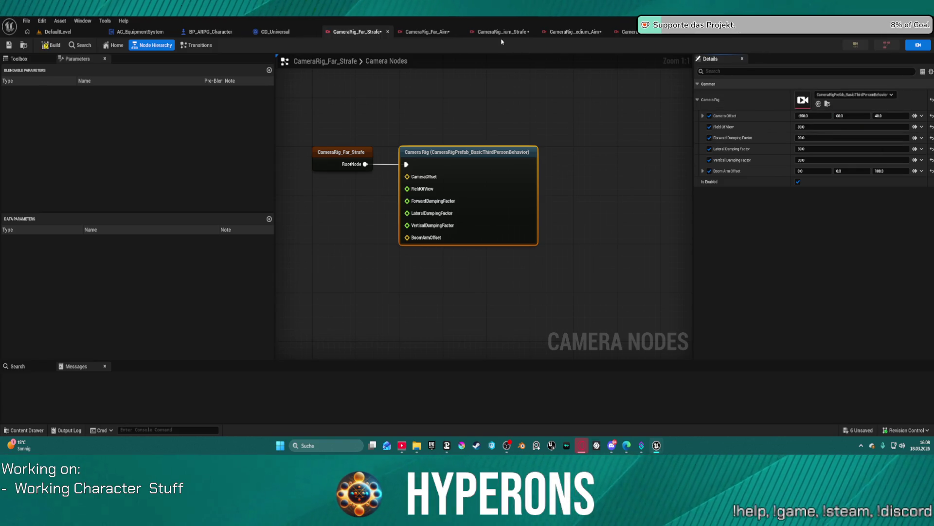
left_click(502, 32)
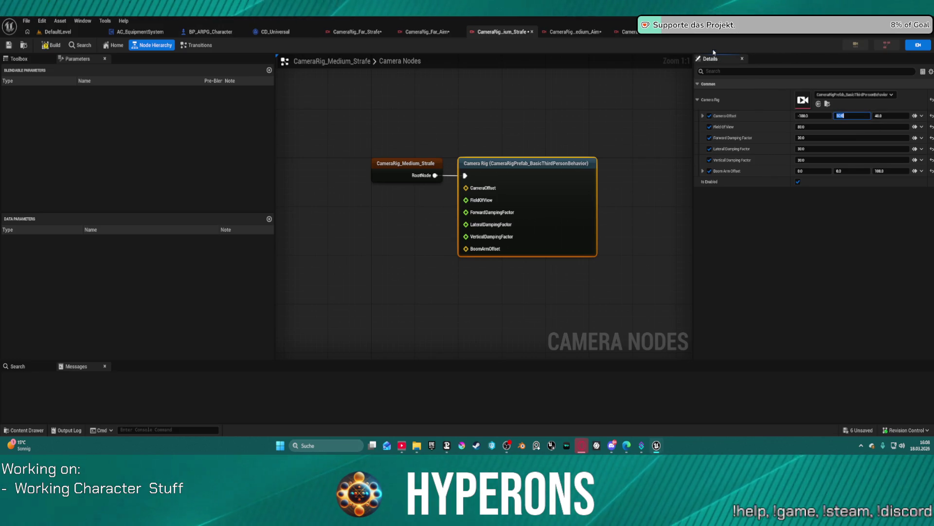
left_click(629, 32)
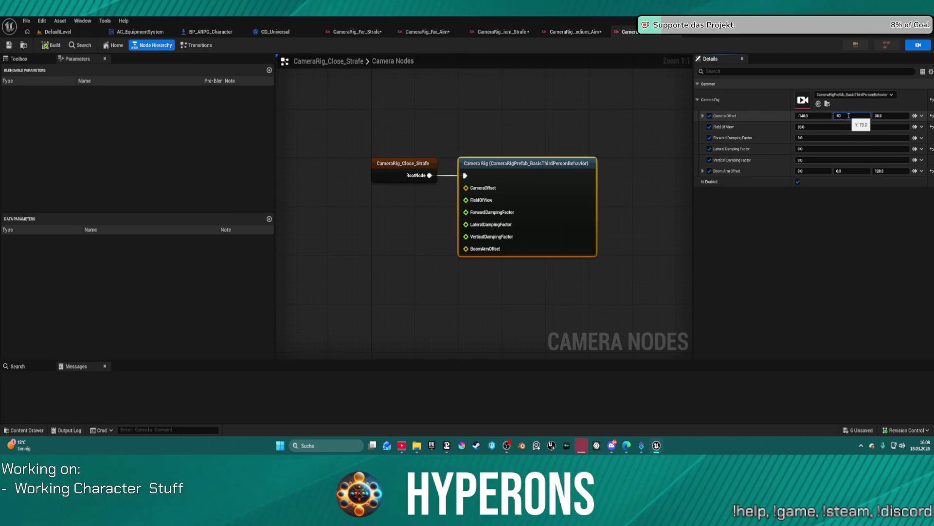
left_click(58, 32)
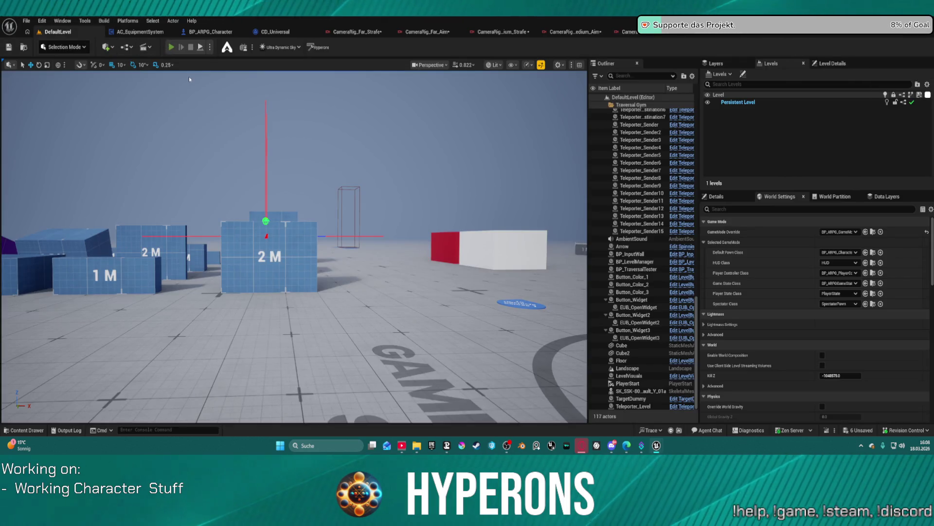
Play DefaultLevel again, run past the red Not Traversable block onto the floor pad, aim, then stop.
key("alt+p")
key("w")
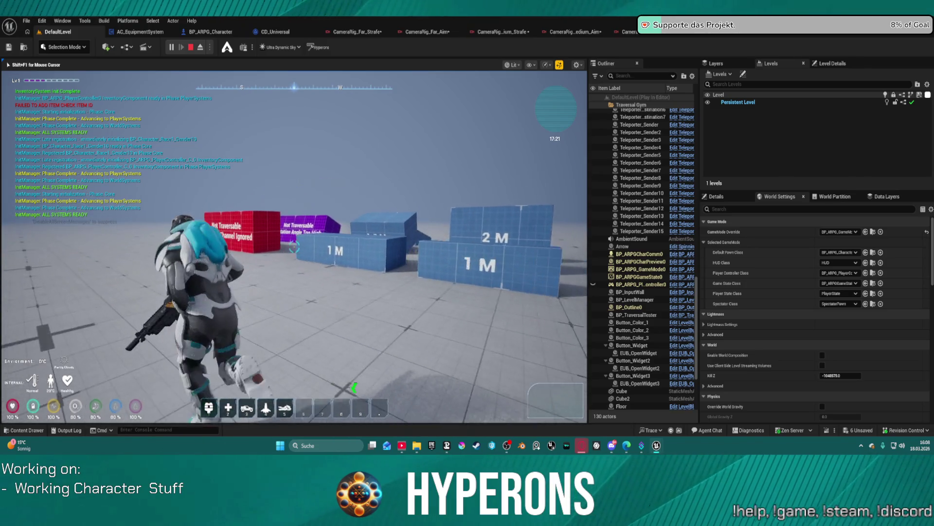
key("w")
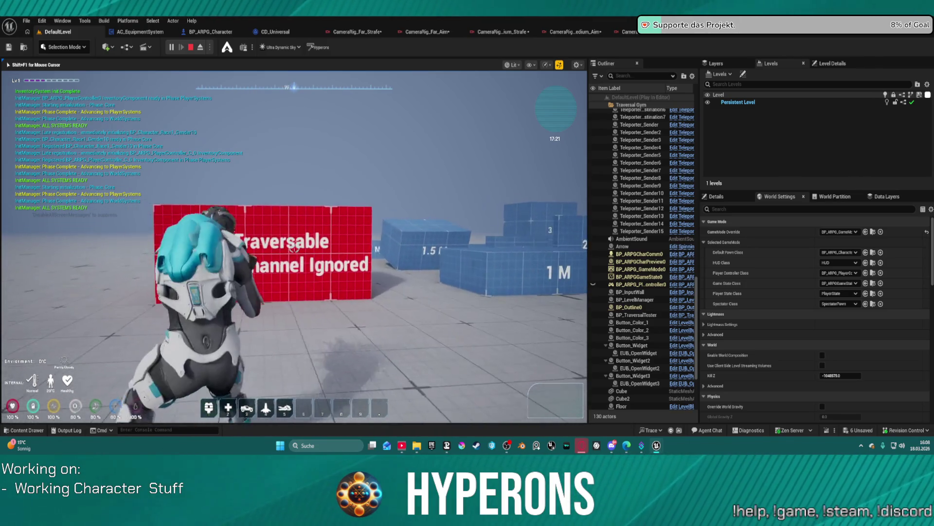
key("w")
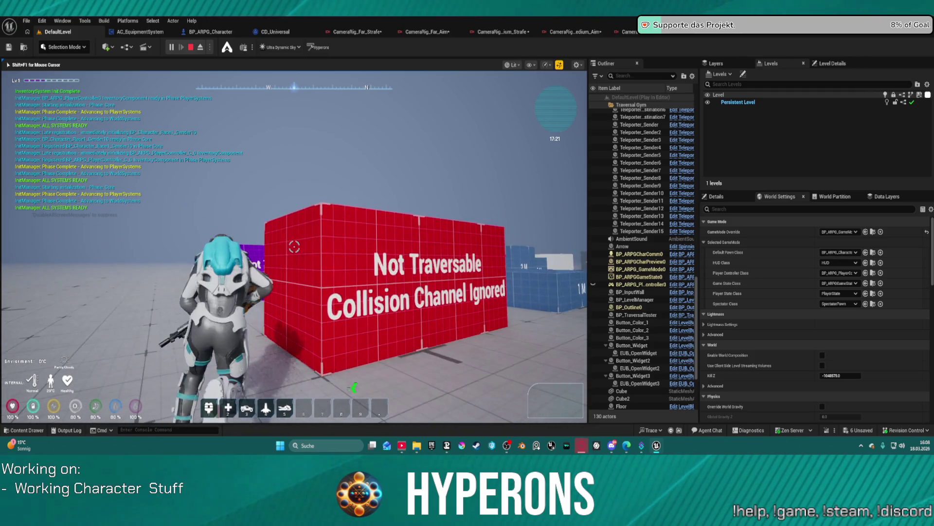
key("w")
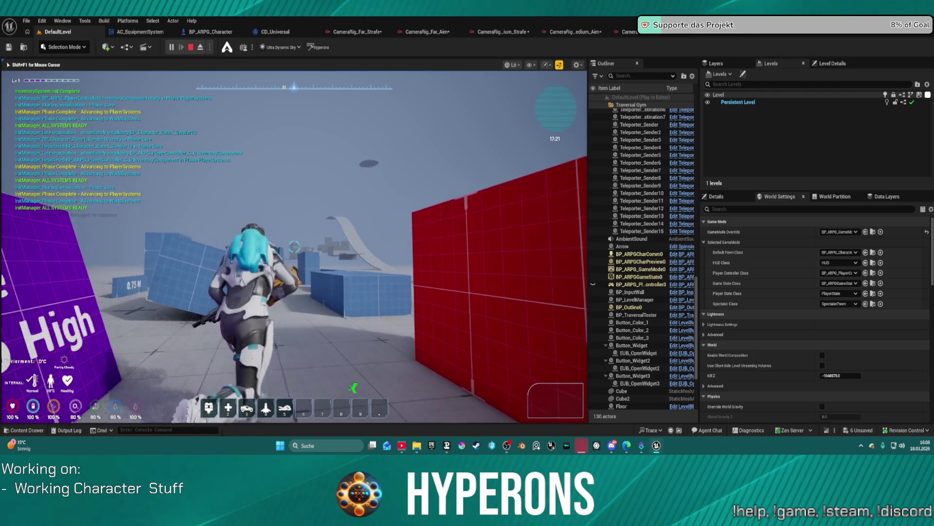
key("w")
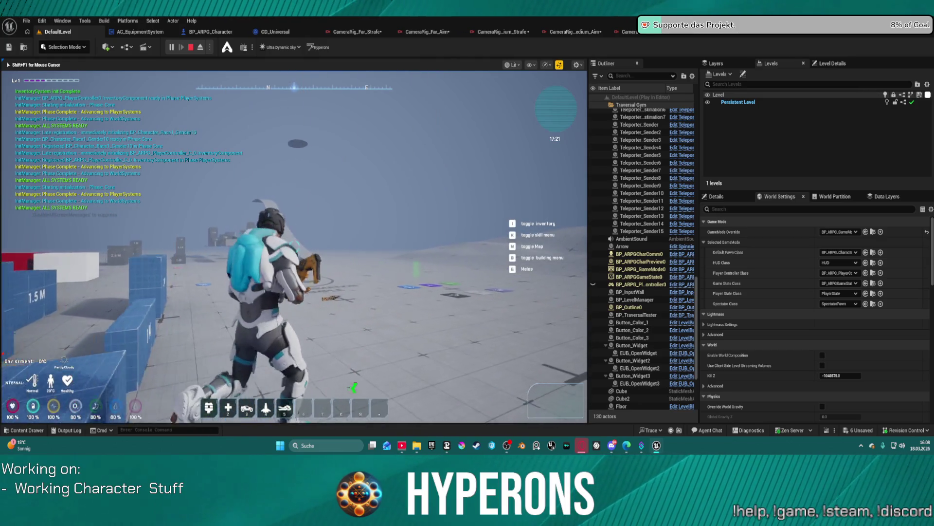
key("w")
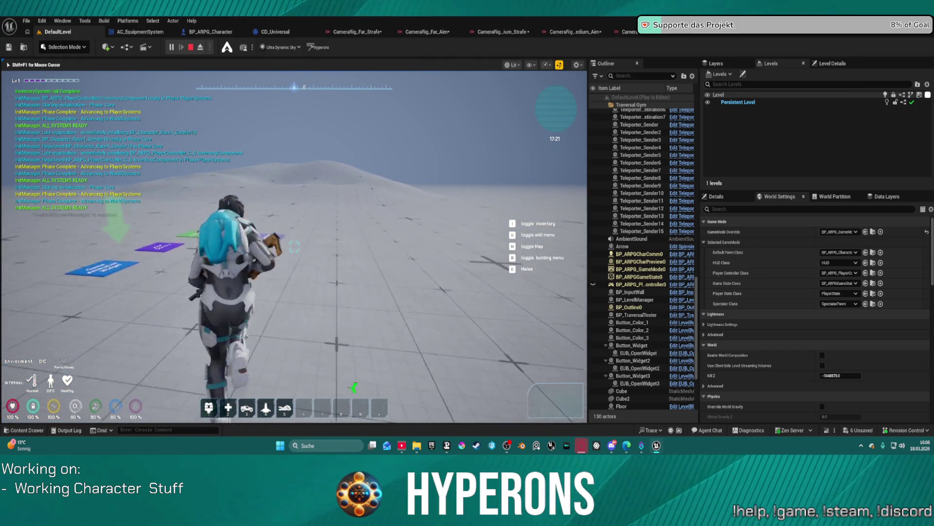
key("w")
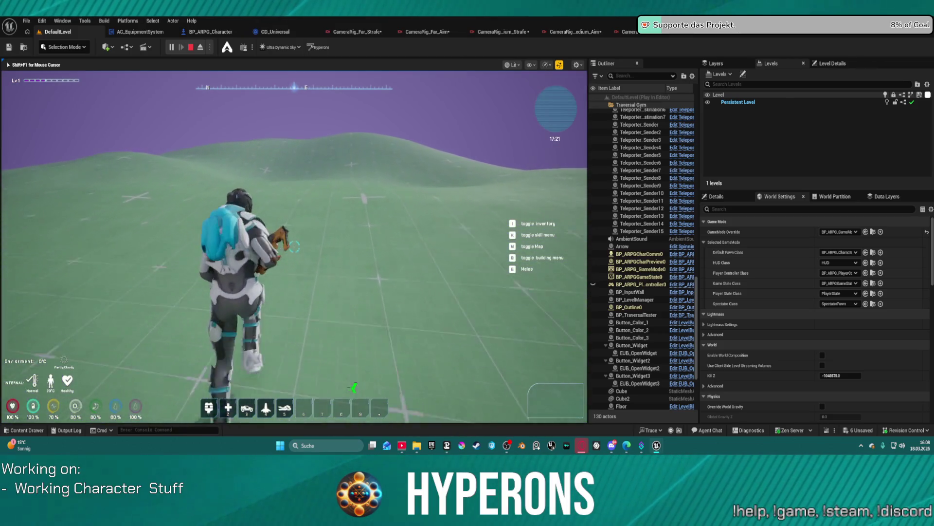
key("s")
key("w")
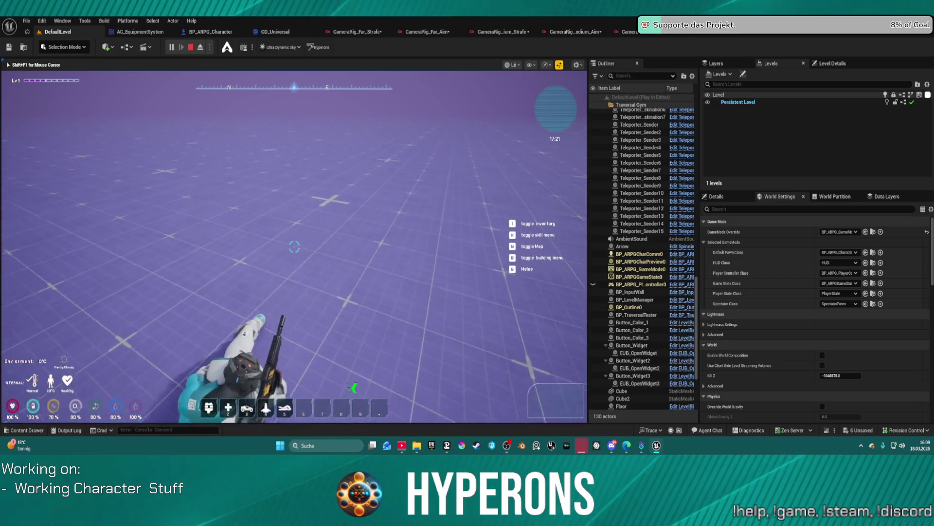
key("Escape")
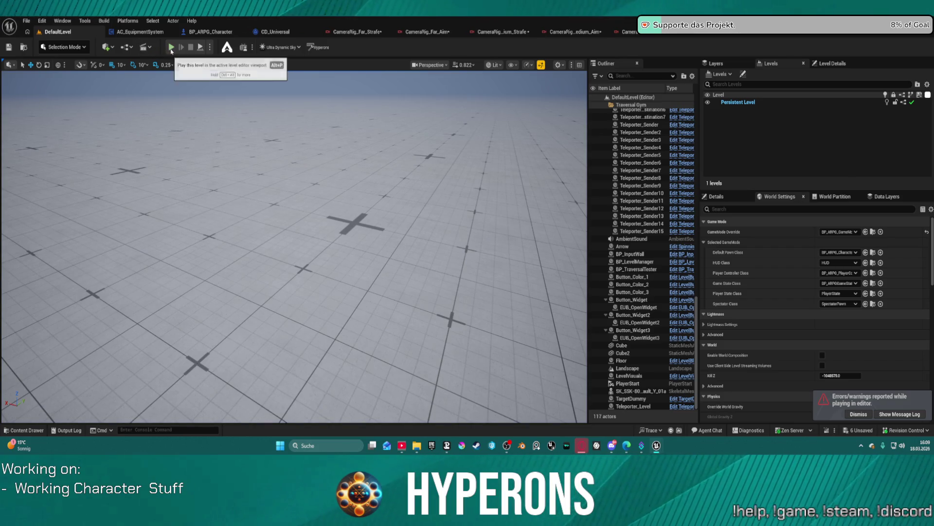
Check CameraRig_Close_Aim, return to DefaultLevel, and close the CameraRig_Far_Strafe editor.
left_click(719, 31)
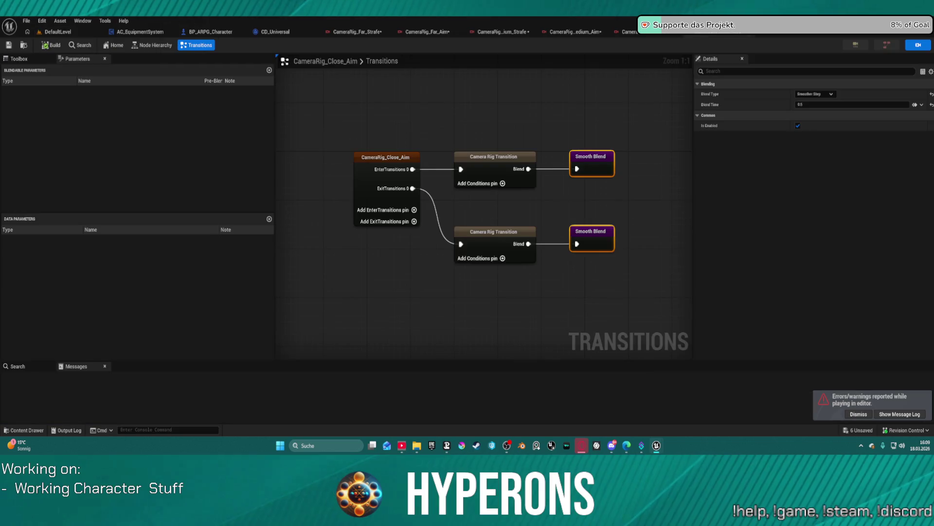
left_click(51, 32)
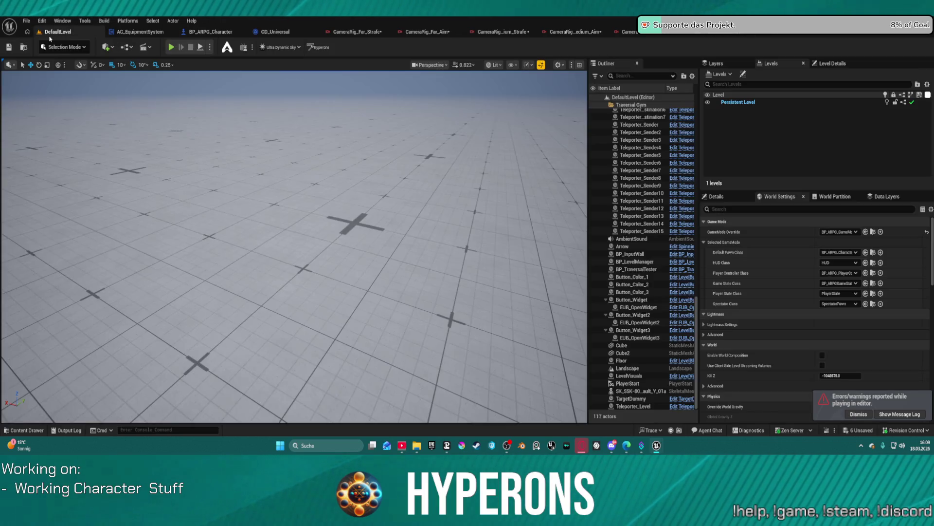
middle_click(356, 32)
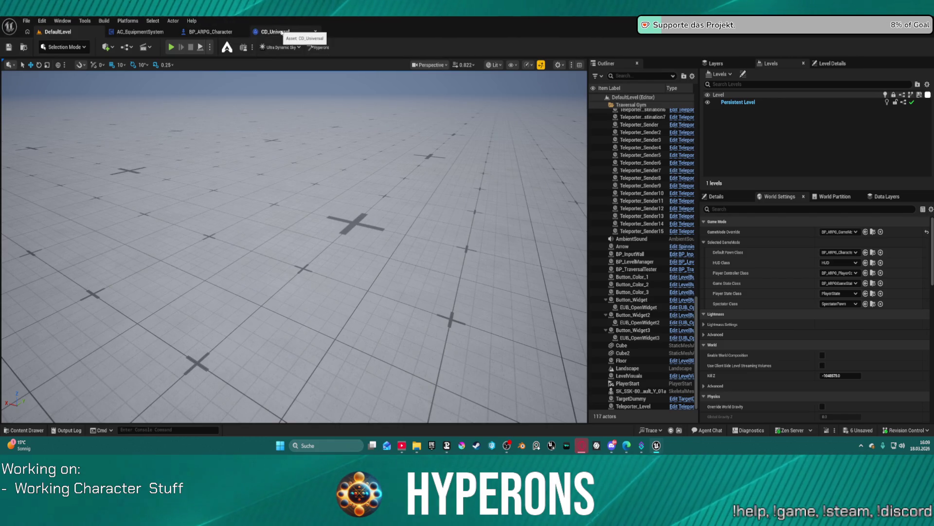
In BP_ARPG_Character, inspect the Camera comment area and the SET and Branch nodes.
left_click(226, 33)
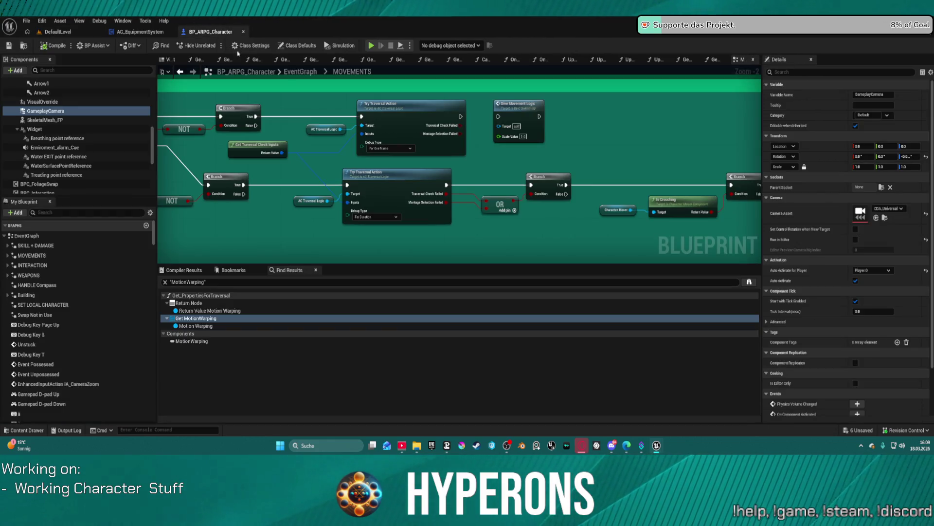
scroll(417, 190, "down", 4)
mouse_move(416, 190)
left_mouse_down()
mouse_move(438, 209)
mouse_move(428, 276)
mouse_move(423, 226)
mouse_move(365, 142)
left_mouse_up()
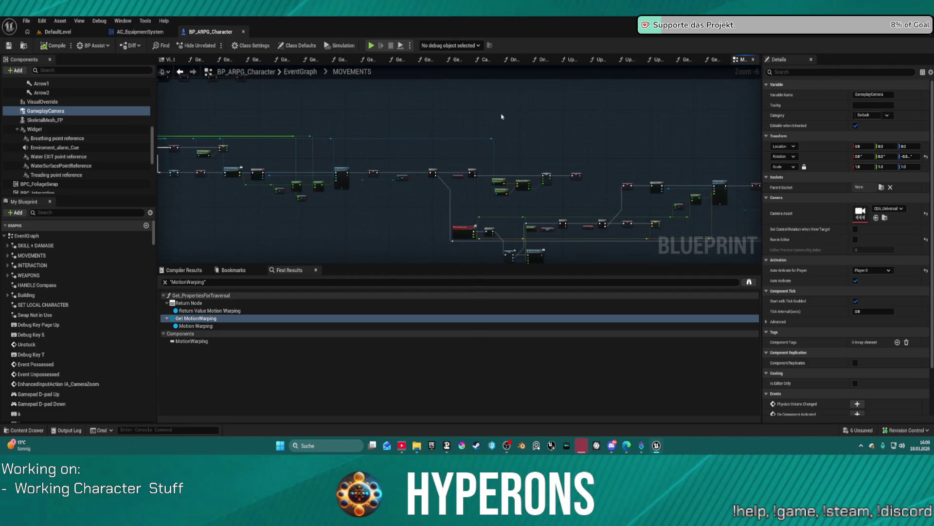
scroll(357, 194, "up", 6)
left_click_drag(356, 193, 423, 192)
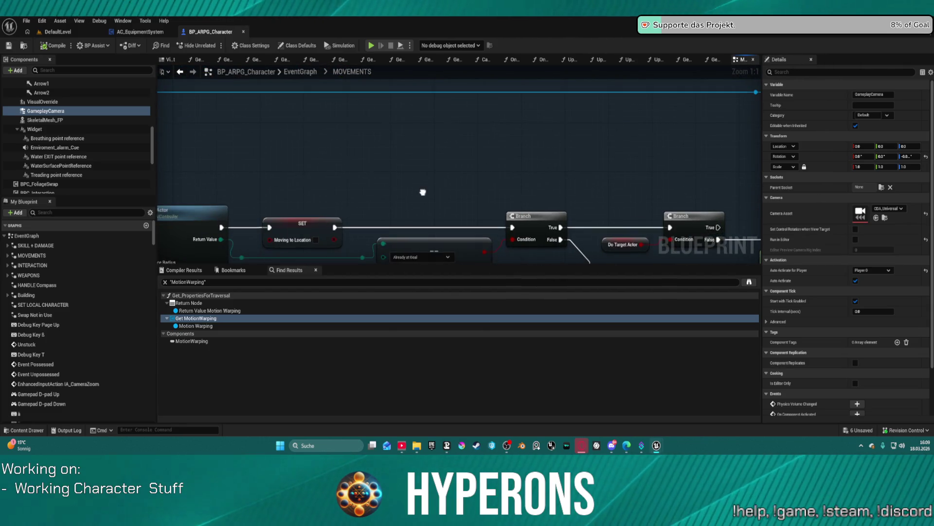
scroll(423, 192, "down", 7)
mouse_move(486, 171)
left_mouse_down()
mouse_move(331, 110)
mouse_move(329, 88)
left_mouse_up()
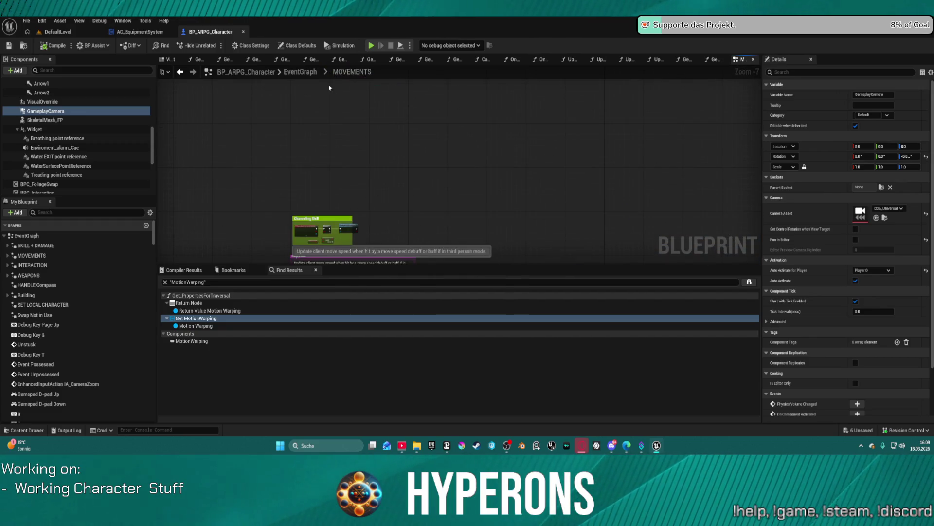
Back in the main EventGraph, delete the bUseControllerRotationYaw variable node.
left_click(300, 72)
scroll(559, 250, "up", 7)
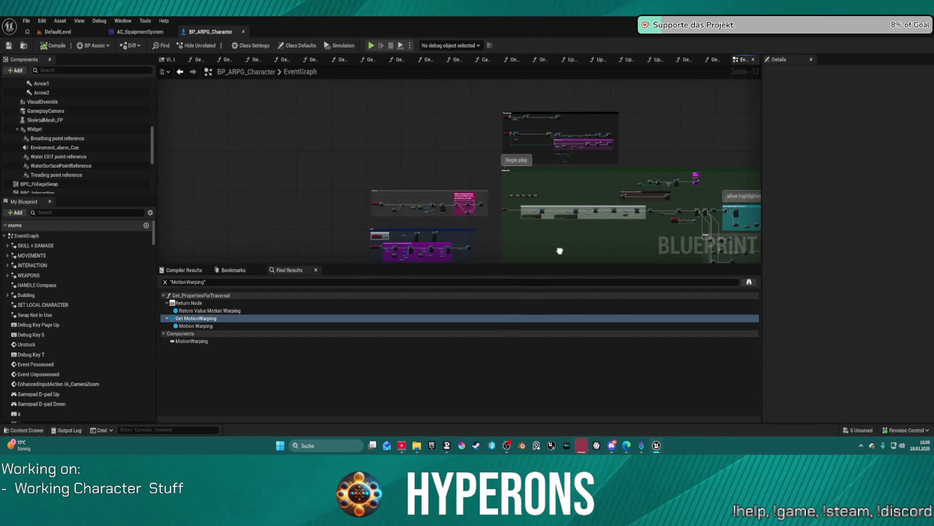
left_click_drag(621, 173, 480, 152)
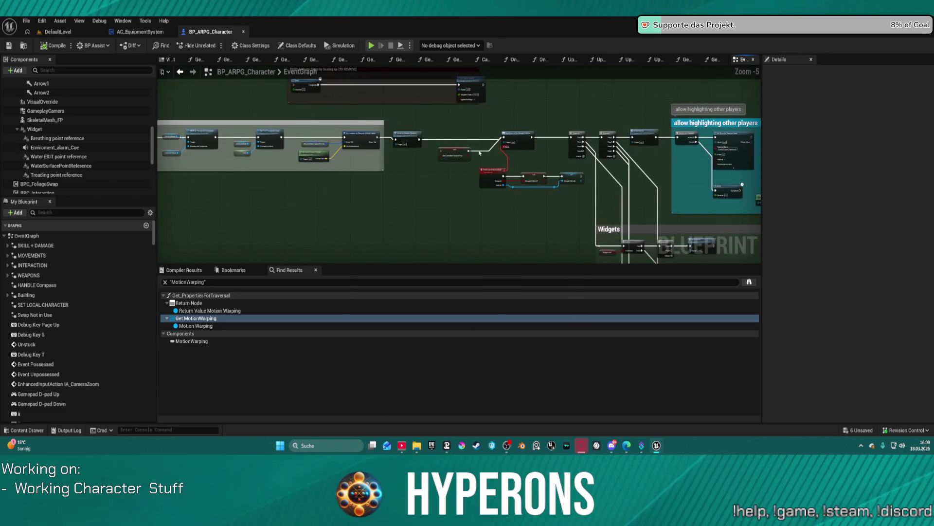
left_click(448, 148)
key("Delete")
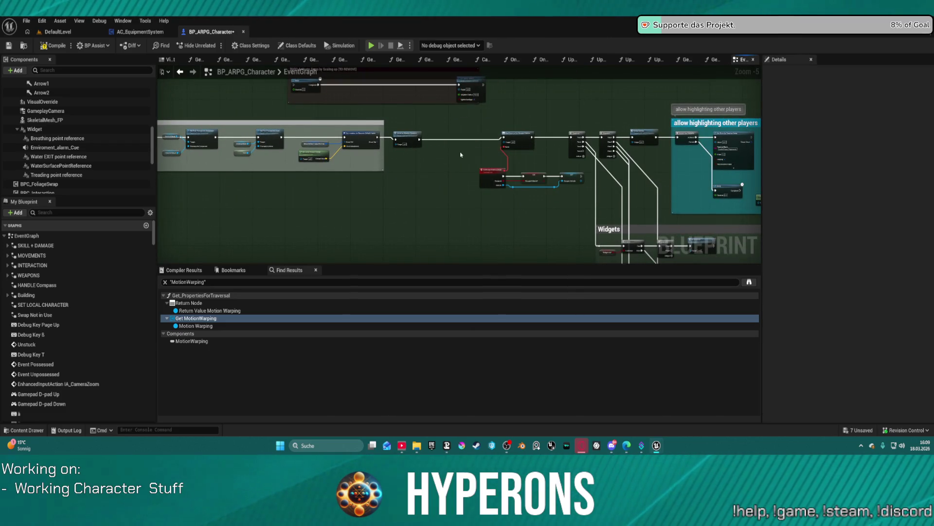
left_click_drag(488, 72, 474, 87)
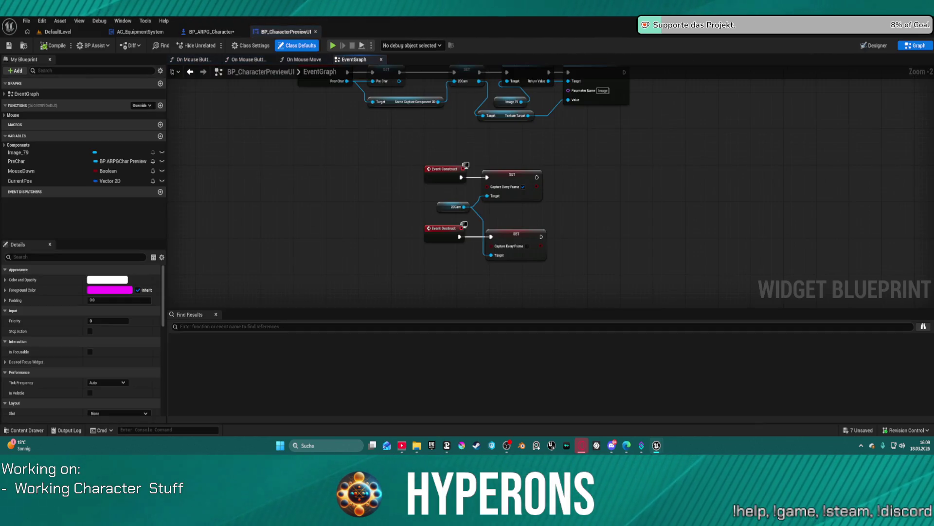
Frame the OnRenderTargetCreated chain and straighten its wires from the Pre Char SET node.
left_click_drag(335, 148, 410, 246)
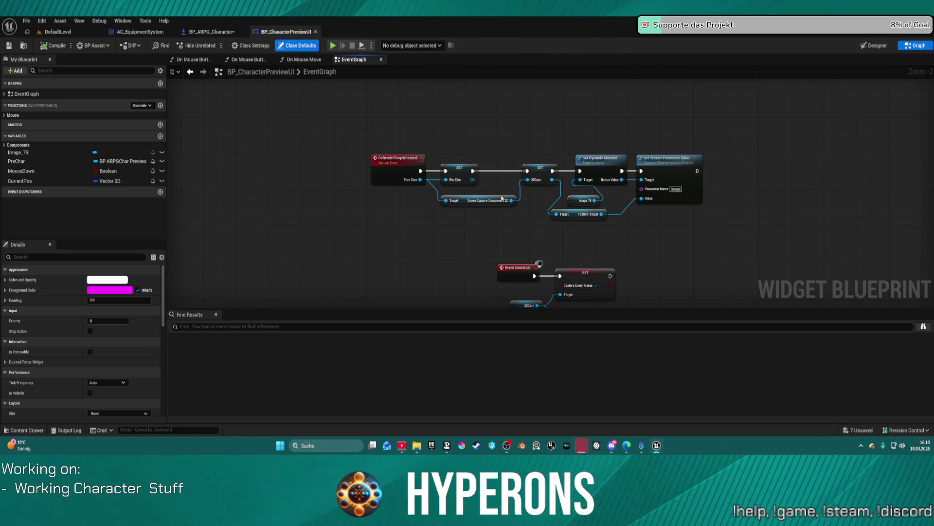
scroll(503, 243, "down", 1)
scroll(525, 229, "up", 3)
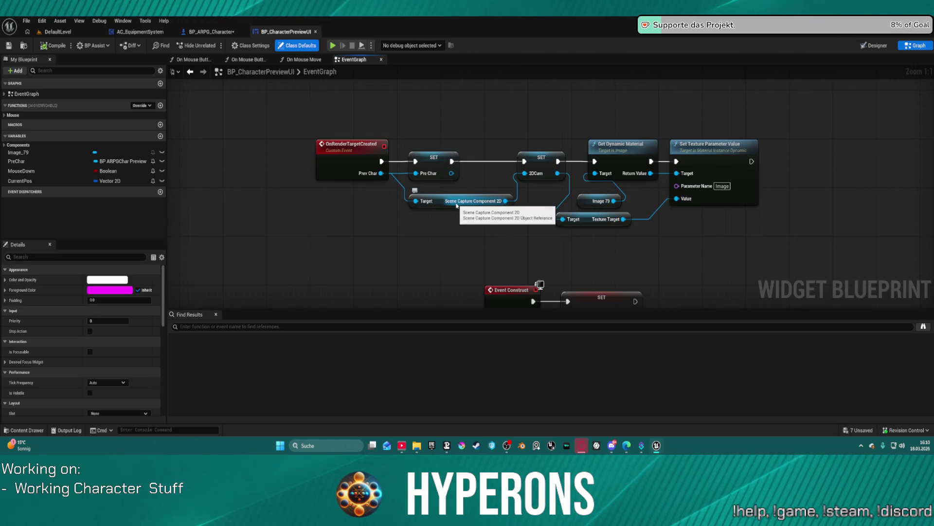
mouse_move(820, 239)
left_mouse_down()
mouse_move(550, 230)
mouse_move(822, 217)
left_mouse_up()
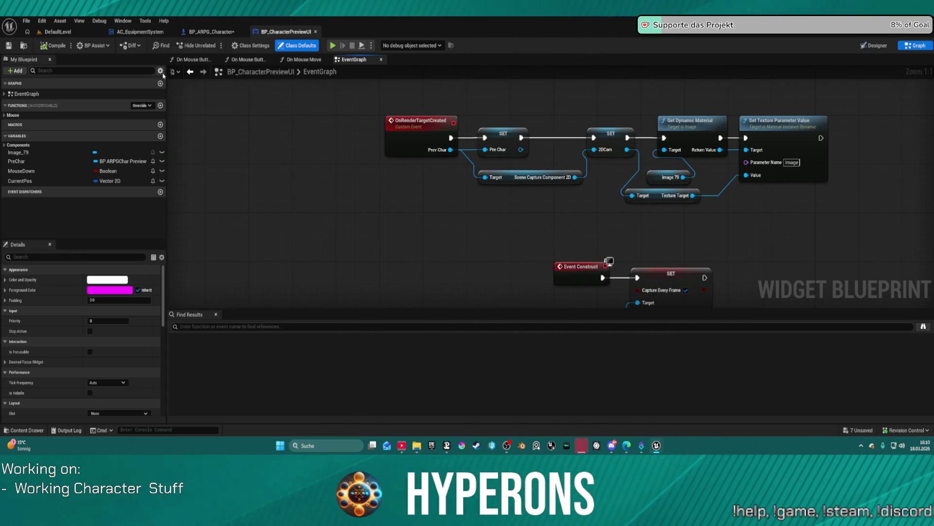
left_click(503, 135)
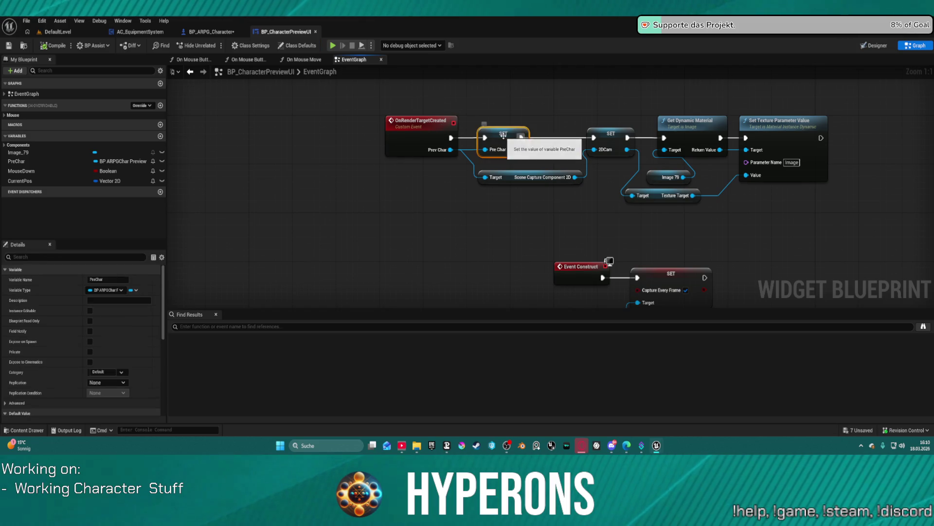
key("f")
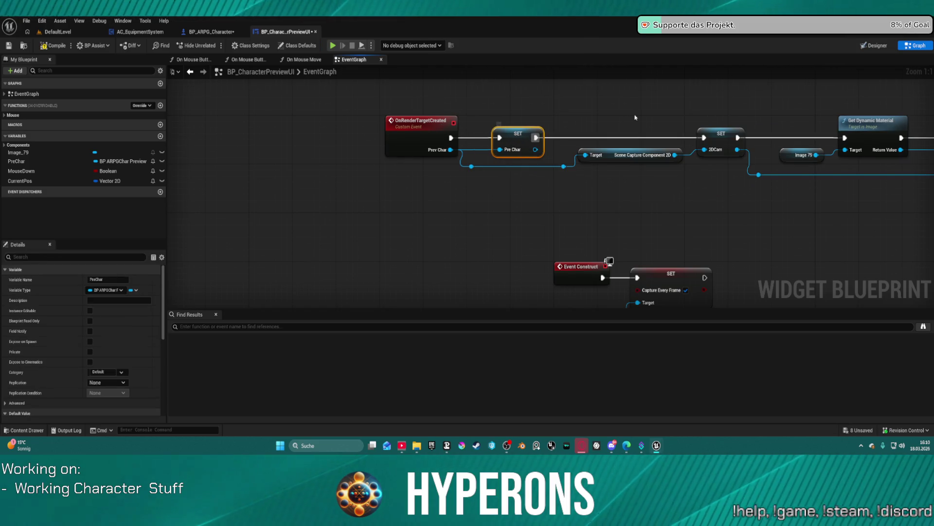
Check the Set Texture Parameter Value node, then bring up the Content Drawer.
left_click_drag(635, 117, 360, 133)
left_click_drag(348, 237, 474, 248)
left_click(24, 430)
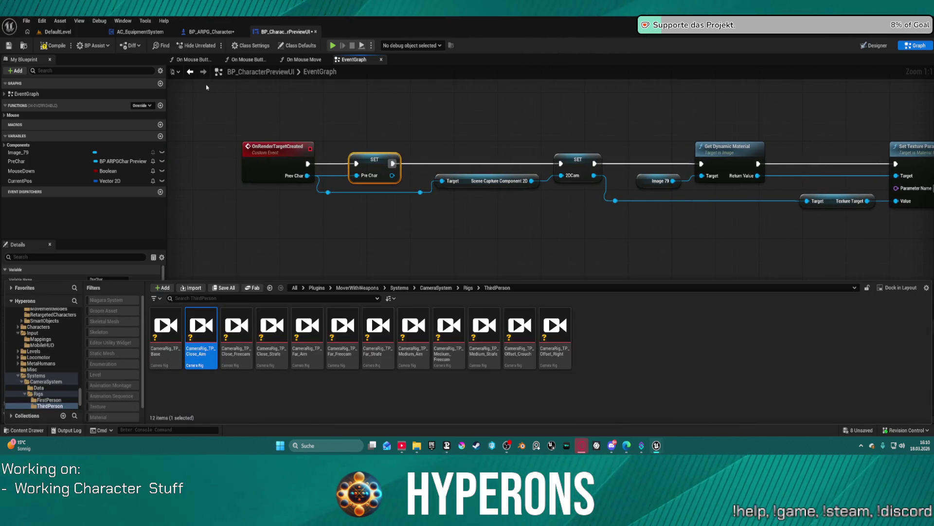
Browse to ActionRPGStarterSystem > Character > Blueprints > Preview and select BP_ARPGCharPreview.
scroll(69, 330, "up", 10)
scroll(69, 330, "up", 10)
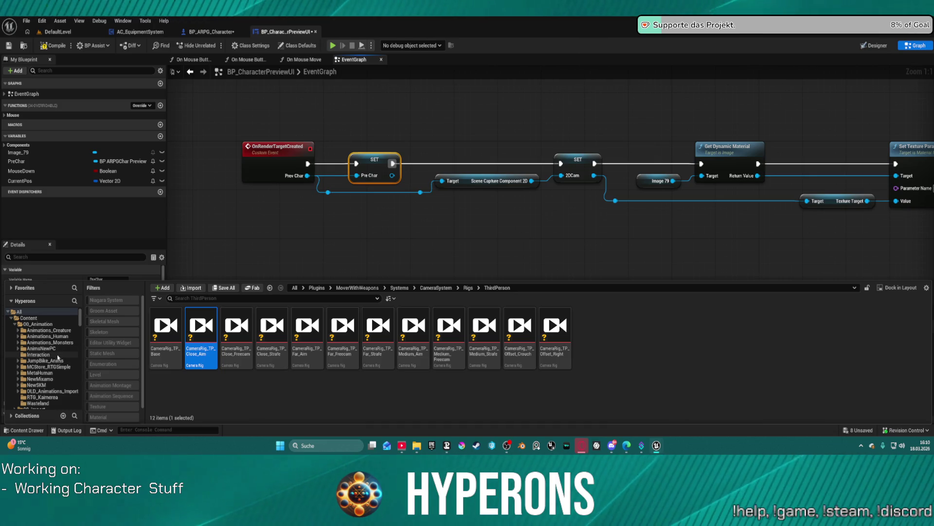
scroll(56, 356, "down", 10)
scroll(52, 354, "down", 10)
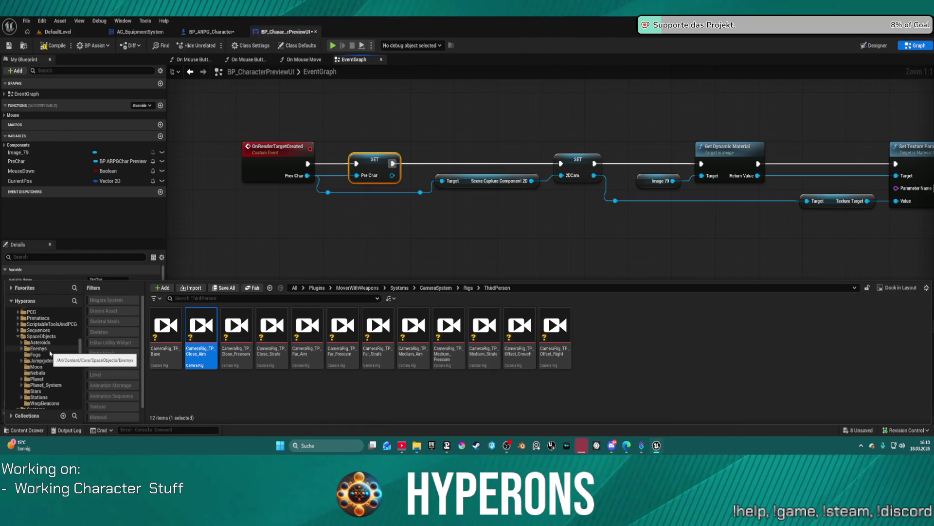
scroll(52, 353, "up", 12)
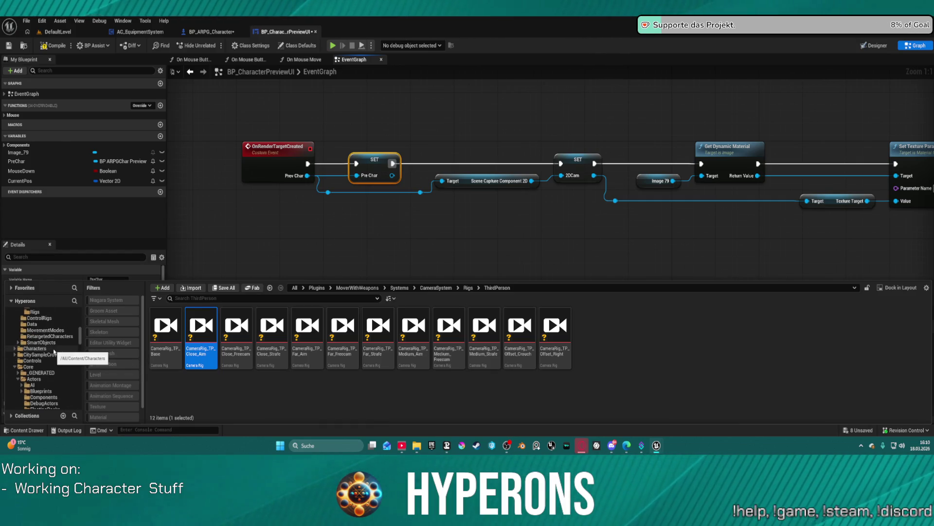
scroll(48, 375, "up", 5)
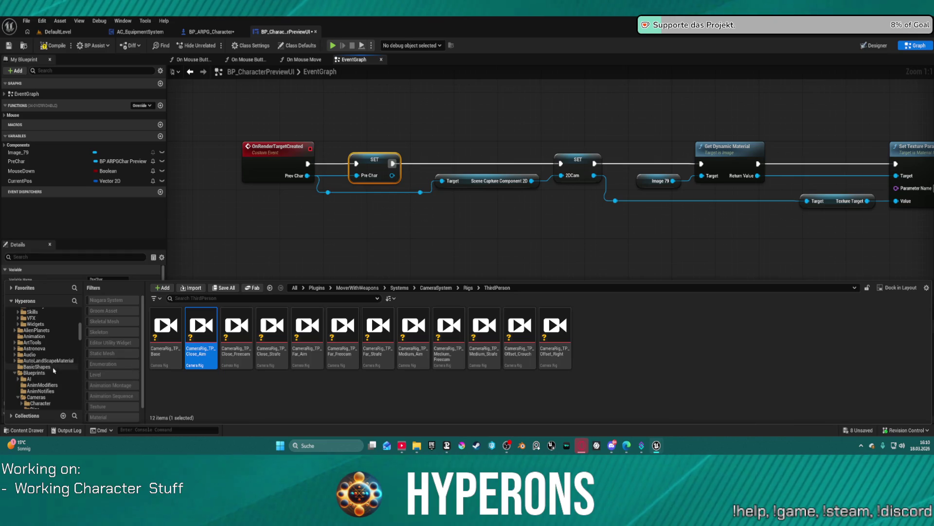
scroll(58, 390, "up", 10)
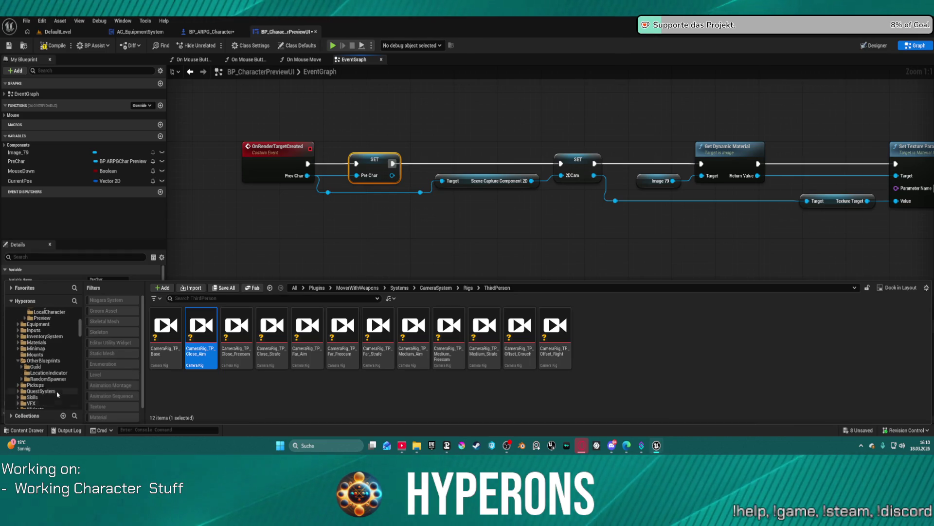
scroll(57, 392, "down", 2)
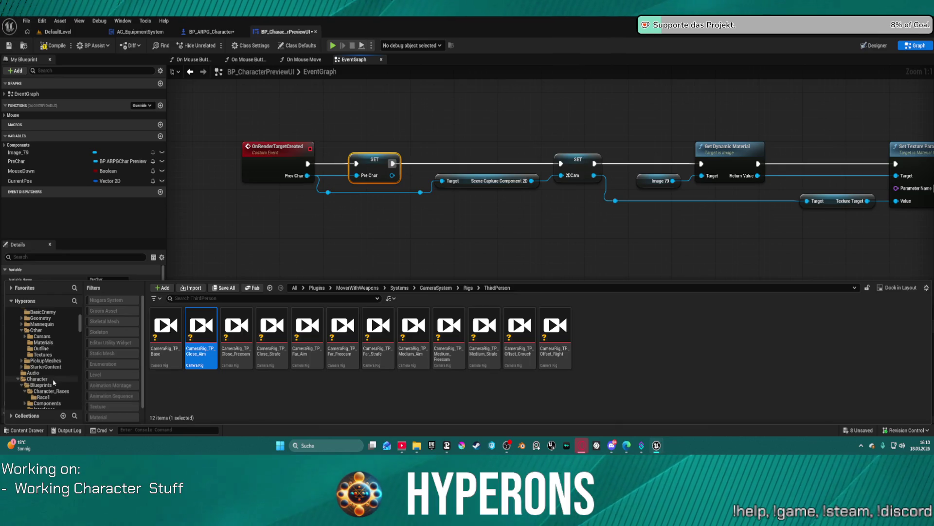
left_click(47, 384)
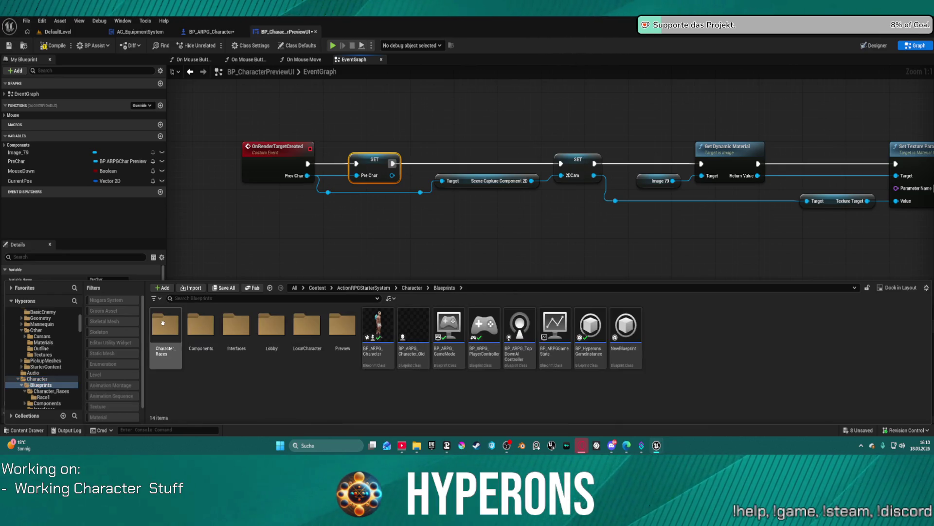
double_click(346, 336)
left_click(196, 323)
double_click(196, 323)
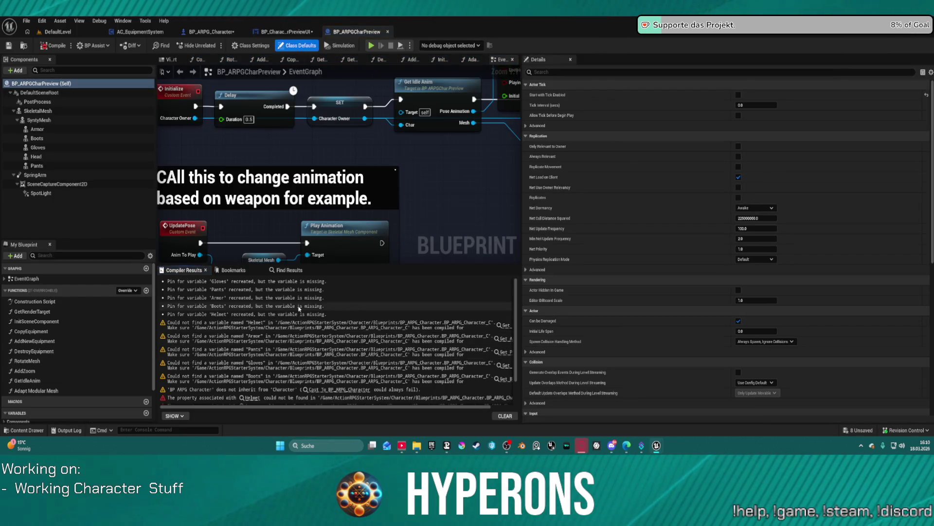
left_click(339, 359)
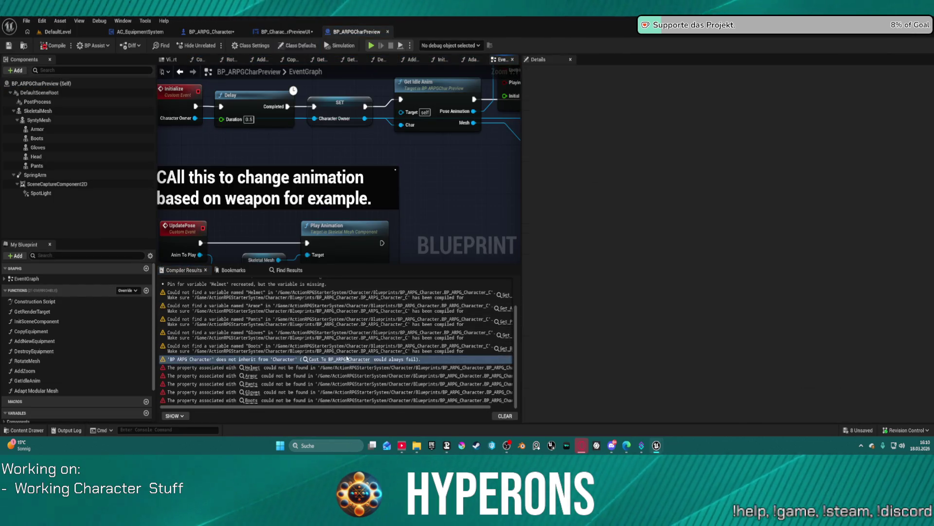
mouse_move(383, 212)
left_mouse_down()
mouse_move(311, 201)
mouse_move(248, 165)
mouse_move(286, 154)
left_mouse_up()
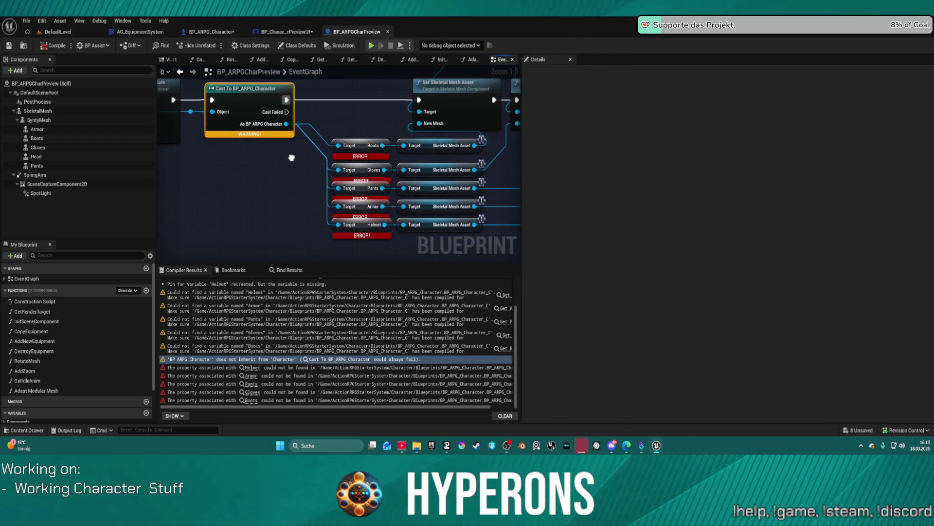
scroll(298, 173, "down", 4)
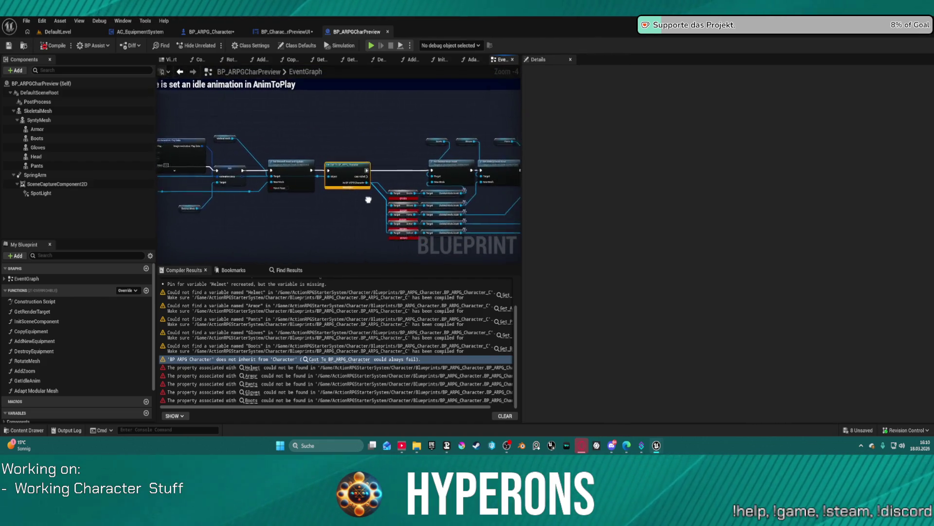
scroll(396, 178, "up", 3)
scroll(396, 178, "up", 1)
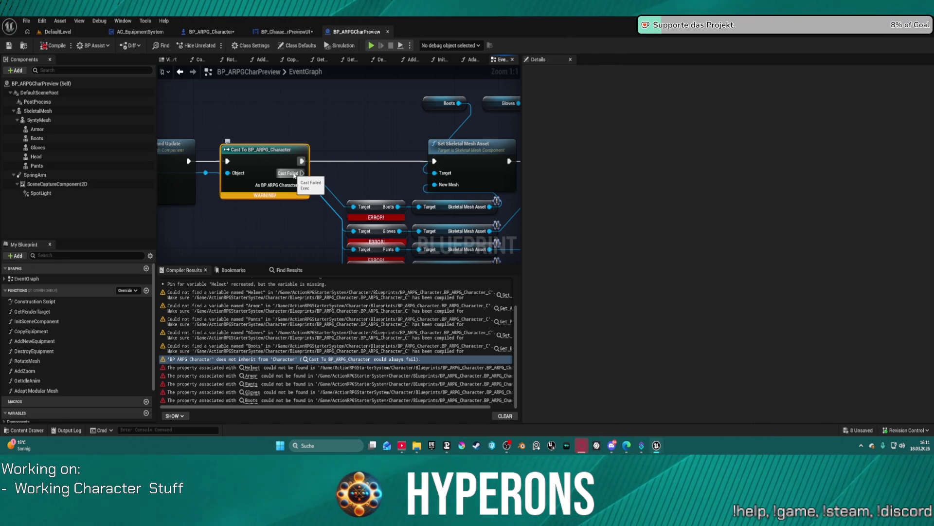
mouse_move(386, 203)
left_mouse_down()
mouse_move(333, 132)
mouse_move(230, 126)
mouse_move(289, 172)
mouse_move(347, 174)
left_mouse_up()
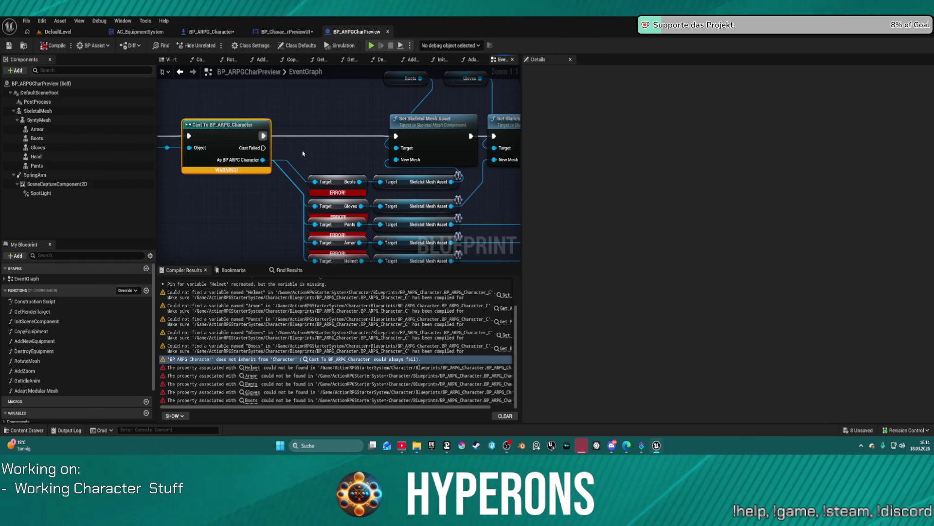
mouse_move(331, 162)
left_mouse_down()
mouse_move(236, 177)
mouse_move(234, 207)
mouse_move(304, 219)
left_mouse_up()
scroll(304, 219, "down", 1)
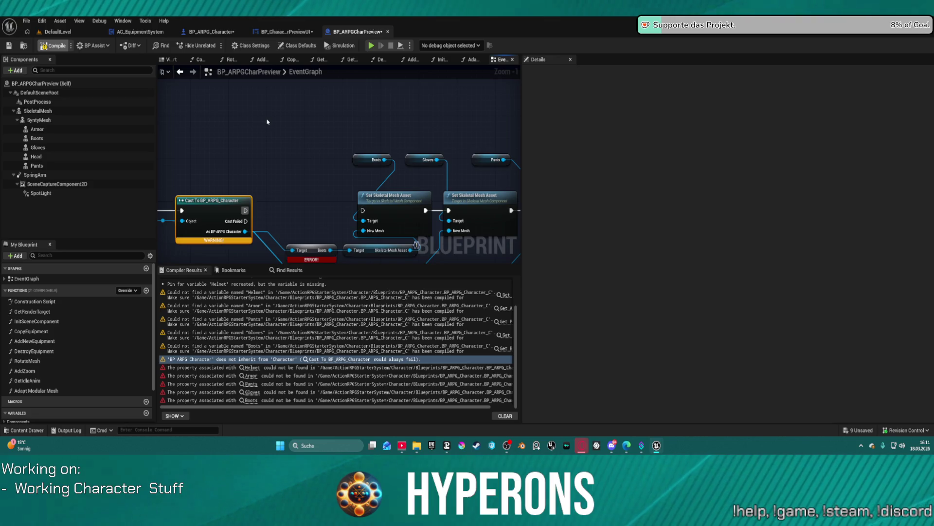
Recompile BP_ARPGCharPreview and jump to the Cast To BP_ARPG_Character node behind the warning.
left_click(51, 48)
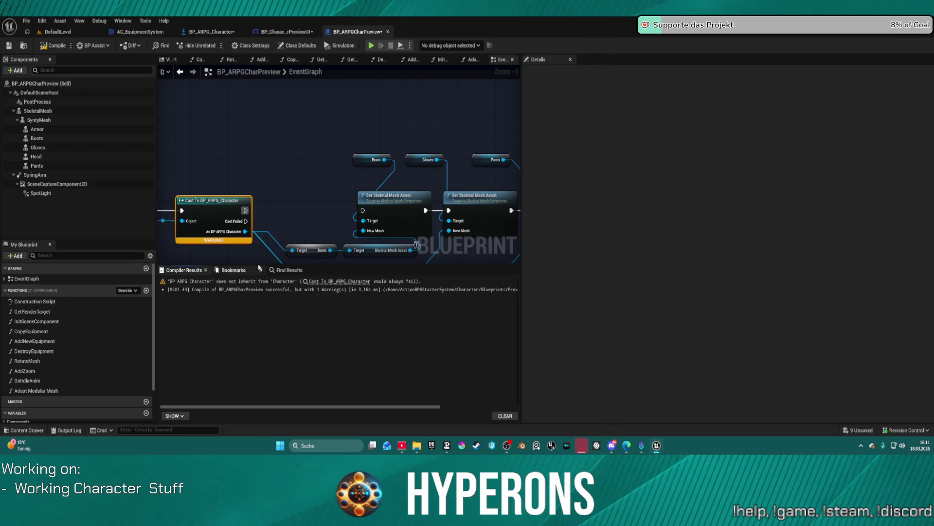
left_click(324, 283)
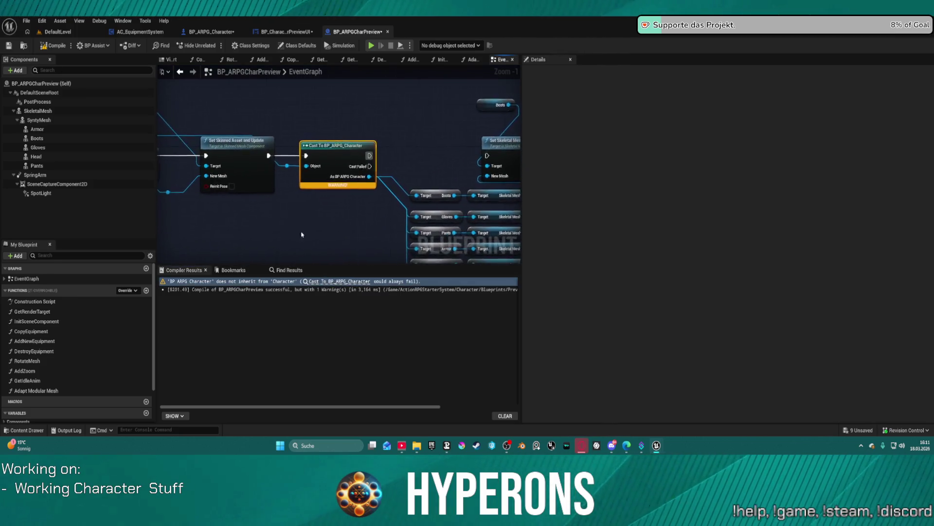
mouse_move(296, 160)
left_mouse_down()
mouse_move(400, 164)
mouse_move(166, 170)
mouse_move(341, 168)
mouse_move(311, 171)
mouse_move(418, 156)
left_mouse_up()
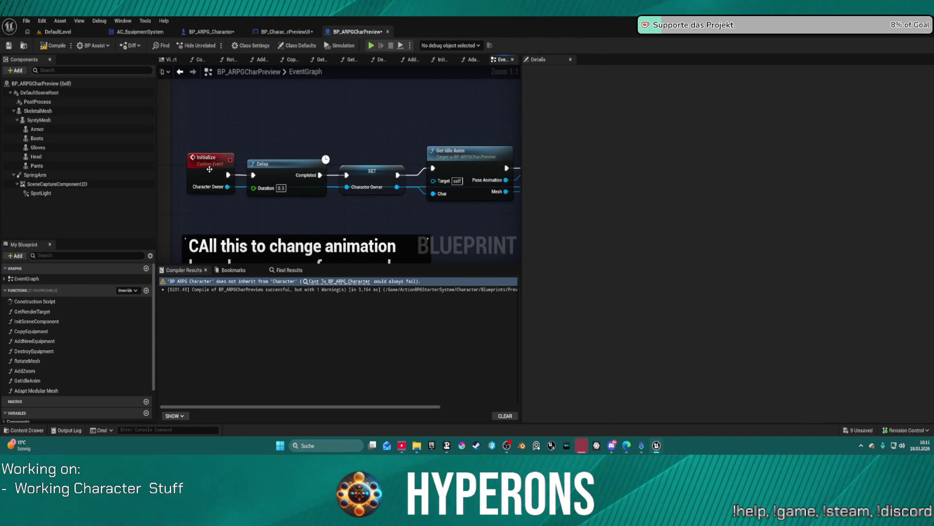
left_click(339, 281)
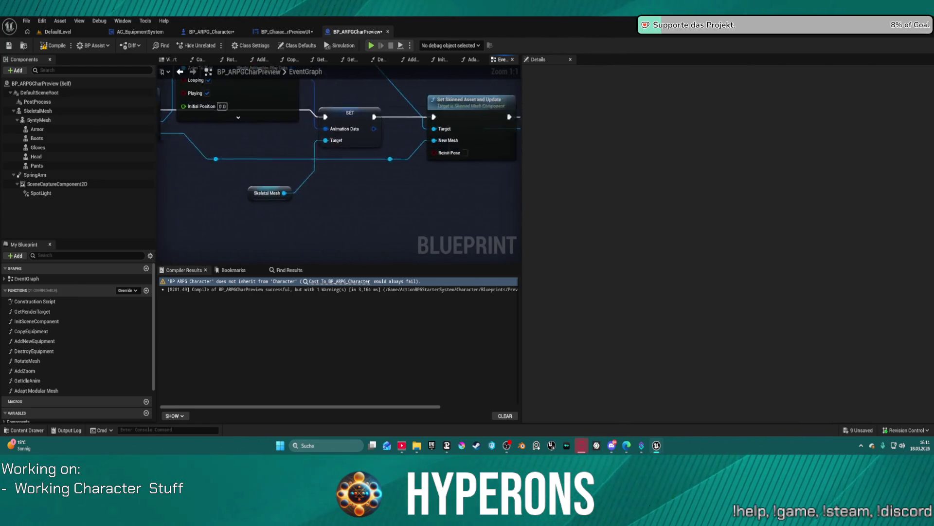
Rearrange the cast and Set Skinned Asset nodes, then select the Initialize custom event.
mouse_move(448, 135)
left_mouse_down()
mouse_move(429, 199)
mouse_move(471, 113)
left_mouse_up()
mouse_move(318, 130)
left_mouse_down()
mouse_move(333, 190)
mouse_move(298, 201)
left_mouse_up()
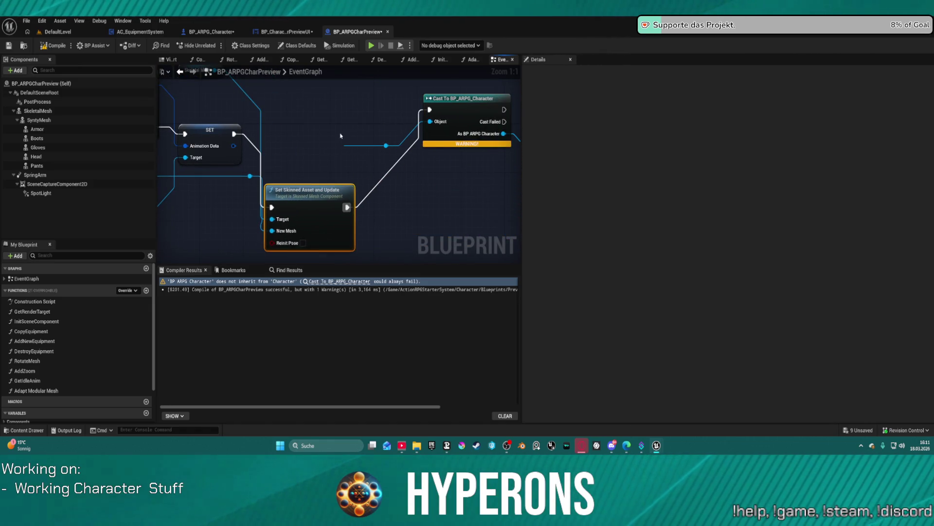
scroll(328, 198, "down", 4)
mouse_move(355, 195)
left_mouse_down()
mouse_move(475, 172)
mouse_move(372, 183)
left_mouse_up()
left_click_drag(91, 156, 292, 155)
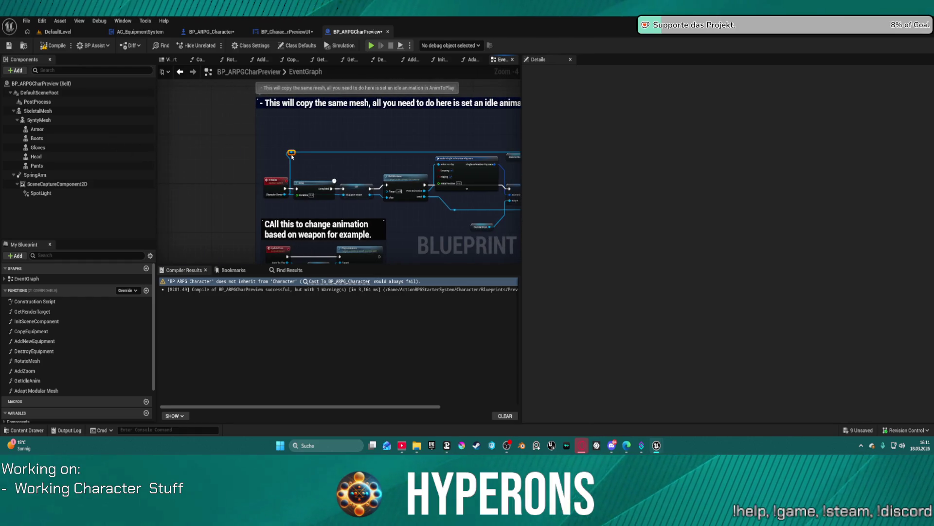
scroll(292, 155, "up", 4)
left_click(270, 176)
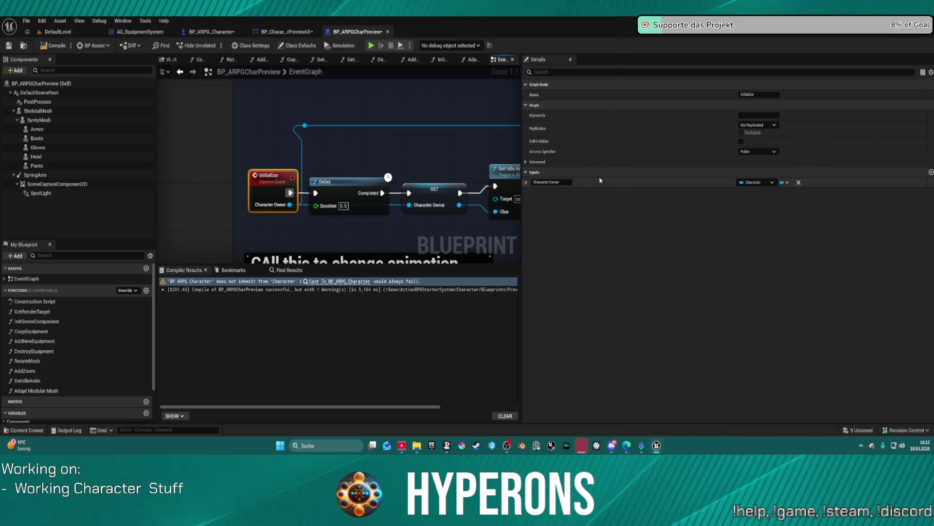
Change Initialize's CharacterOwner input to a Pawn Object Reference and recompile with F7.
left_click(767, 183)
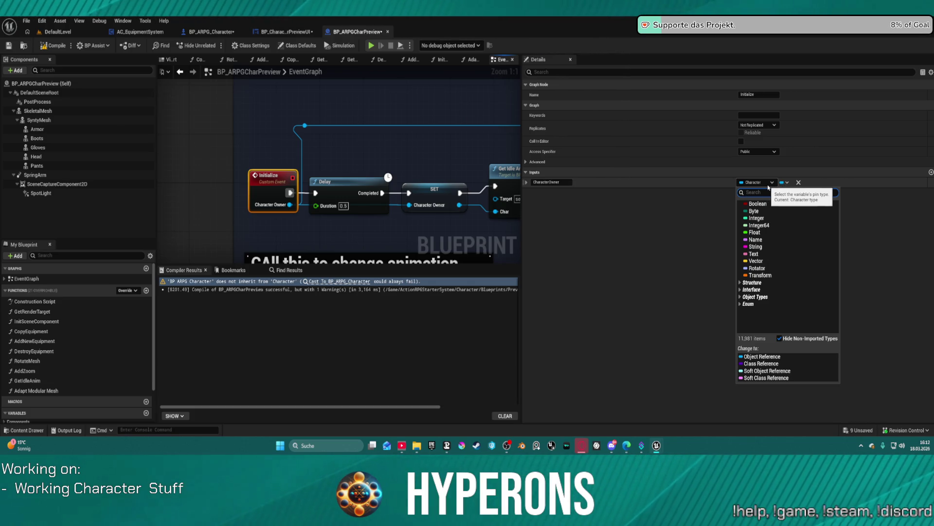
type("ar")
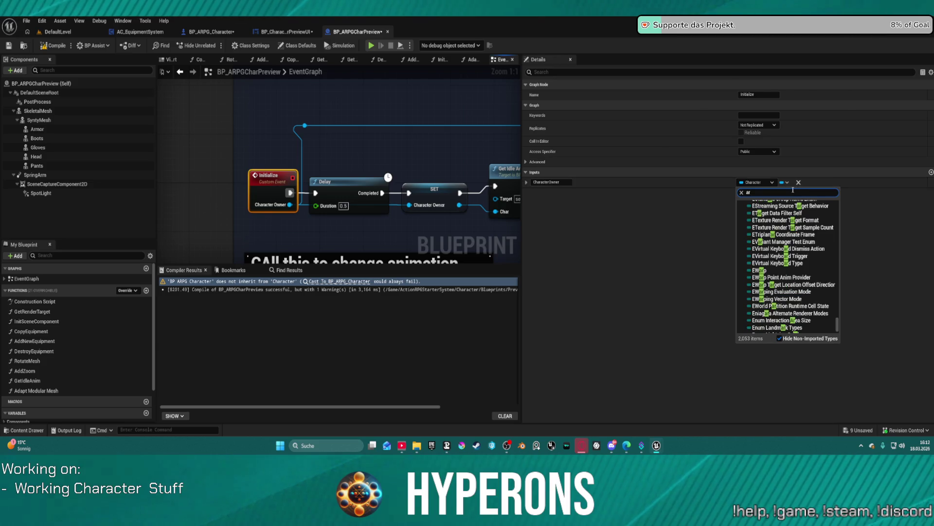
type("to")
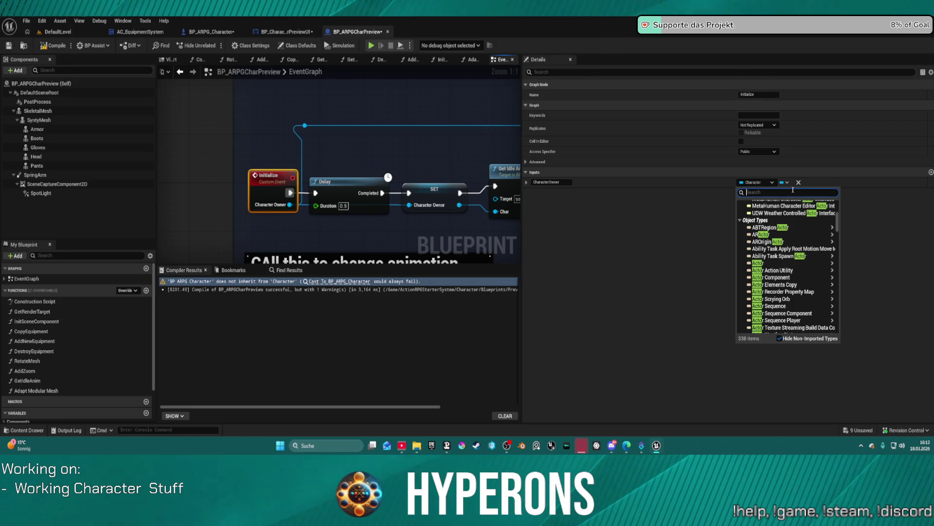
type("n")
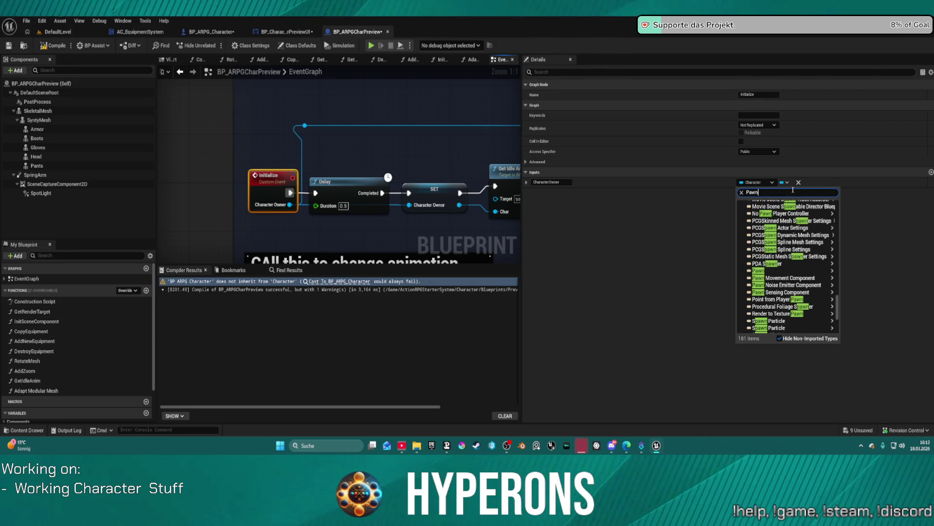
mouse_move(803, 270)
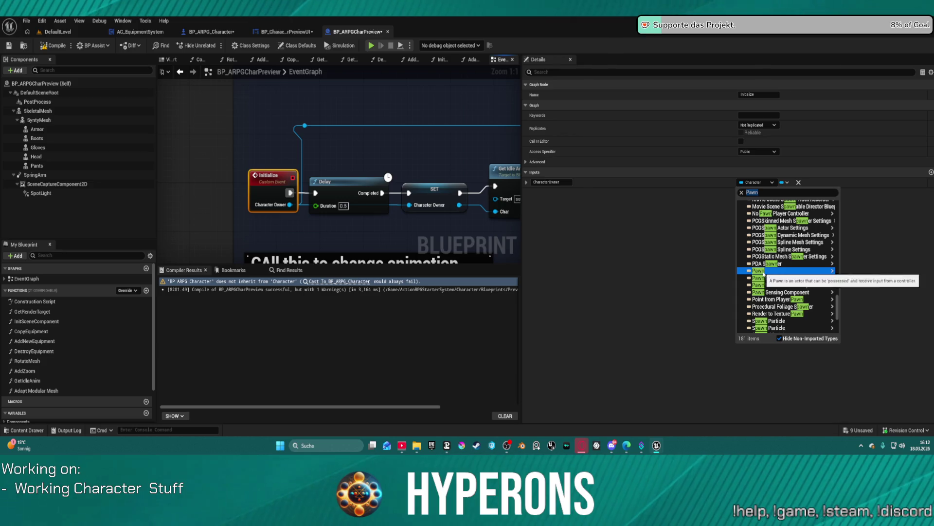
left_click(857, 275)
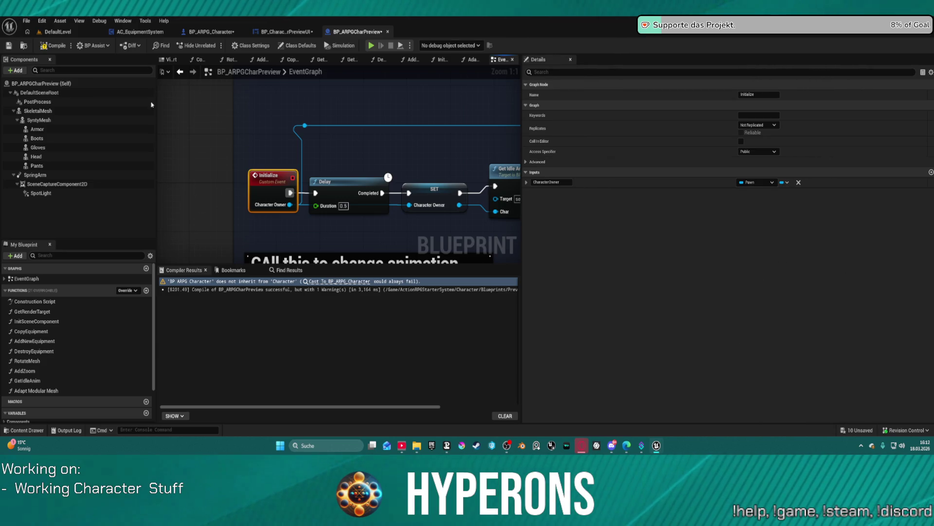
key("F7")
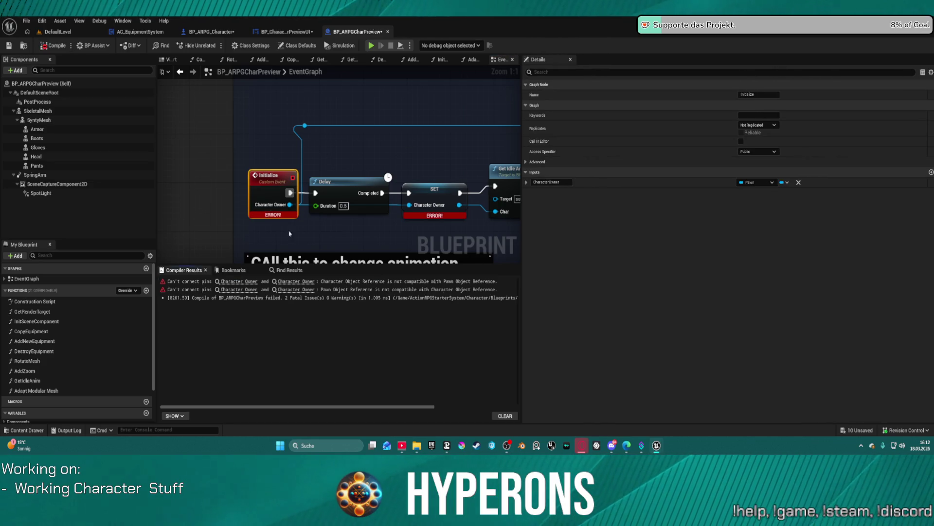
Change the Character Owner variable on the SET node to a Pawn object reference and confirm the type change.
left_click(422, 195)
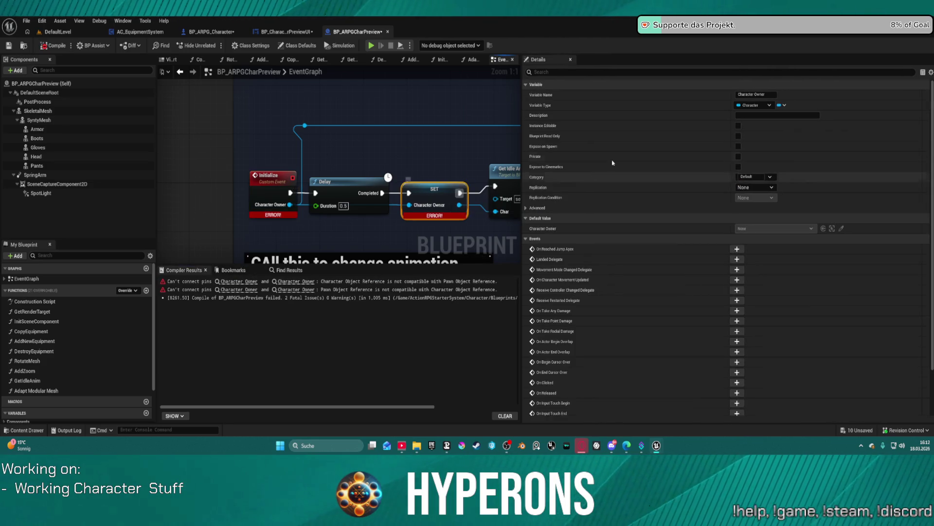
left_click(764, 106)
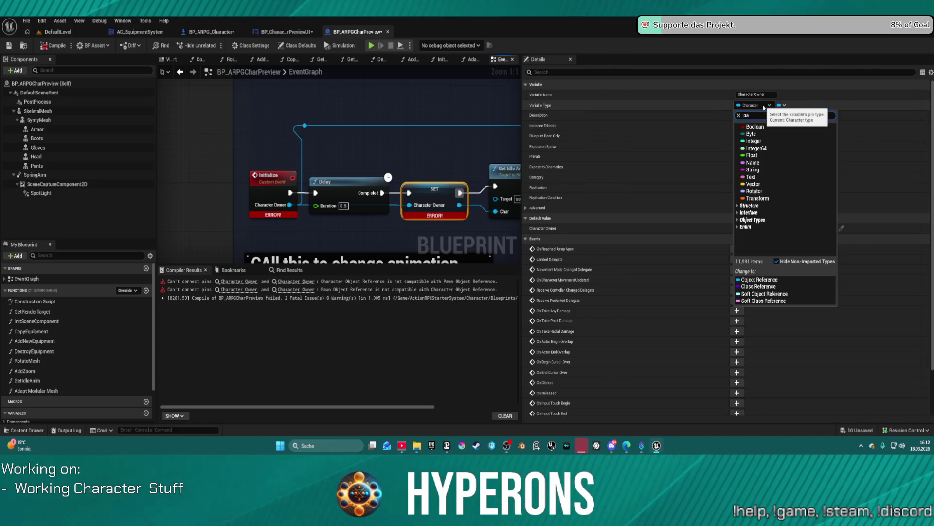
type("wn")
mouse_move(774, 197)
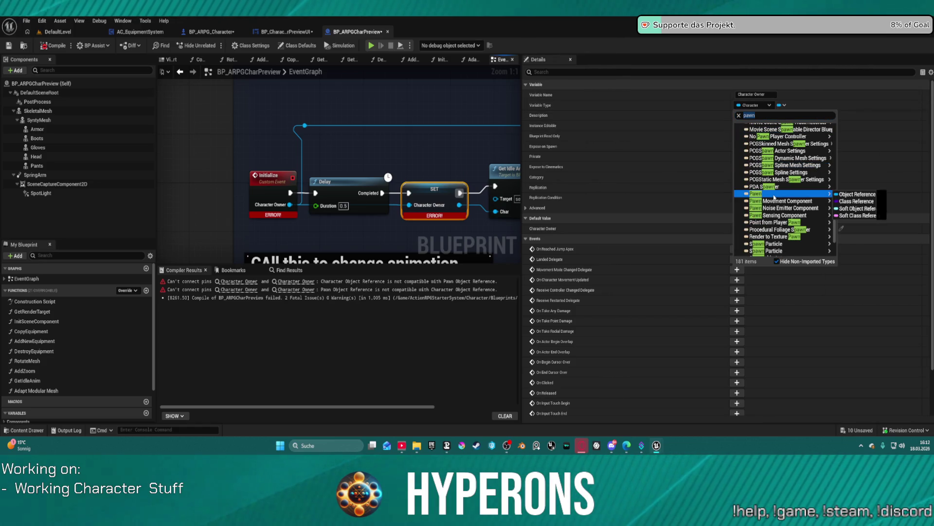
left_click(857, 194)
left_click(509, 243)
left_click_drag(463, 141, 345, 180)
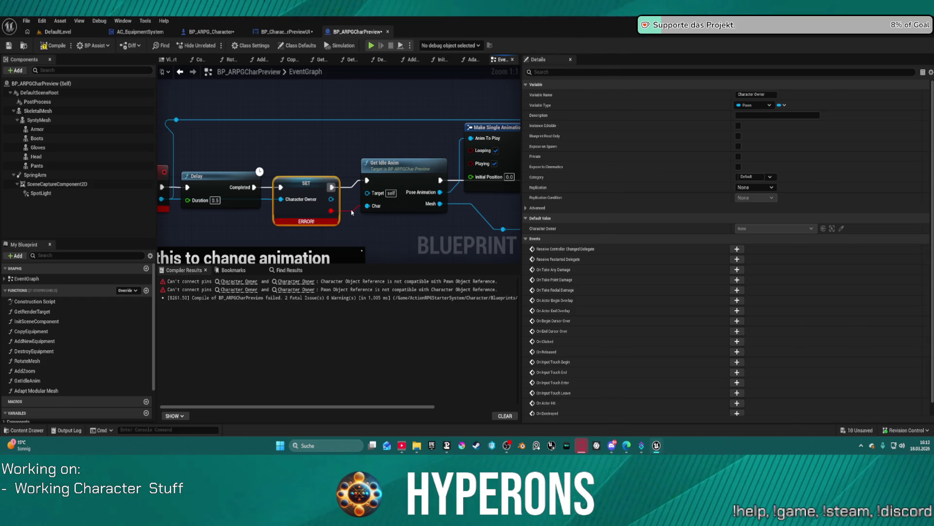
left_click(414, 198)
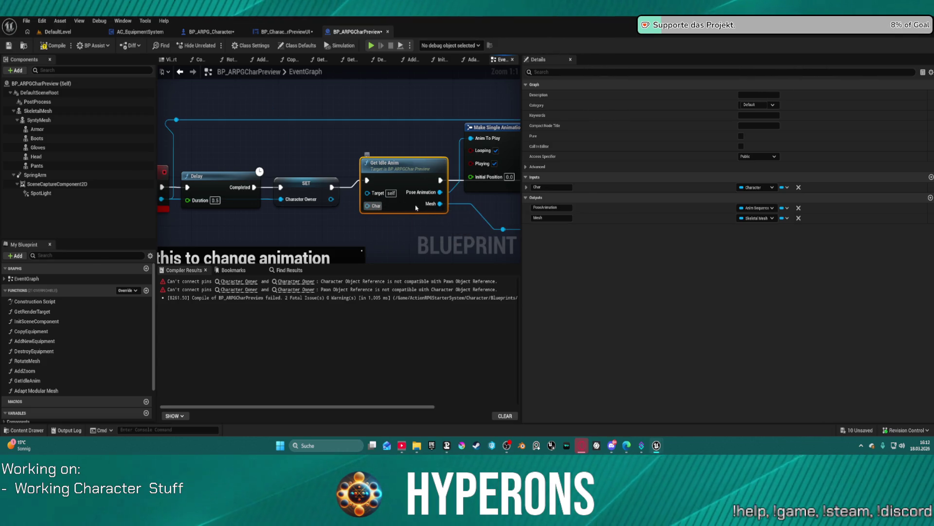
Retype Get Idle Anim's Char input from Character to a Pawn object reference.
left_click(755, 187)
type("Pawn")
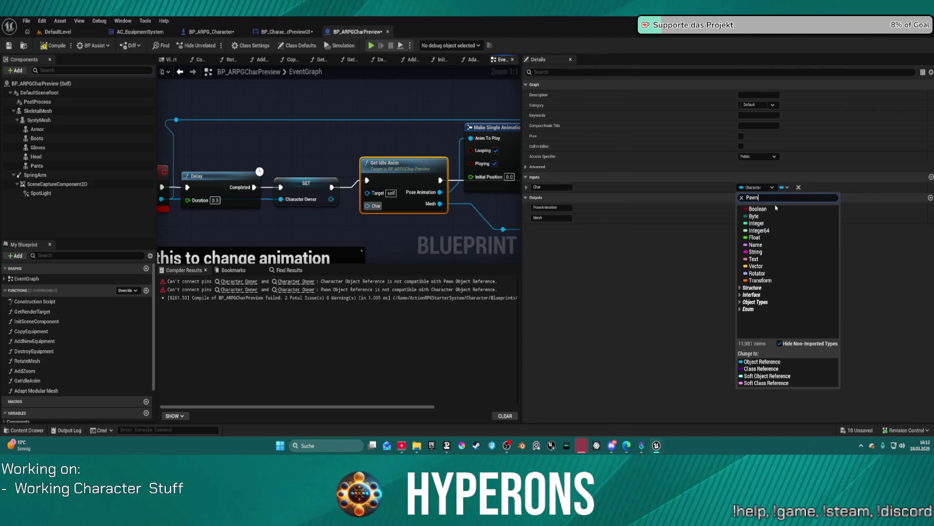
mouse_move(797, 273)
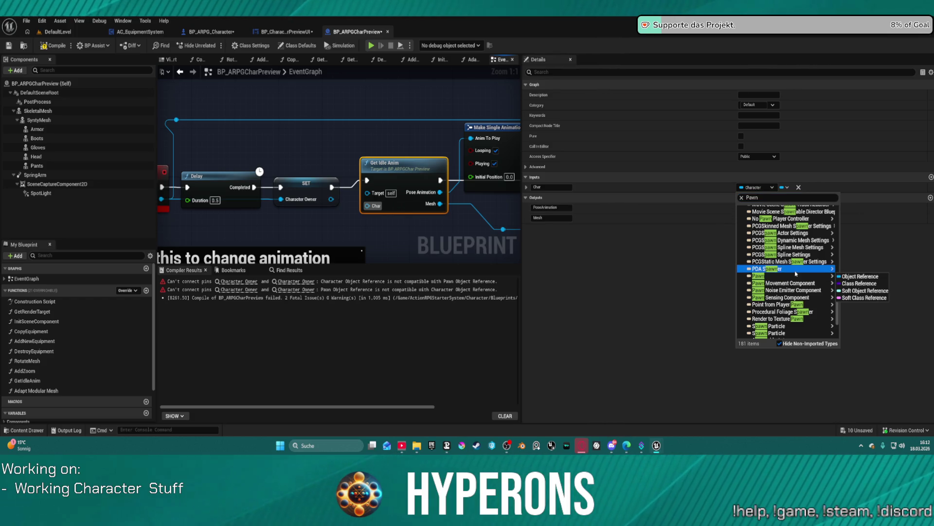
left_click(869, 279)
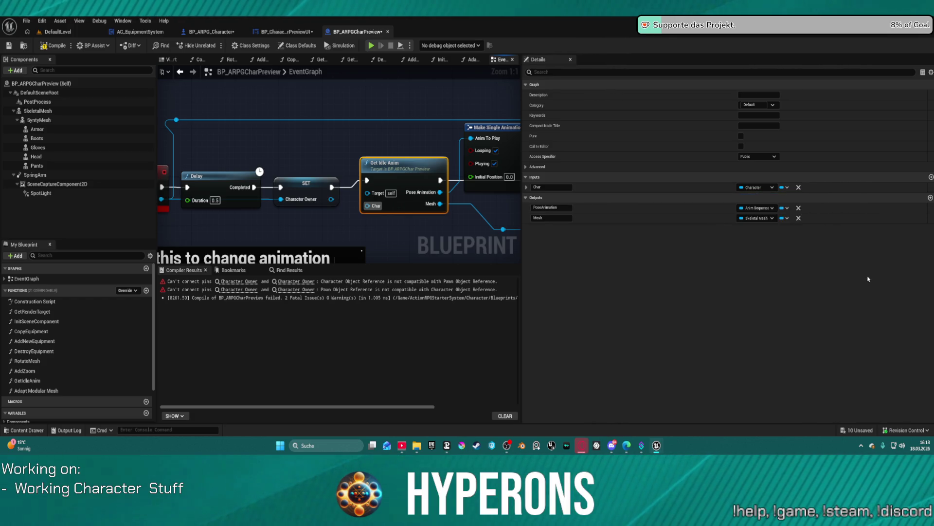
Peek into the GetIdleAnim function graph, then return to the SET and Get Idle Anim nodes.
left_click_drag(331, 199, 326, 199)
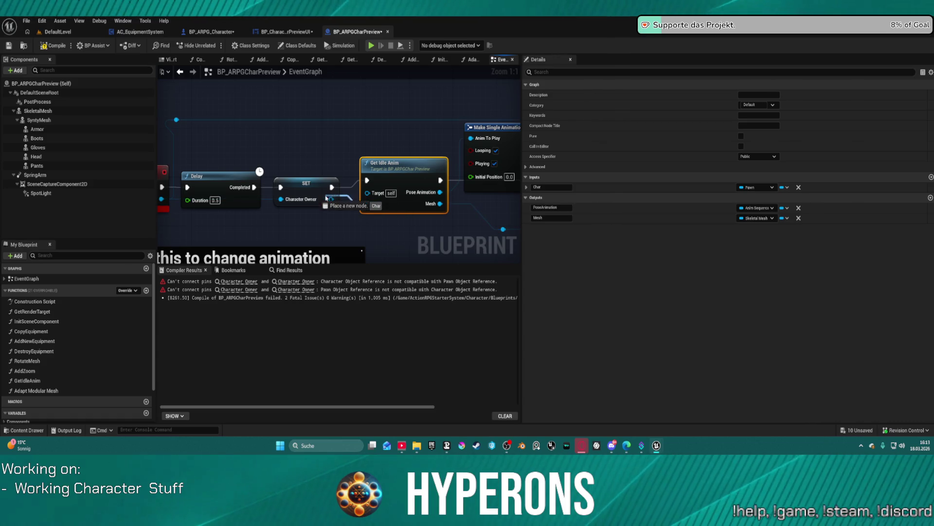
double_click(404, 195)
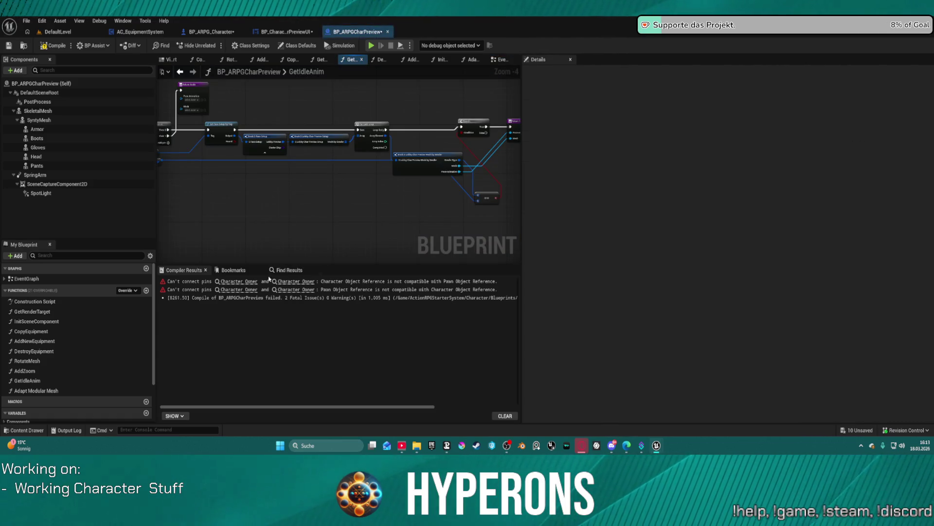
left_click(238, 282)
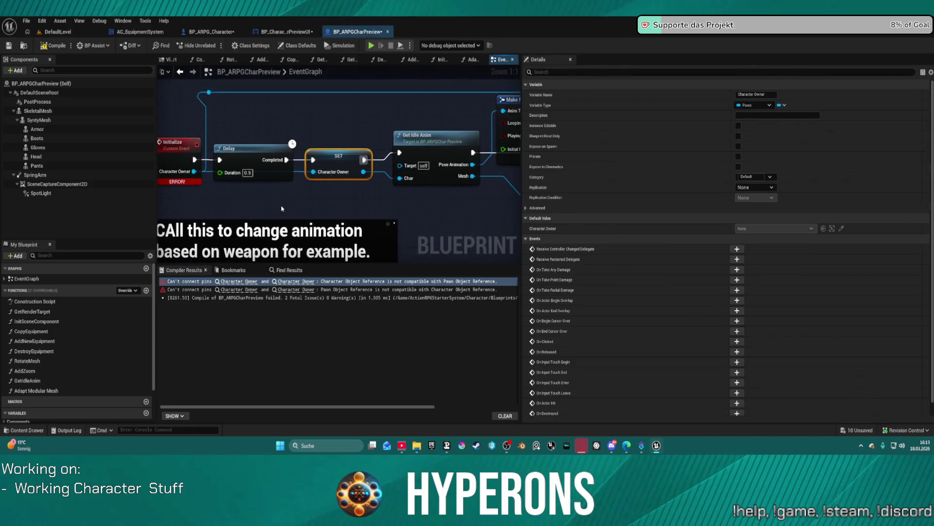
left_click_drag(463, 204, 322, 201)
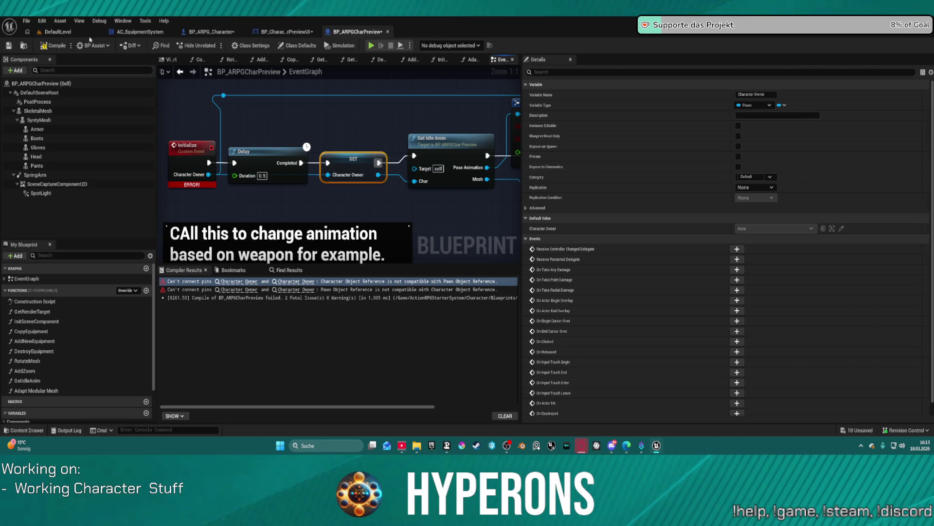
Recompile the blueprint and open the GetIdleAnim function graph at its Sequence node.
left_click(50, 47)
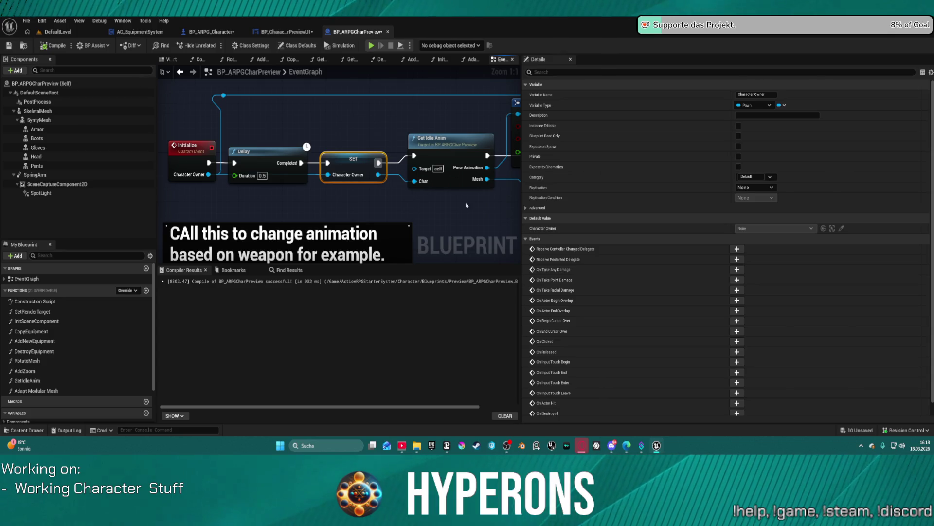
left_click_drag(486, 202, 338, 186)
double_click(284, 171)
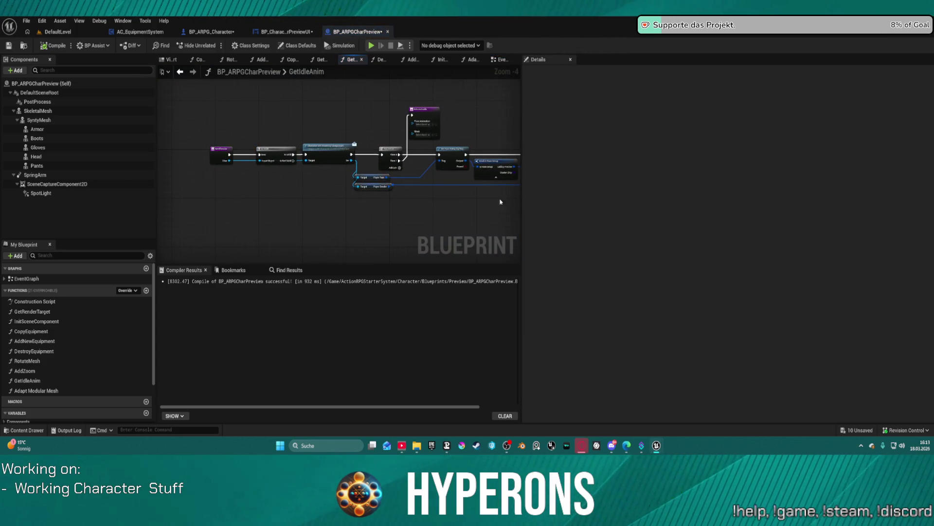
mouse_move(298, 209)
left_mouse_down()
mouse_move(324, 189)
mouse_move(447, 192)
left_mouse_up()
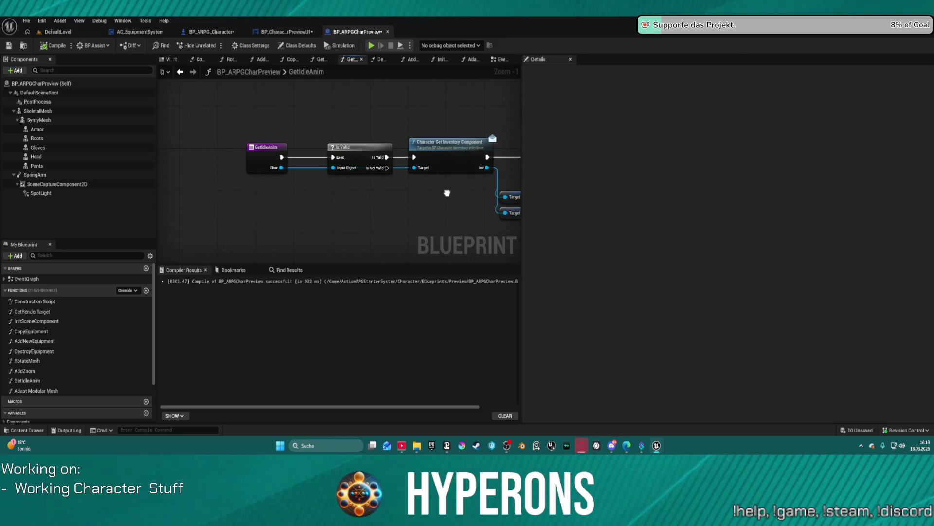
left_click_drag(427, 182, 274, 165)
Toggle a breakpoint on the Sequence node and launch Play In Editor with Alt+P.
left_click(262, 153)
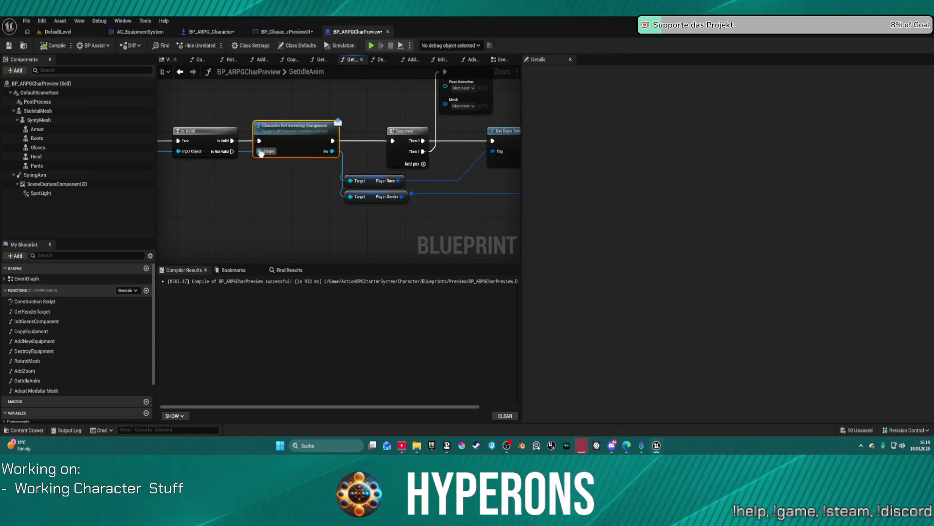
right_click(399, 131)
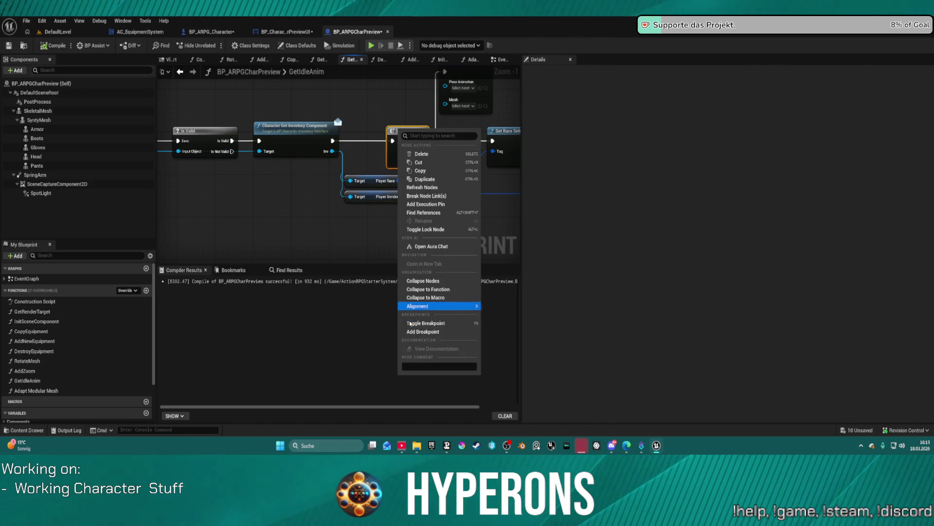
left_click(411, 333)
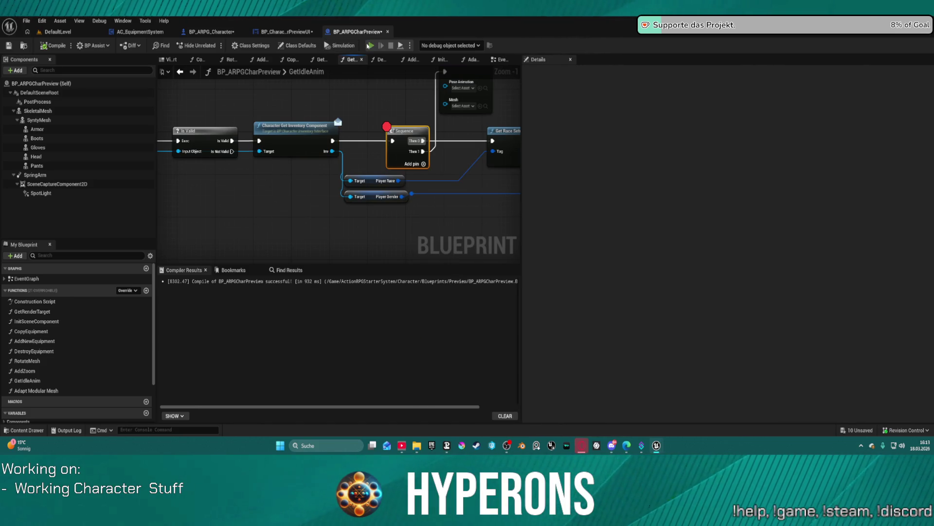
key("alt+p")
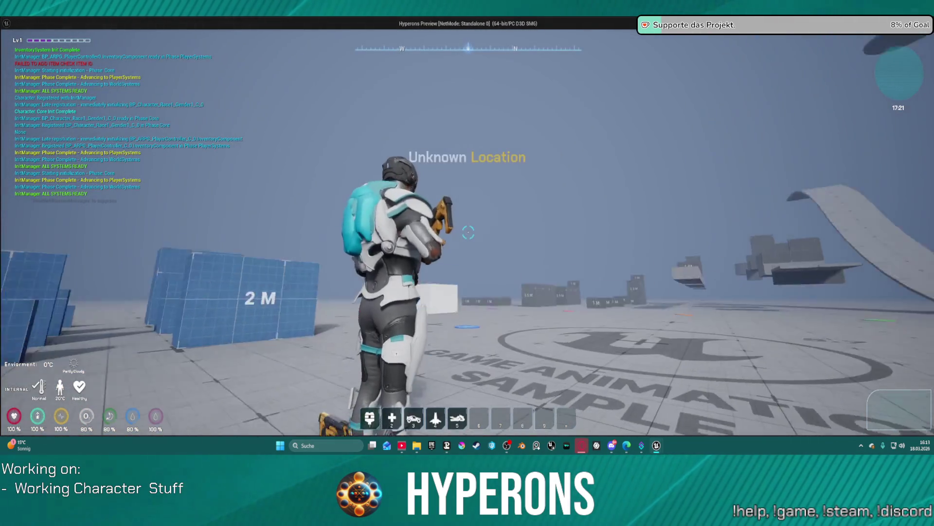
key("i")
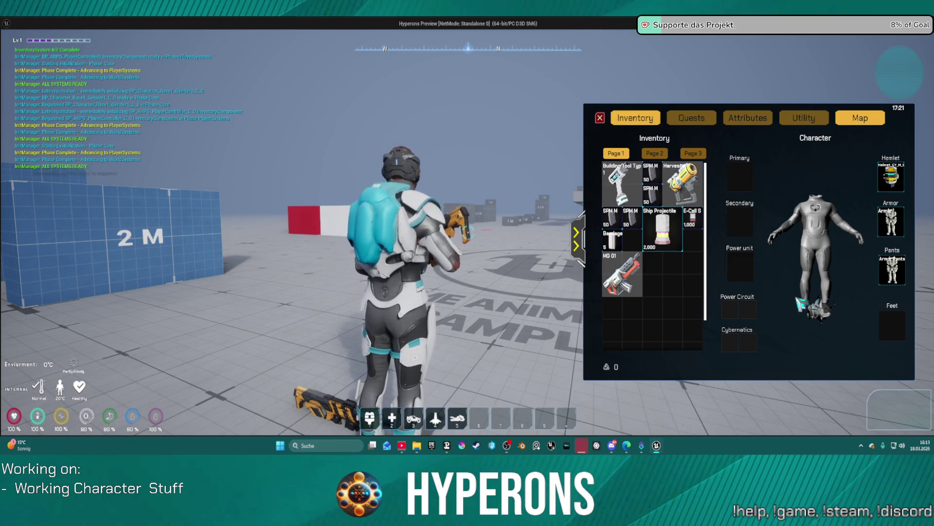
mouse_move(810, 256)
left_mouse_down()
mouse_move(830, 272)
mouse_move(874, 275)
mouse_move(929, 256)
left_mouse_up()
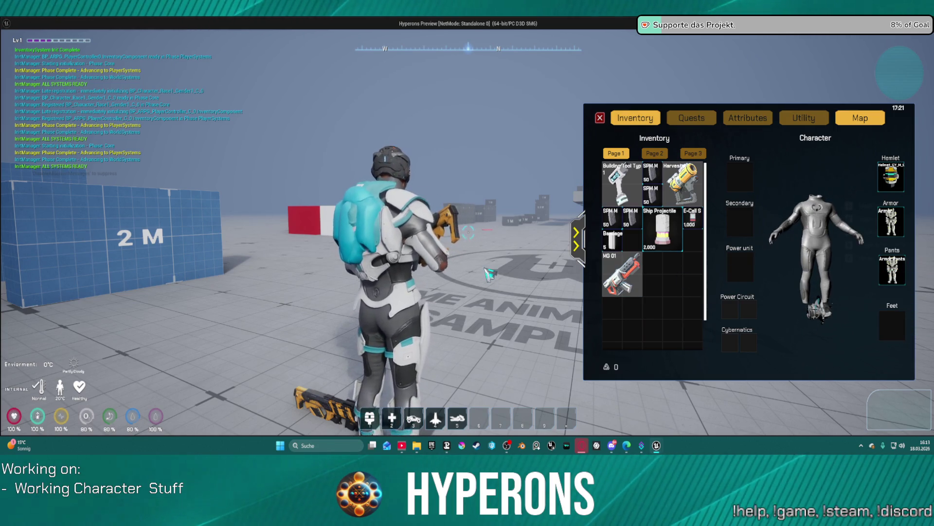
key("i")
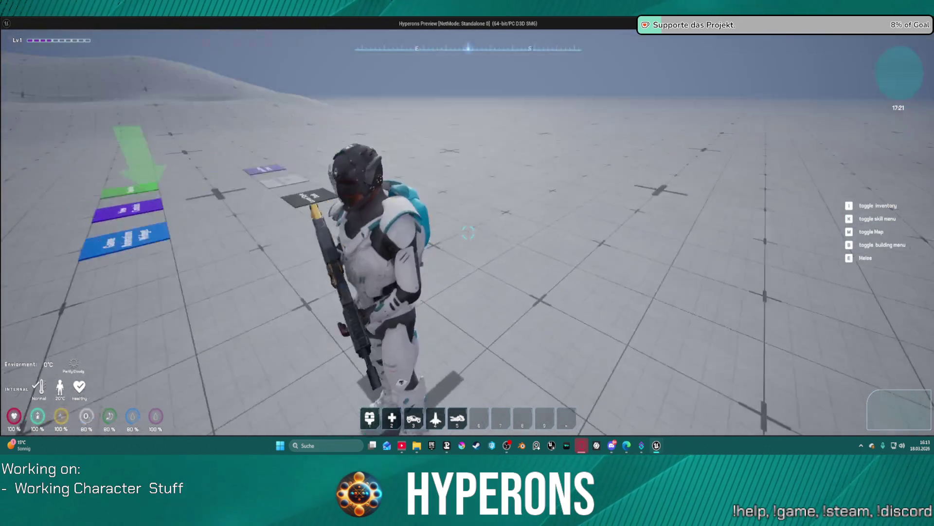
key("Escape")
left_click(42, 121)
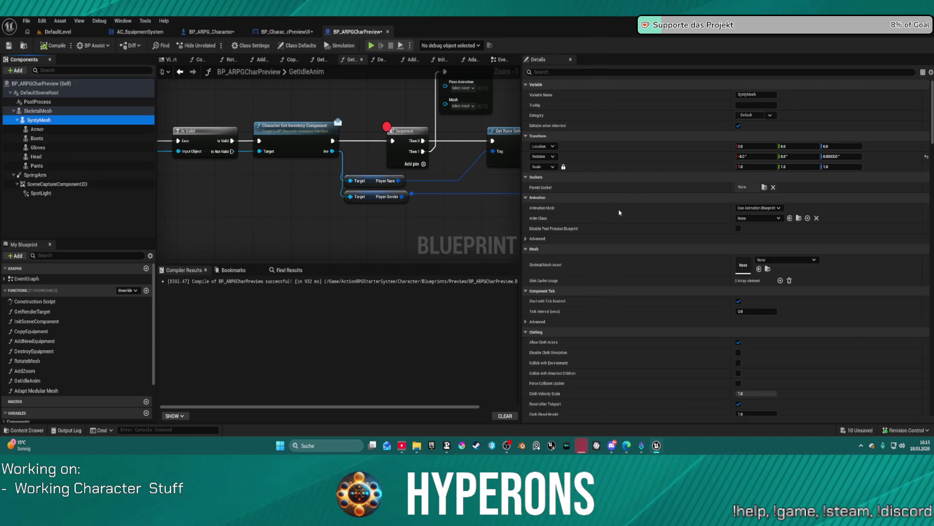
Compare the SkeletalMesh and SyntyMesh component details and view the 3D preview, then return to DefaultLevel.
scroll(439, 209, "up", 1)
left_click(38, 111)
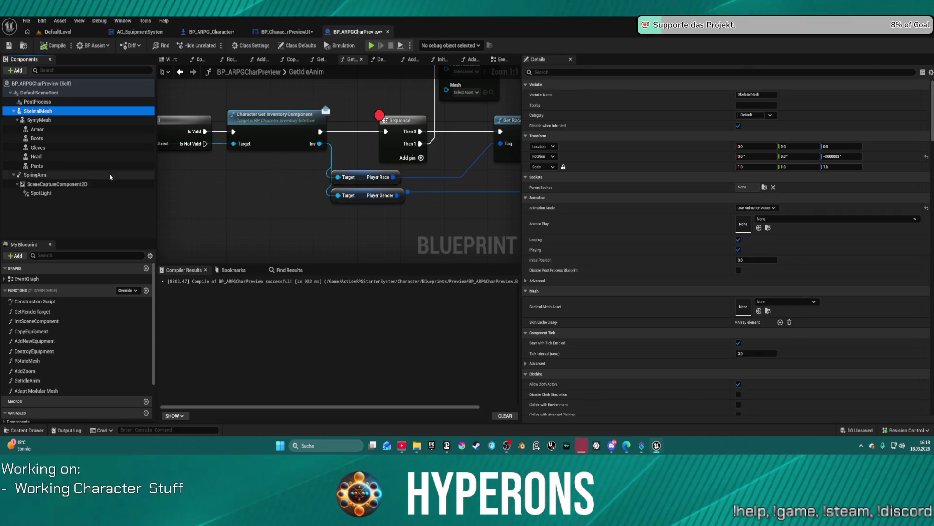
left_click(44, 174)
left_click(38, 120)
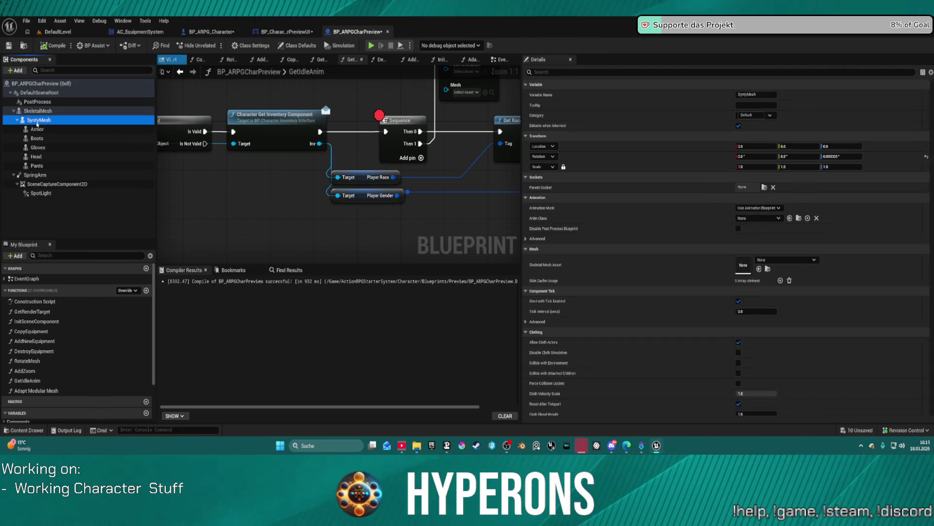
left_click(171, 59)
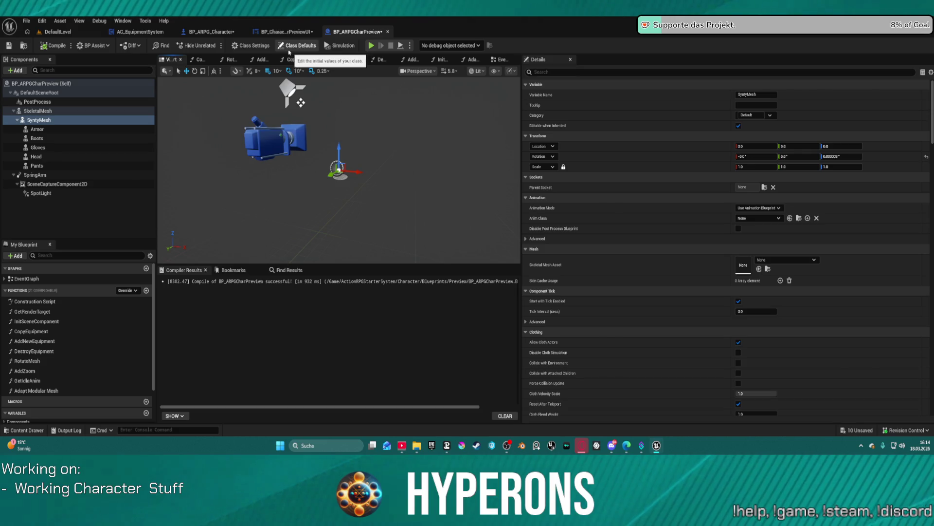
left_click(62, 33)
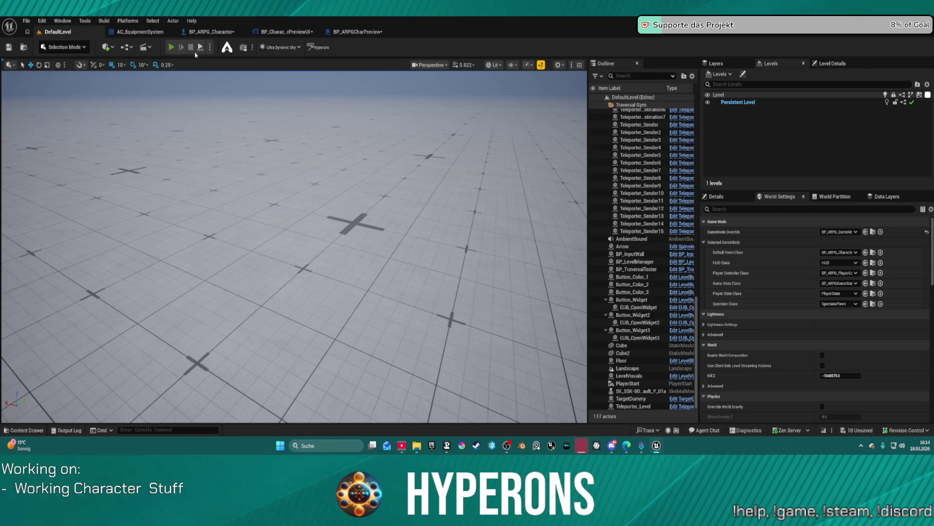
Play the level, open the inventory's Character section, walk forward, then stop and return to BP_ARPGCharPreview.
left_click(171, 47)
key("i")
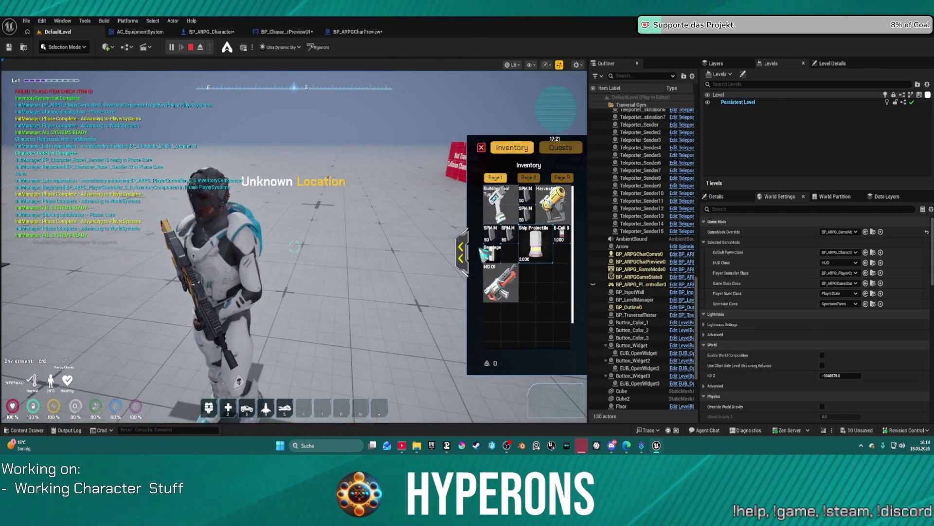
left_click(461, 253)
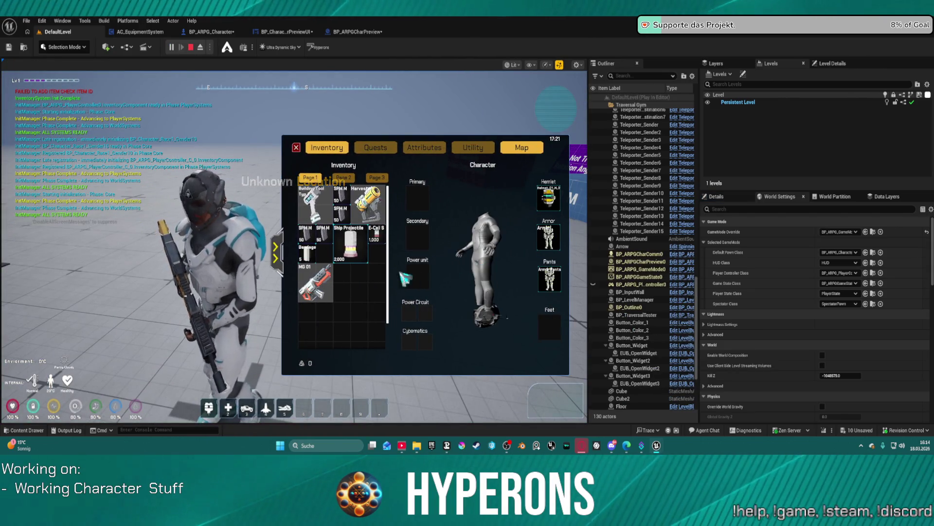
key("i")
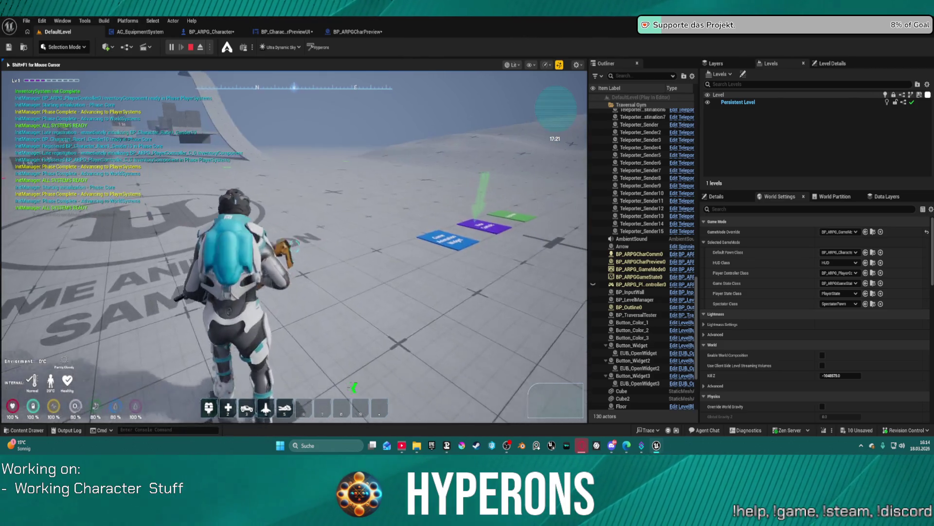
key("w")
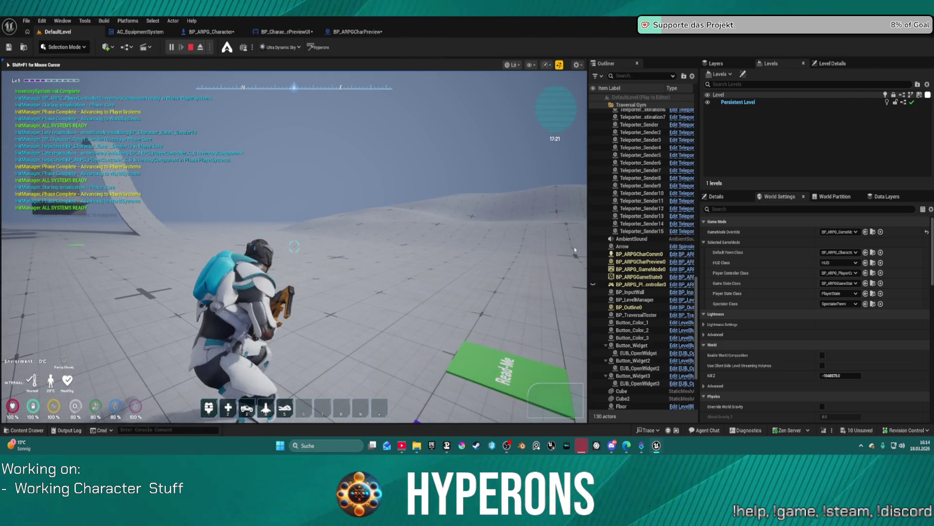
key("Escape")
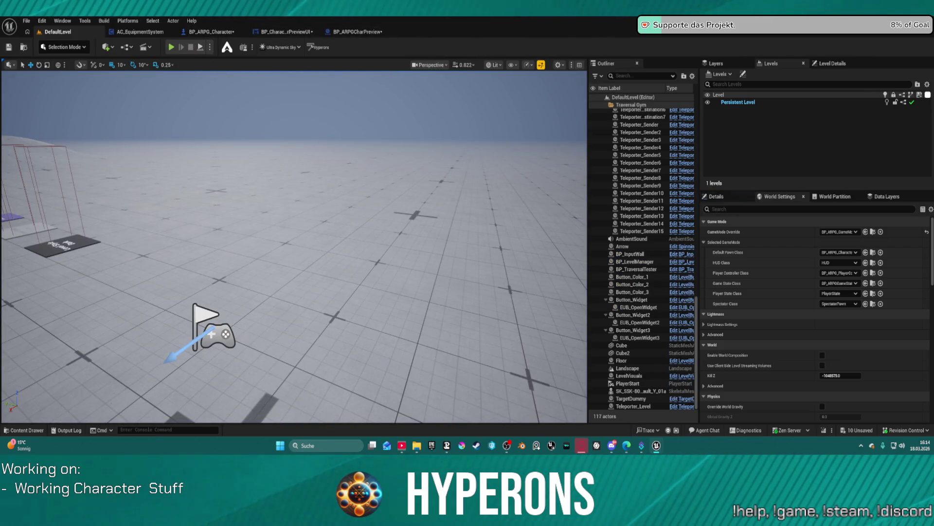
left_click(358, 31)
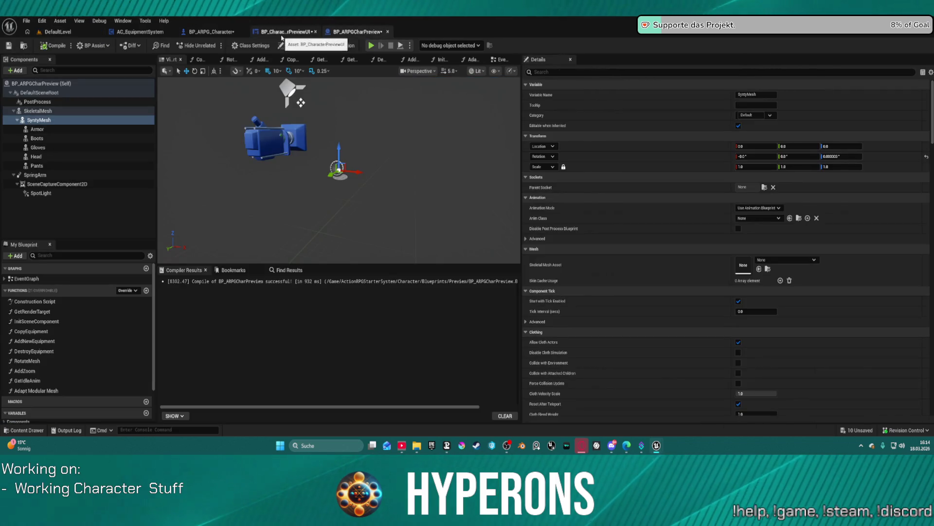
Look over BP_ARPG_Character and BP_CharacterPreviewUI, then open BP_ARPG_PlayerController from Character Blueprints.
left_click(211, 31)
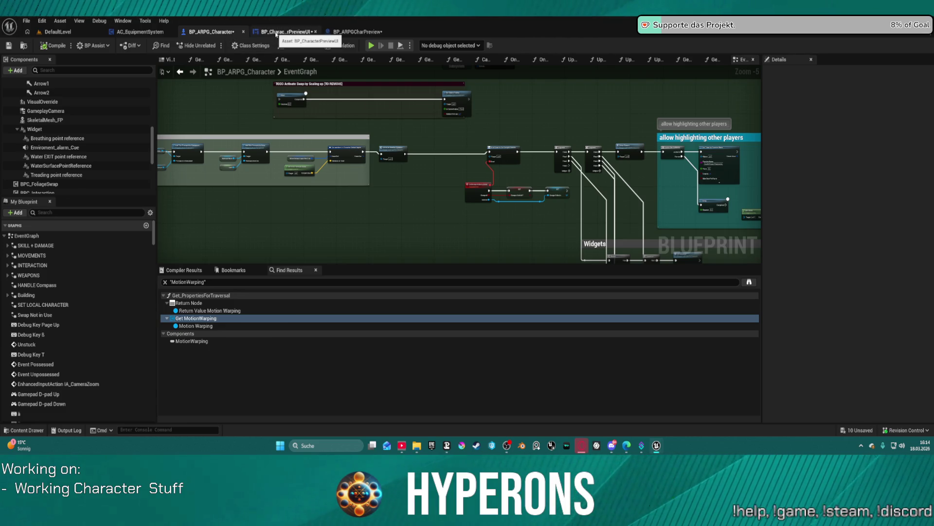
left_click(273, 32)
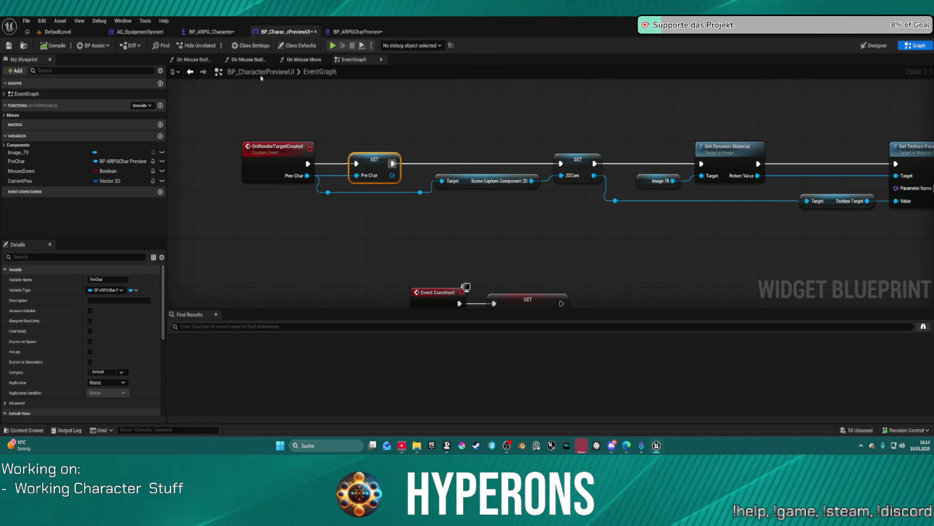
left_click(201, 33)
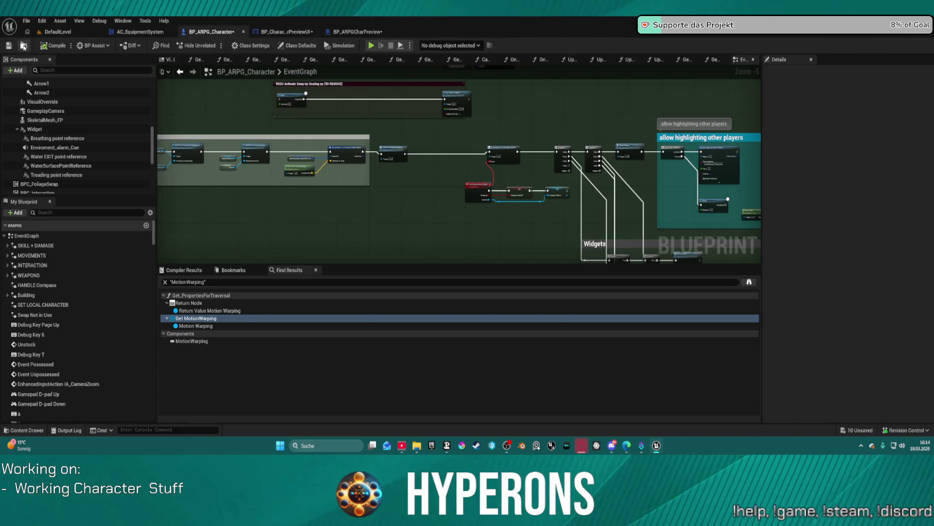
left_click(24, 46)
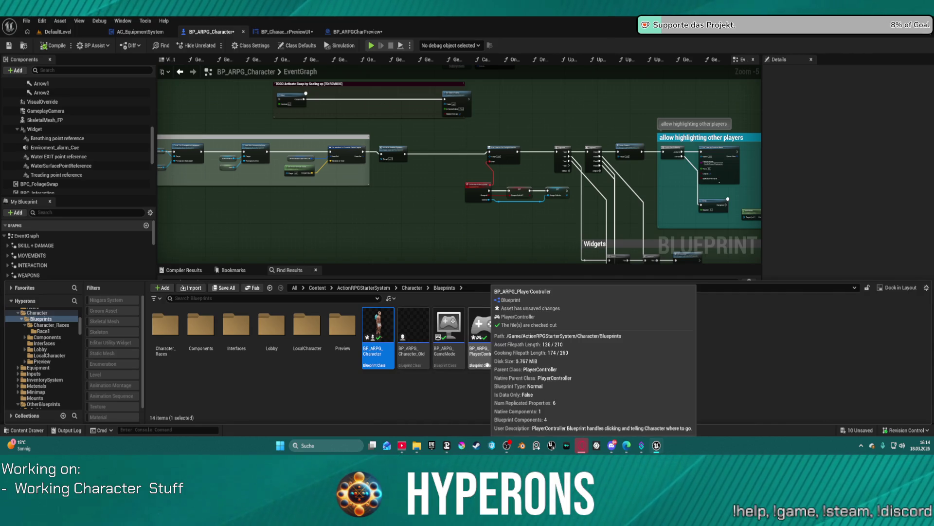
double_click(481, 359)
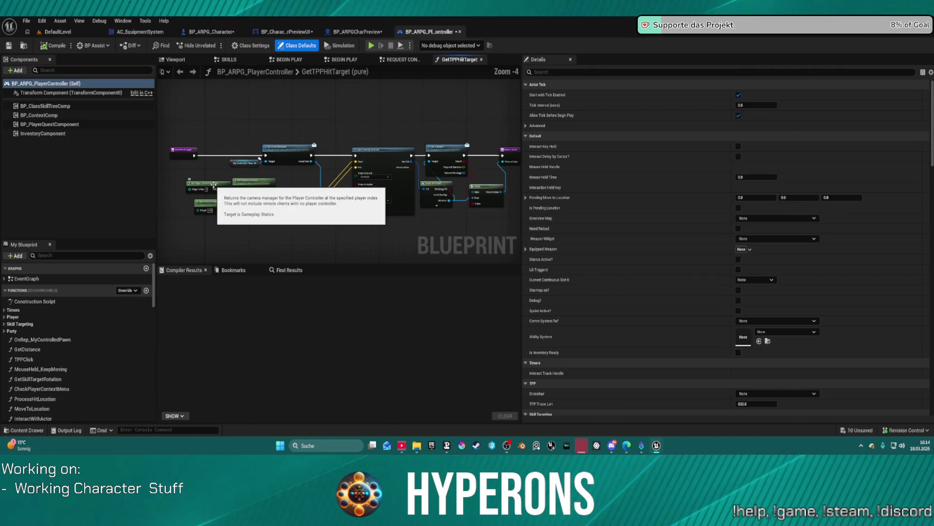
Show the Begin Play graph and pan across its Enhanced Input Local Player Subsystem nodes.
left_click(296, 60)
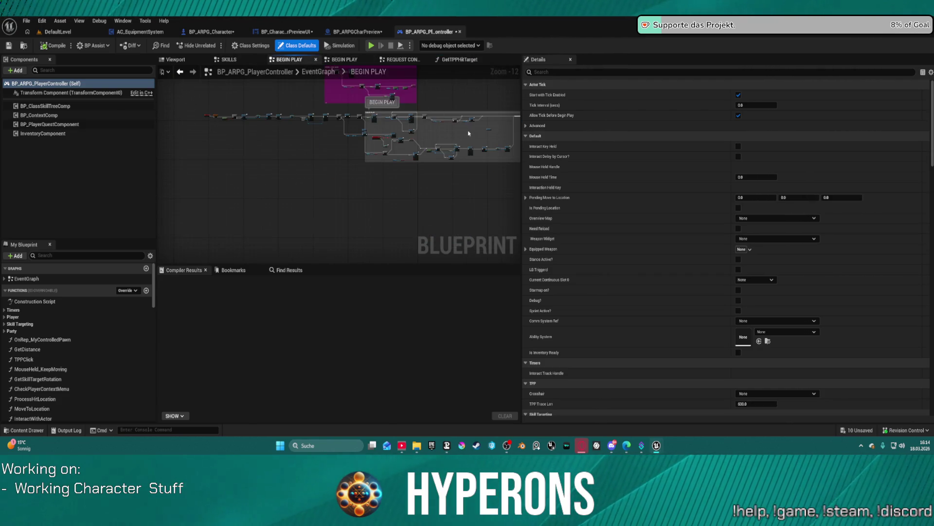
scroll(469, 133, "up", 11)
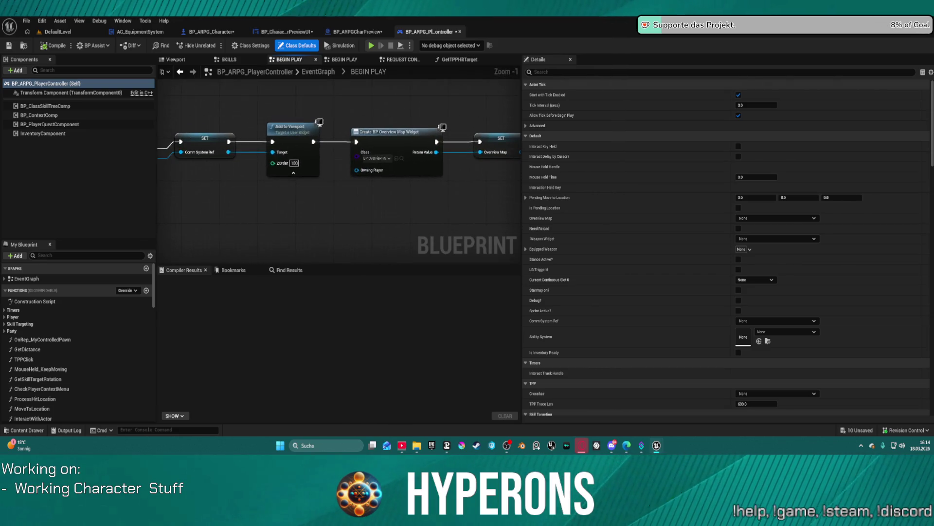
scroll(338, 146, "down", 1)
scroll(418, 138, "down", 2)
mouse_move(385, 170)
left_mouse_down()
mouse_move(221, 176)
mouse_move(353, 176)
left_mouse_up()
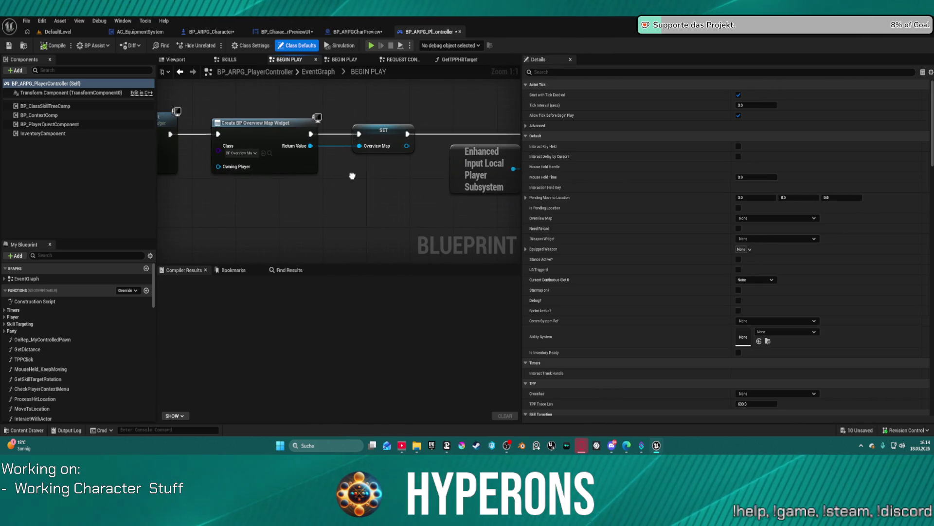
scroll(352, 176, "down", 4)
left_click_drag(408, 185, 276, 107)
Enlarge the graph area in width and height by dragging the Details and Compiler Results splitters.
left_click_drag(520, 93, 739, 107)
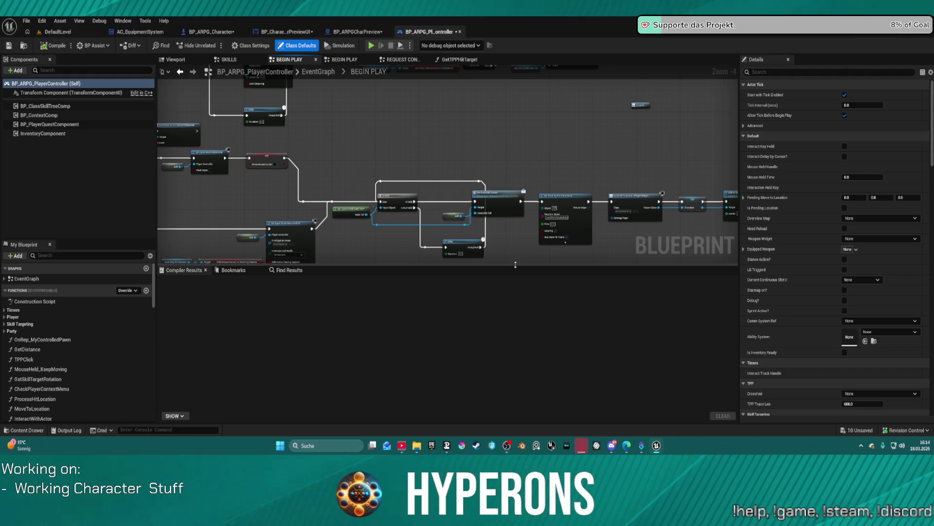
left_click_drag(515, 264, 341, 323)
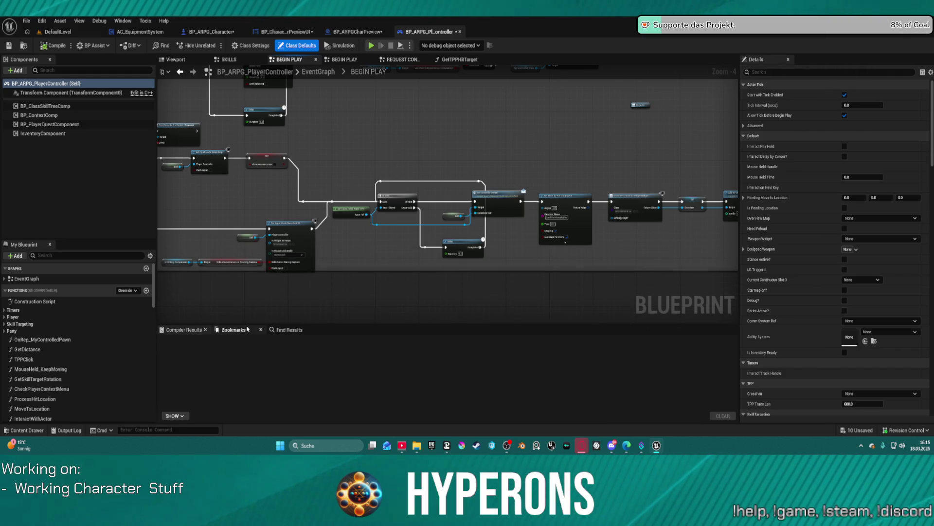
right_click(46, 134)
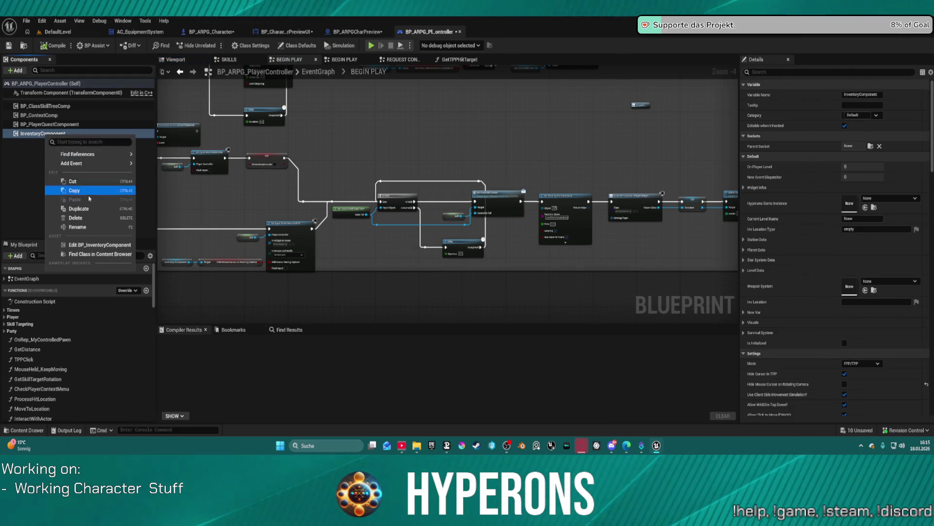
Open BP_InventoryComponent's EventGraph and pan across its Initialize Starting Items chain and collapsed graphs.
left_click(100, 245)
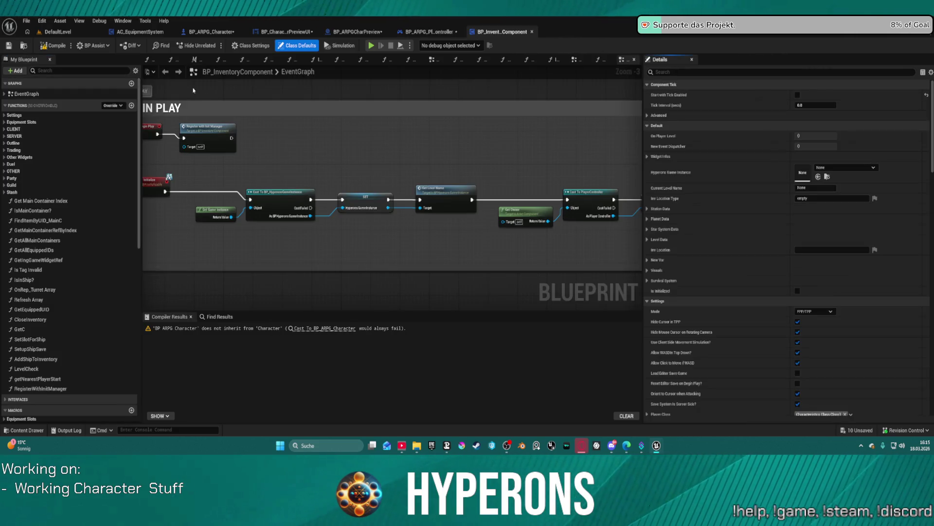
left_click(25, 93)
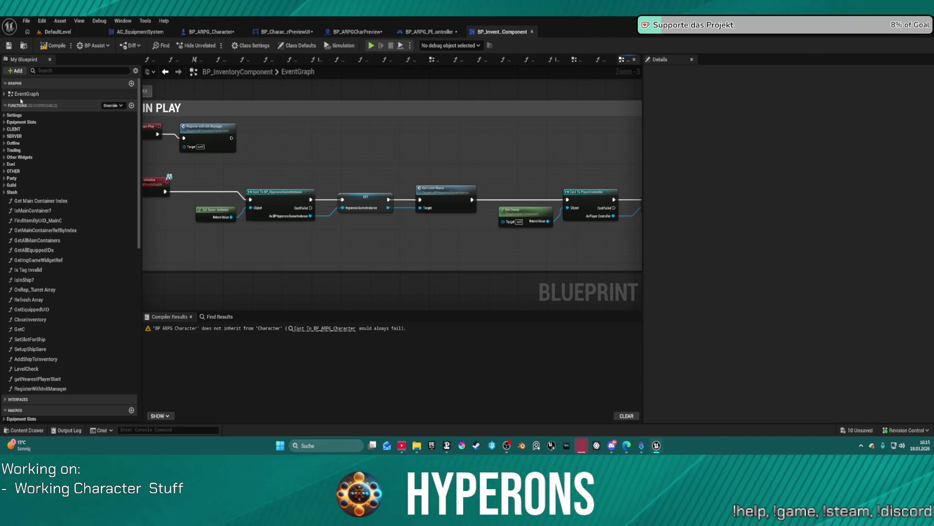
scroll(326, 150, "down", 9)
scroll(538, 158, "up", 13)
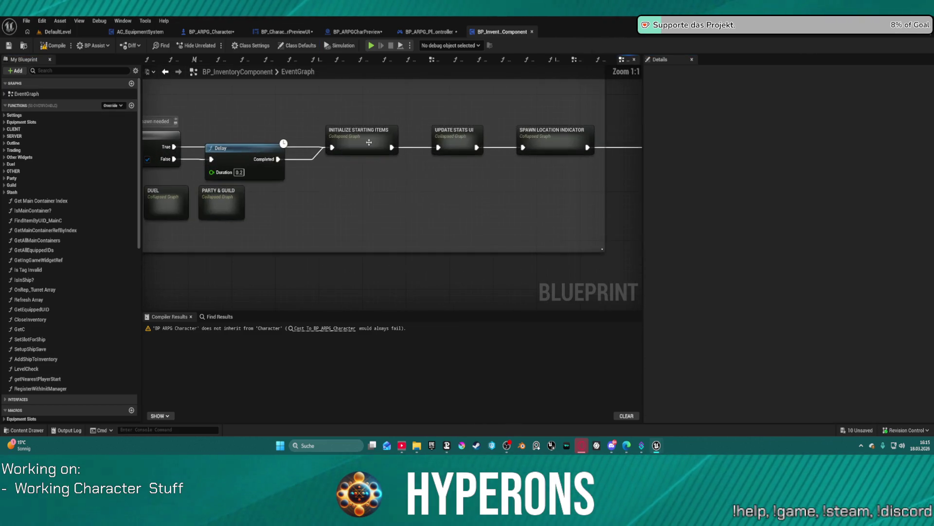
left_click_drag(580, 156, 739, 153)
left_click_drag(681, 156, 144, 156)
mouse_move(438, 156)
left_mouse_down()
mouse_move(153, 156)
mouse_move(362, 158)
left_mouse_up()
left_click_drag(146, 159, 652, 150)
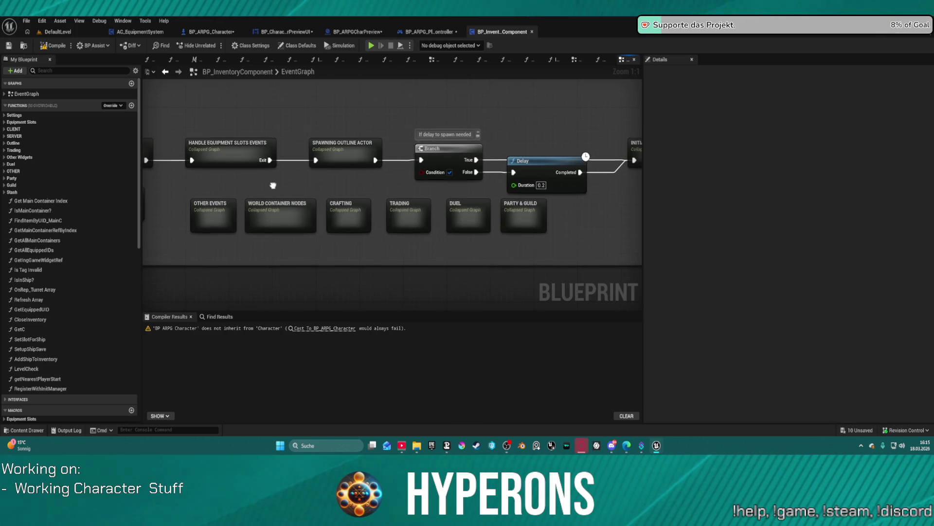
left_click_drag(364, 174, 608, 175)
mouse_move(365, 176)
left_mouse_down()
mouse_move(608, 176)
mouse_move(463, 166)
mouse_move(560, 121)
mouse_move(608, 126)
mouse_move(633, 146)
mouse_move(193, 175)
left_mouse_up()
Inspect the CREATE INVENTORY collapsed graph's widget creation nodes, then return to the EventGraph.
double_click(272, 165)
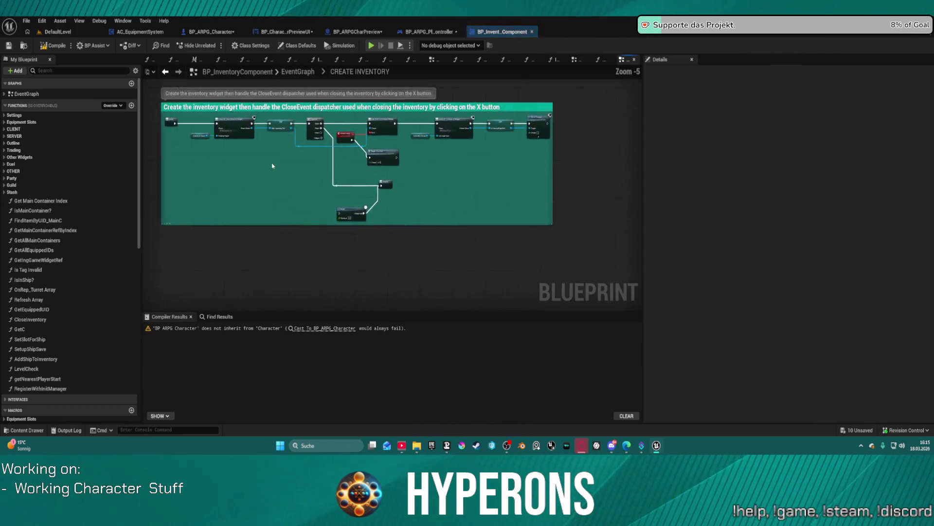
mouse_move(420, 195)
left_mouse_down()
mouse_move(456, 196)
mouse_move(609, 112)
mouse_move(615, 150)
left_mouse_up()
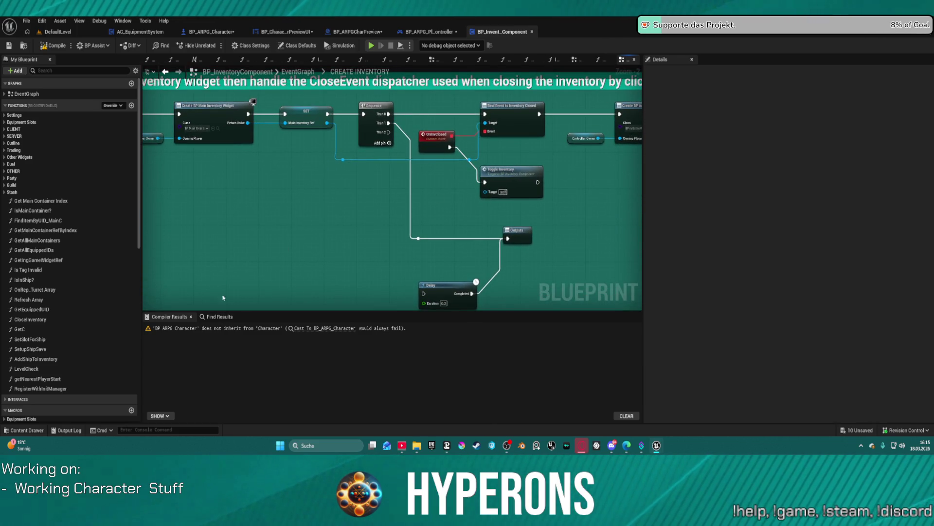
key("alt+Left")
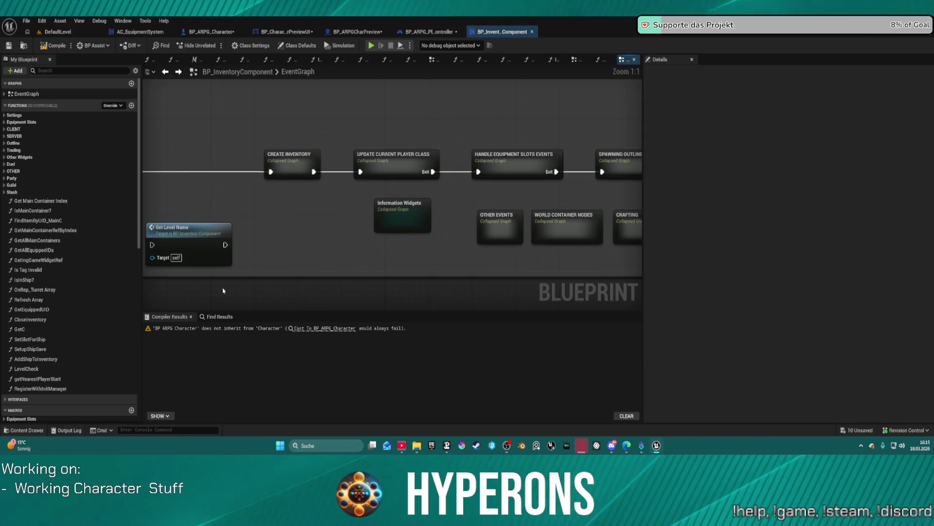
Search the inventory component for 'preview', finding no matches, then switch to BP_ARPG_Character.
left_click(219, 316)
left_click(267, 327)
type("preview")
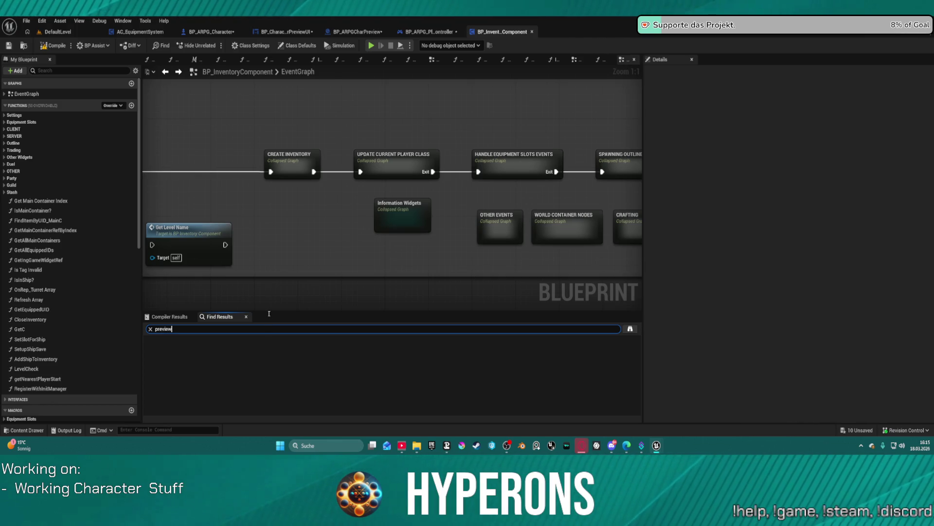
key("Return")
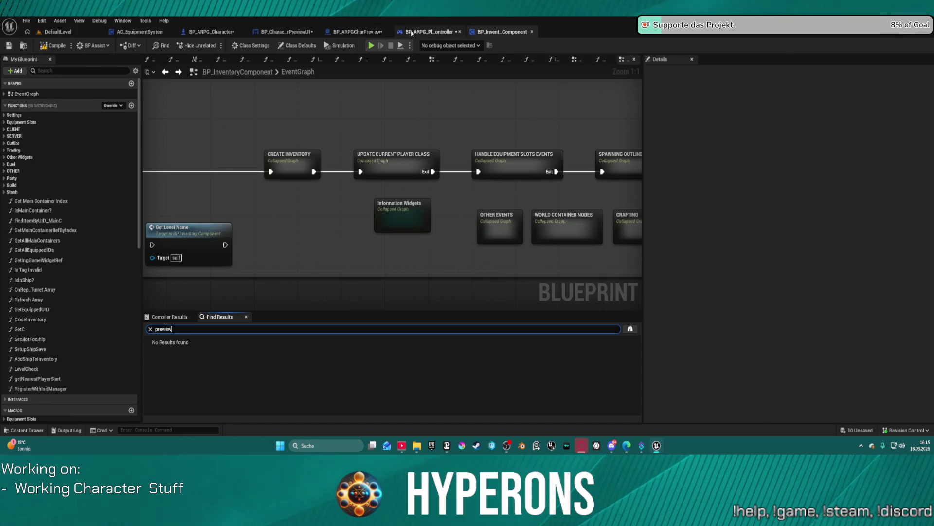
left_click(426, 32)
left_click(222, 30)
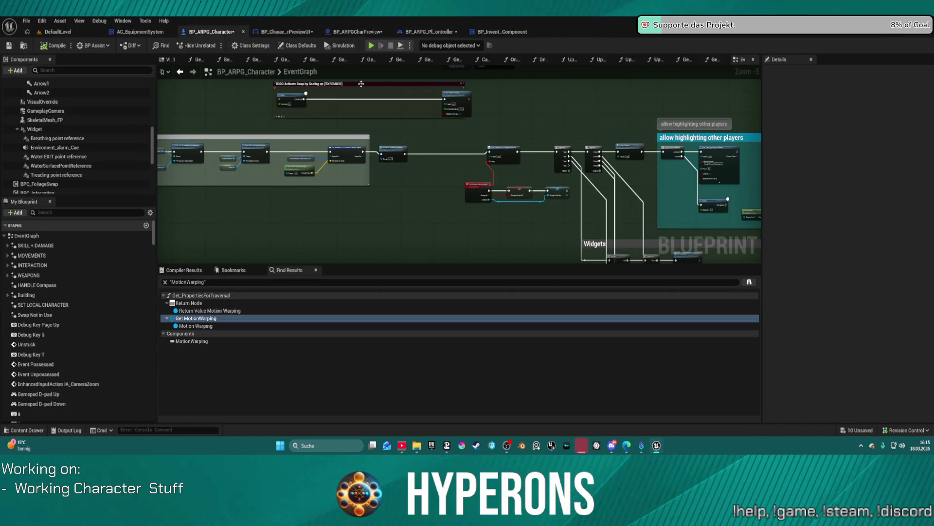
Search BP_ARPG_Character for 'preview', replacing the earlier MotionWarping search.
scroll(319, 122, "up", 3)
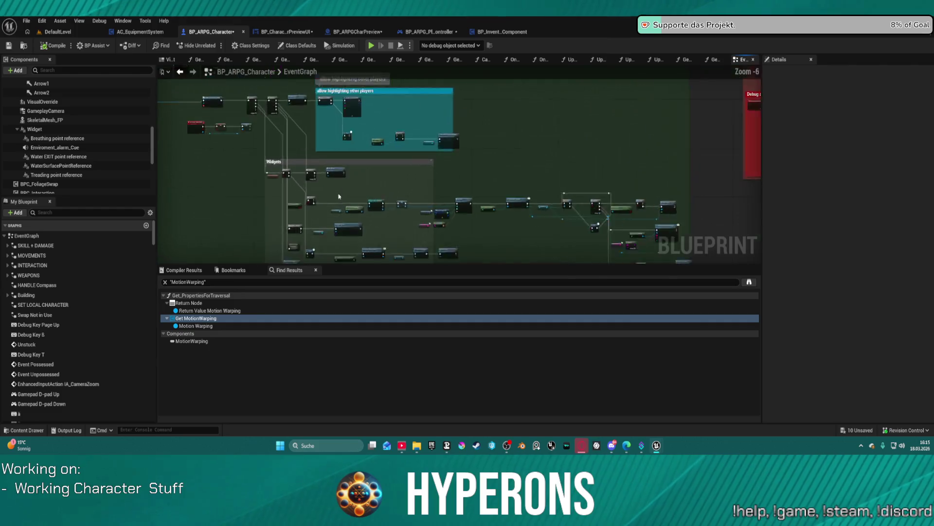
scroll(304, 198, "up", 1)
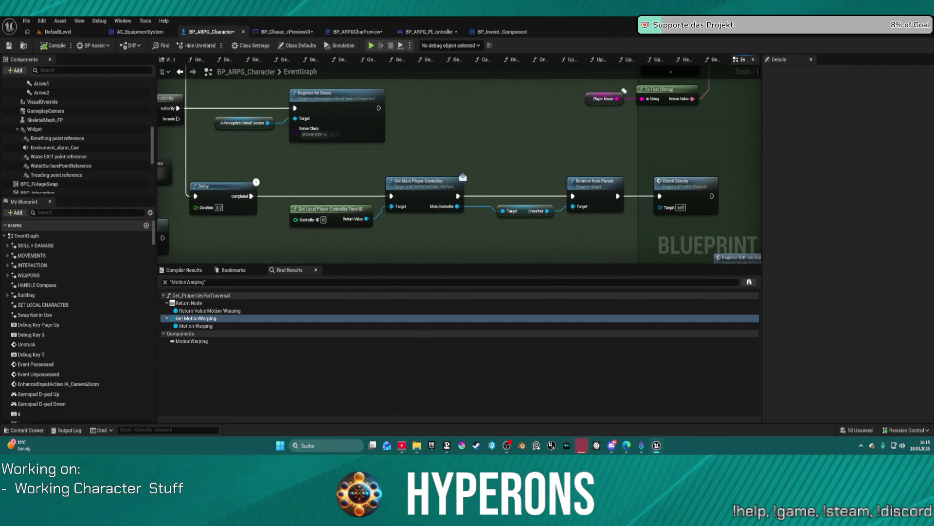
scroll(548, 90, "down", 7)
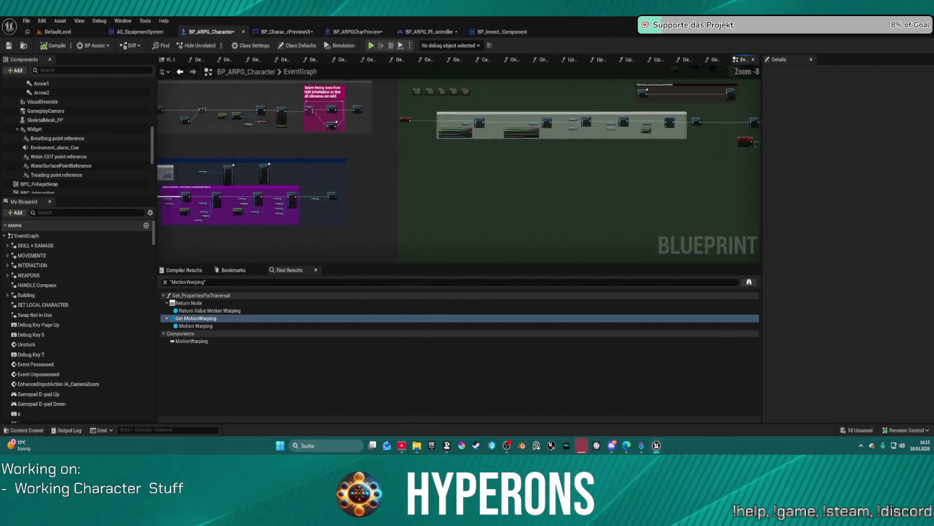
left_click_drag(547, 91, 168, 97)
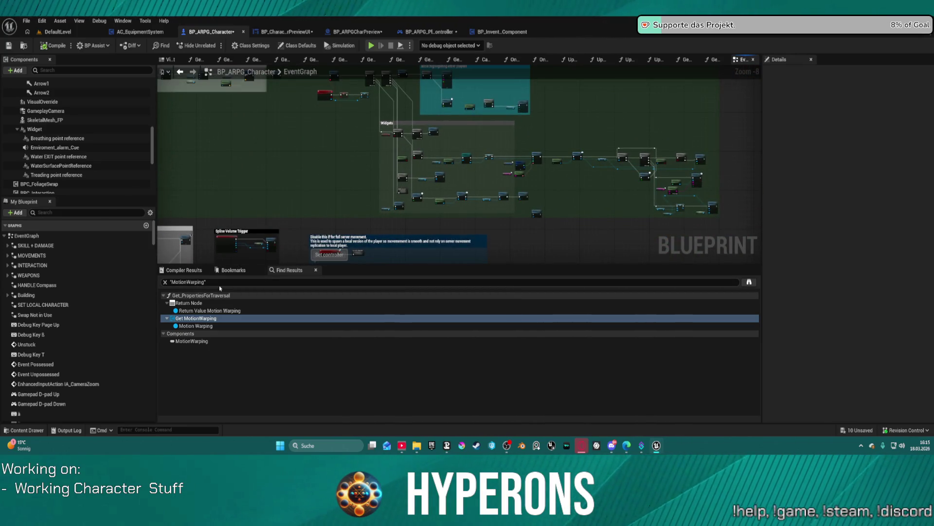
left_click(220, 282)
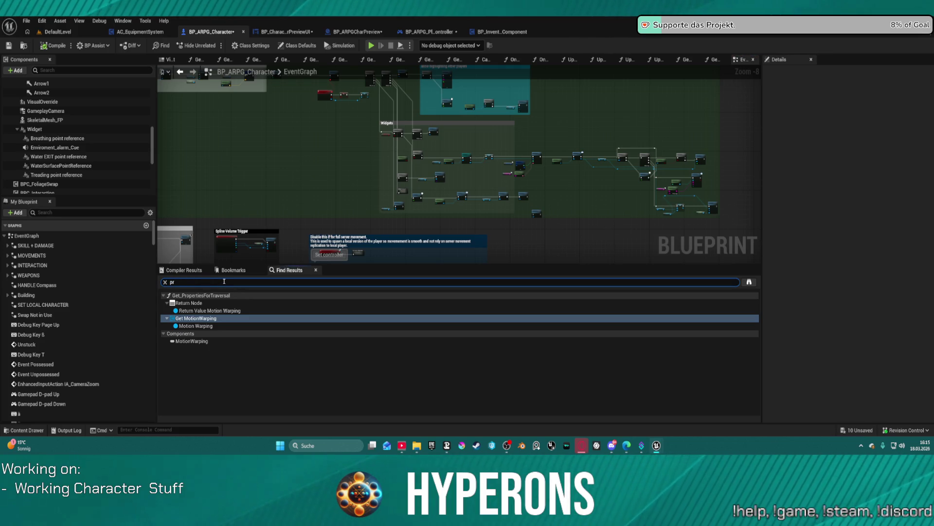
type("preview")
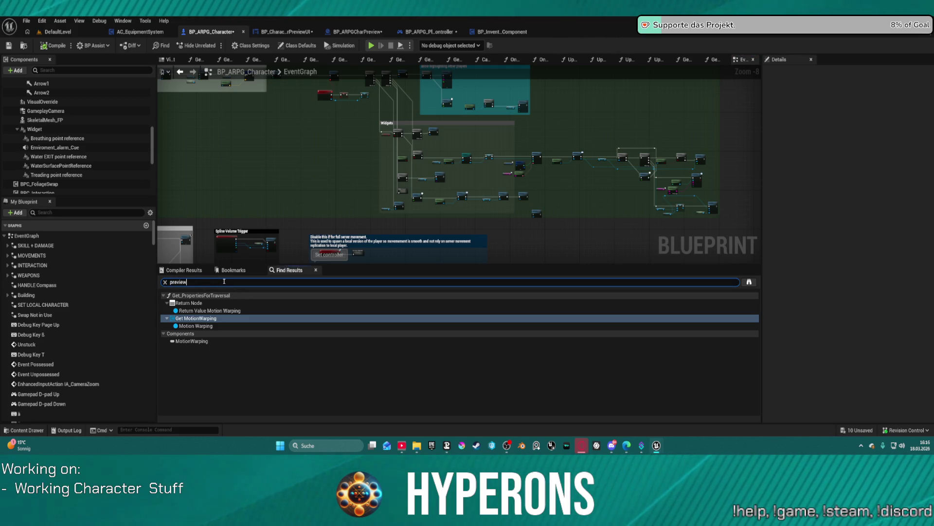
key("Return")
Step through the OnEquipped, GetPreviewcharacter and Get CharPreview results, then return to BP_InventoryComponent.
left_click(197, 311)
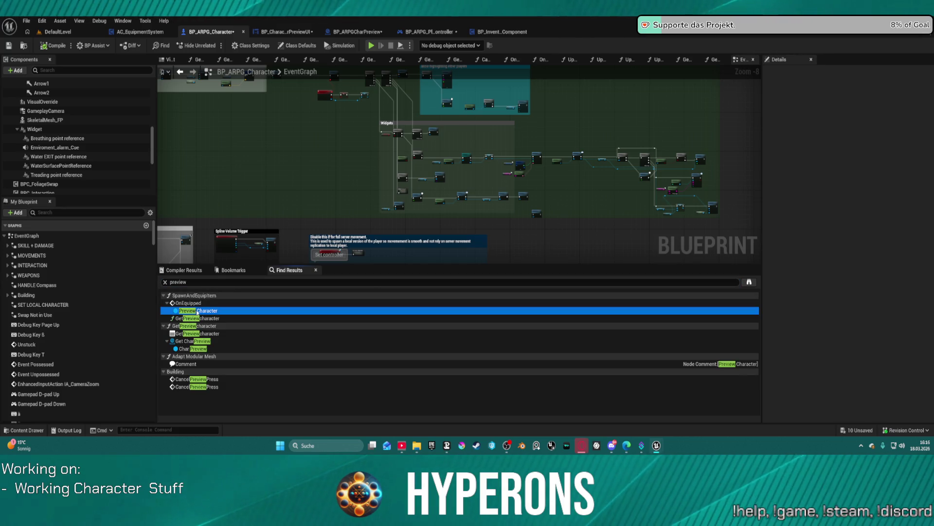
double_click(197, 311)
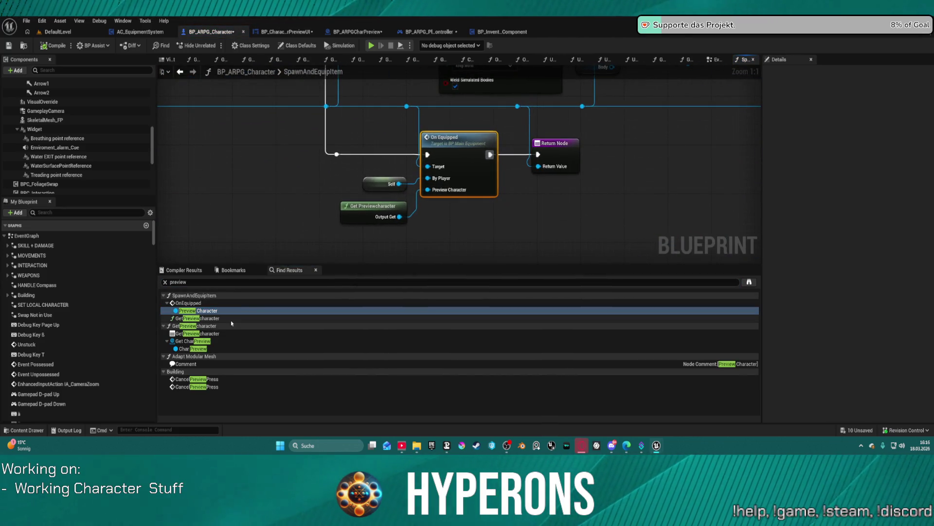
double_click(205, 342)
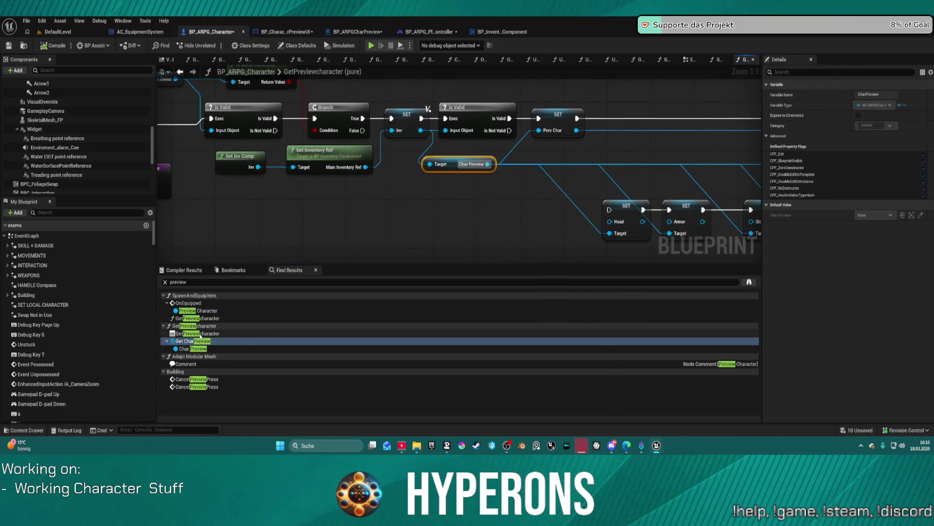
left_click(204, 334)
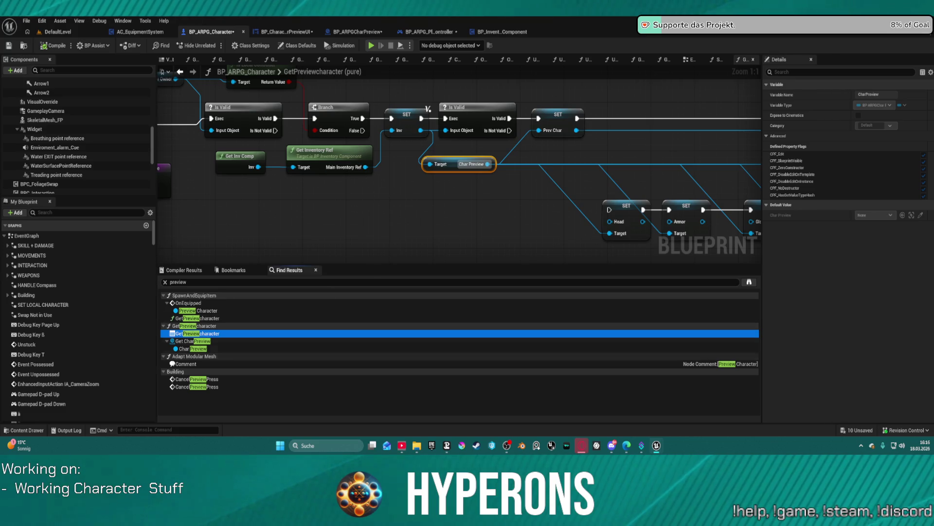
left_click(199, 349)
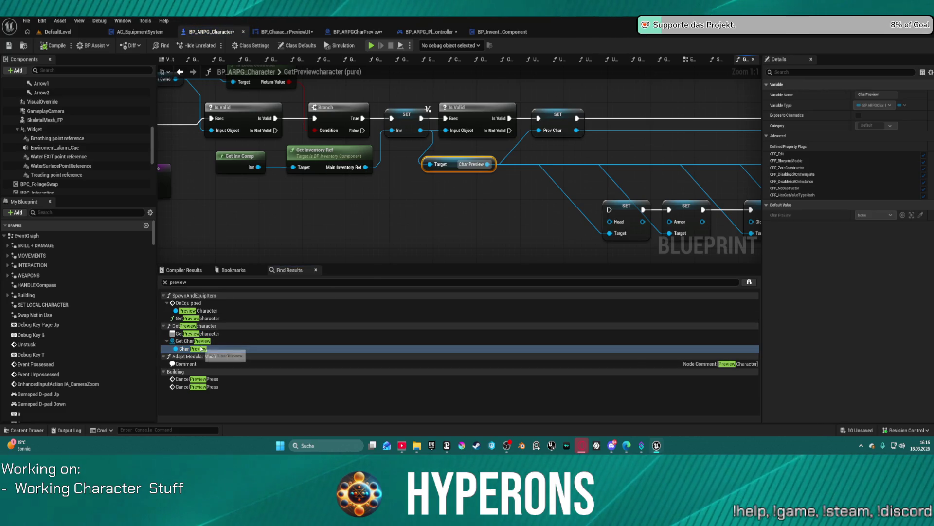
left_click(201, 341)
left_click(501, 32)
type("spawn ac")
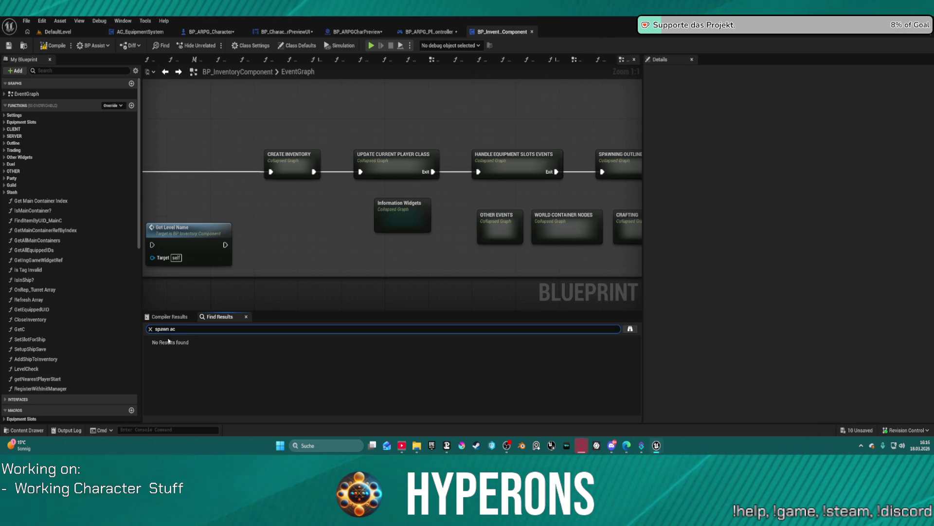
Search BP_InventoryComponent for 'spawn actor'.
type("tor")
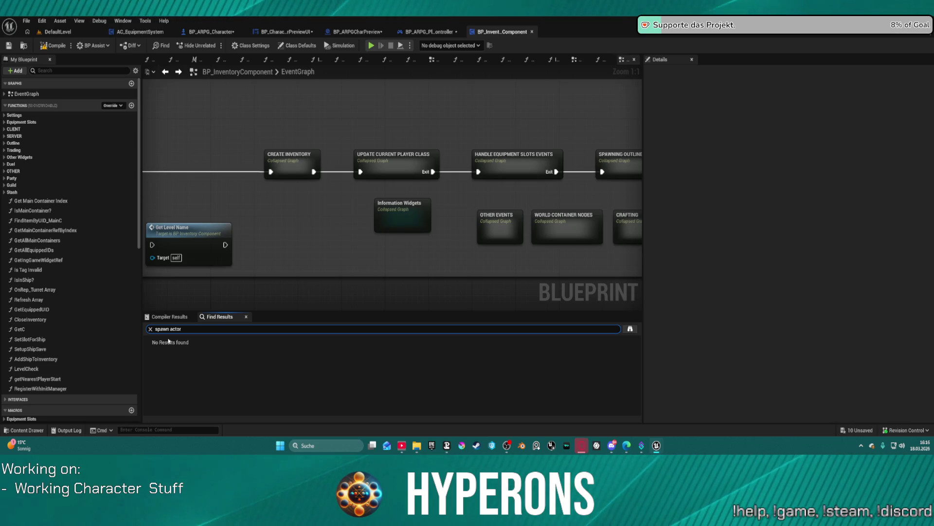
key("Return")
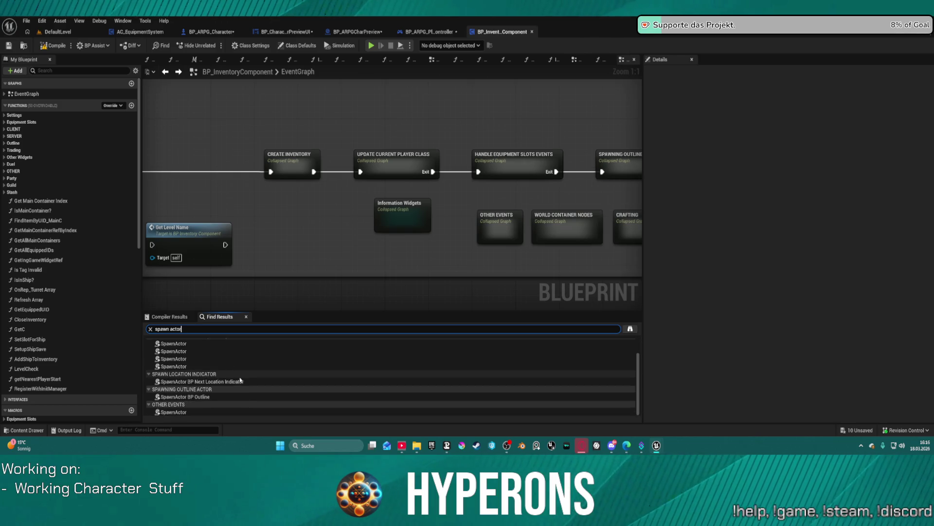
left_click(280, 238)
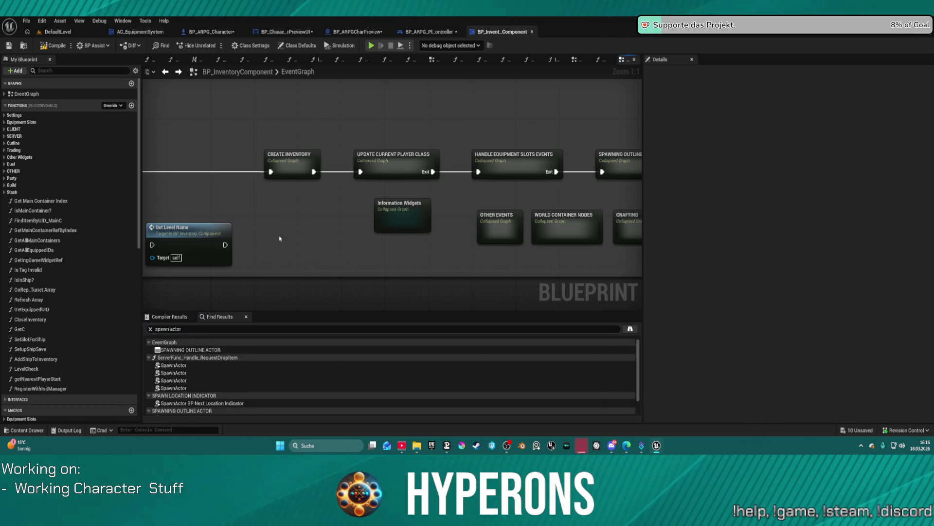
Search BP_ARPG_PlayerController for 'spawn actor' and select the SpawnActor result under SetPendingSkillTarget.
left_click(429, 32)
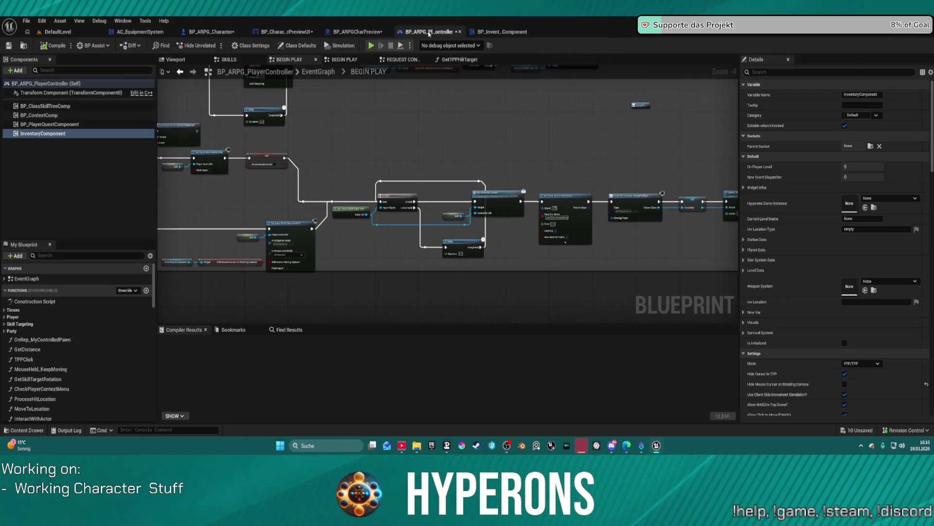
left_click(290, 330)
type("spawn ac")
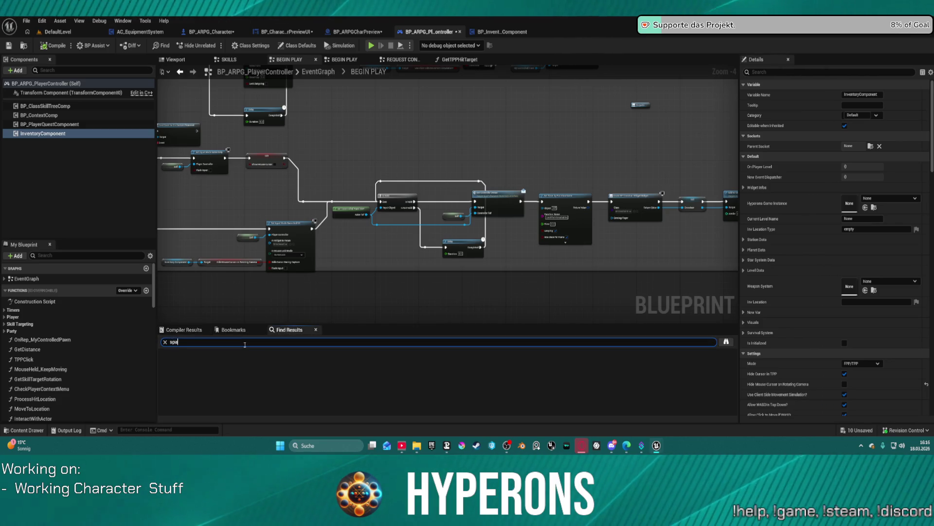
type("tor")
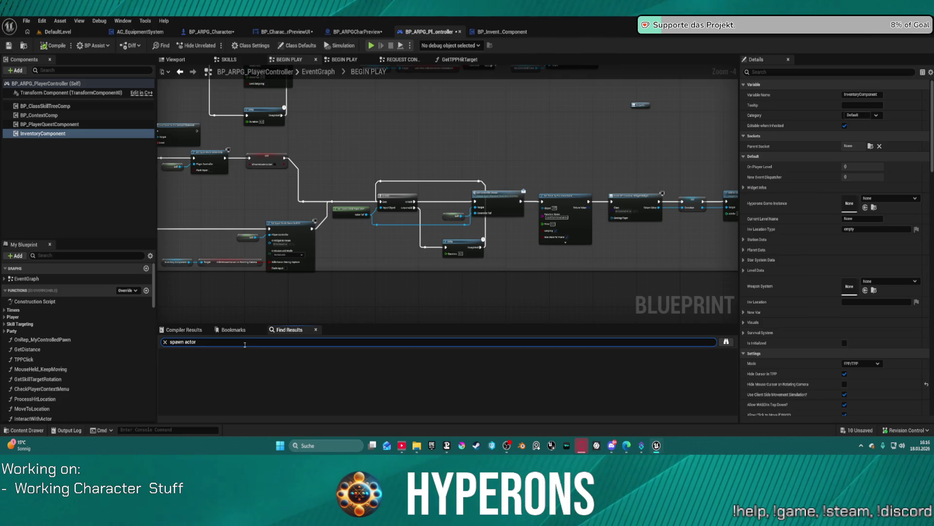
key("Return")
left_click(194, 364)
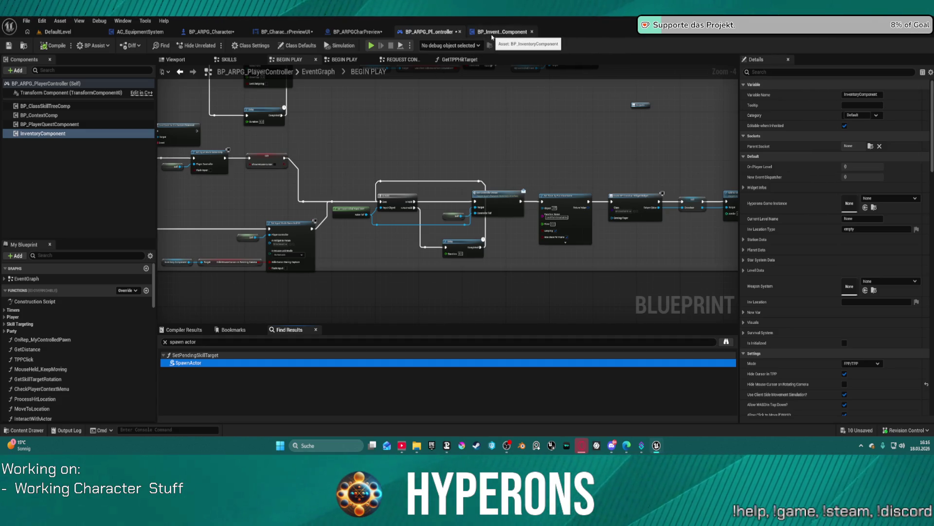
Look over BP_ARPG_Character, then return to the BP_ARPGCharPreview blueprint.
left_click(219, 33)
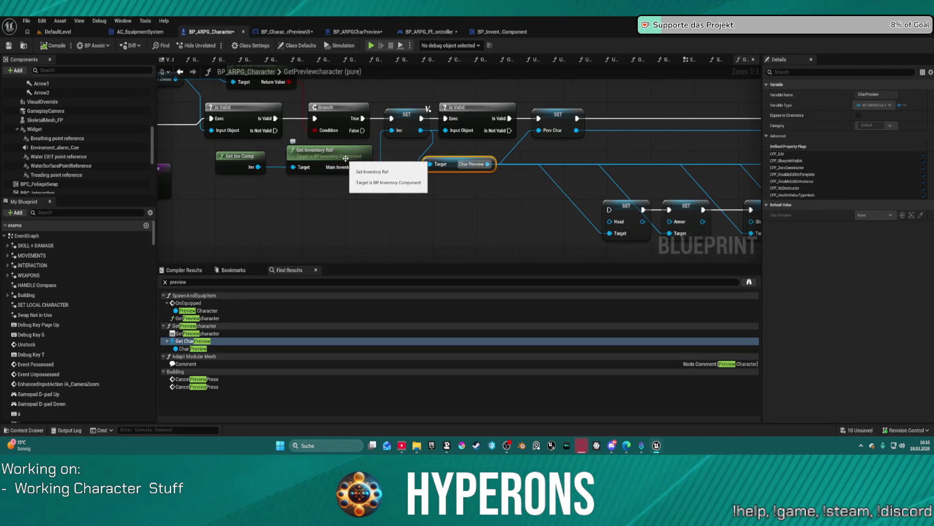
scroll(384, 180, "down", 12)
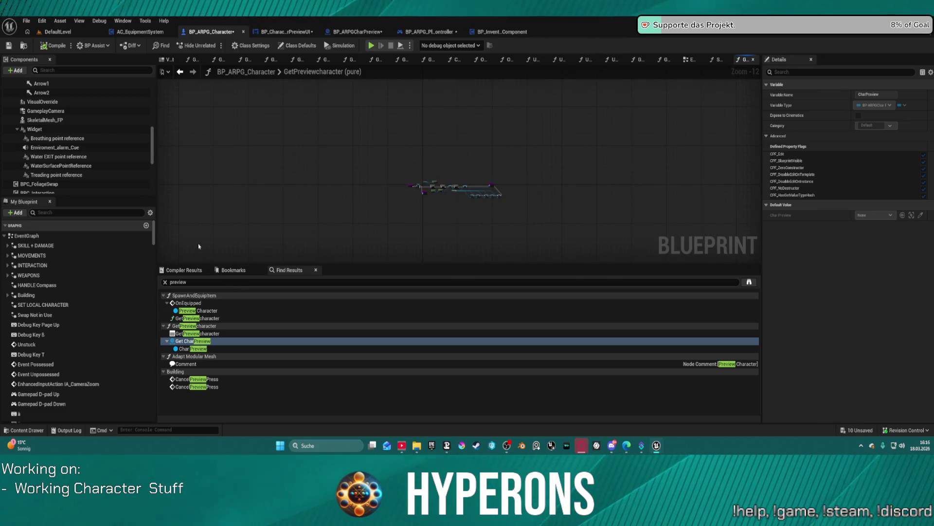
left_click(366, 34)
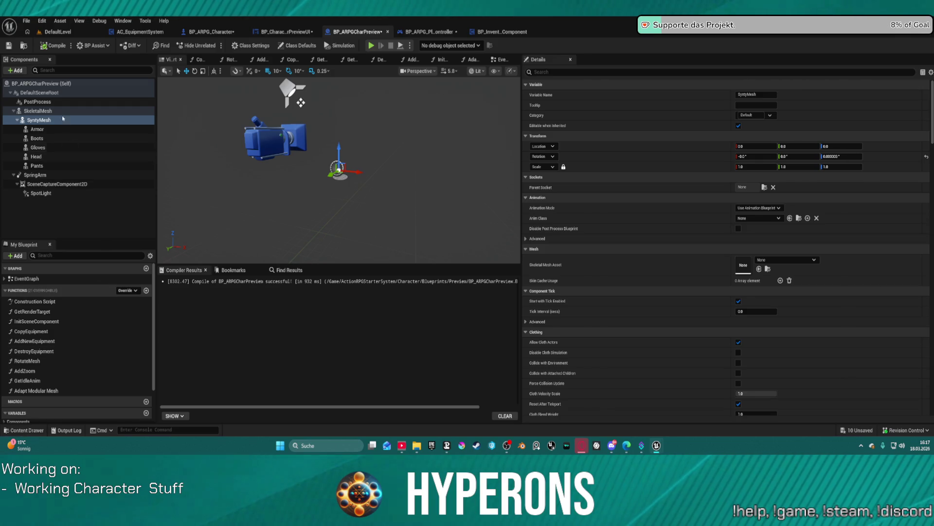
Show what references the BP_ARPGCharPreview asset, then go back to BP_ARPG_Character.
left_click(23, 45)
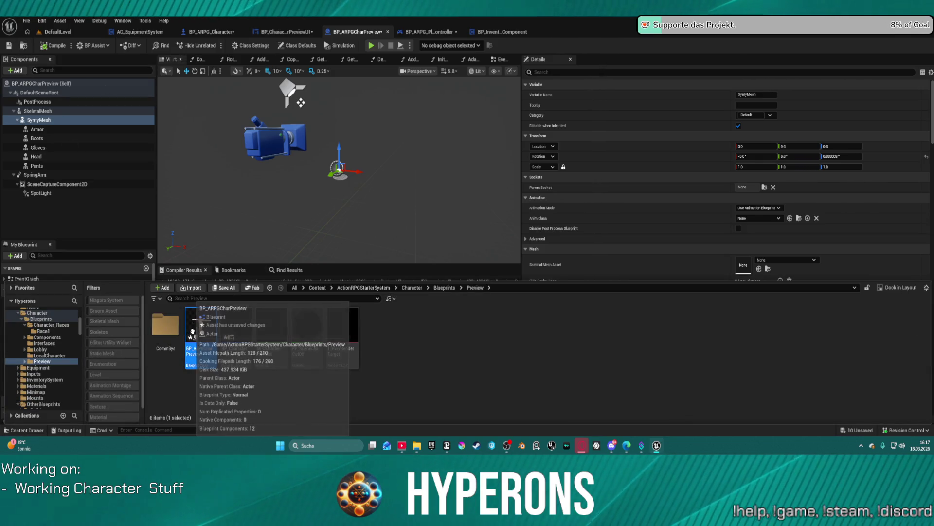
right_click(193, 332)
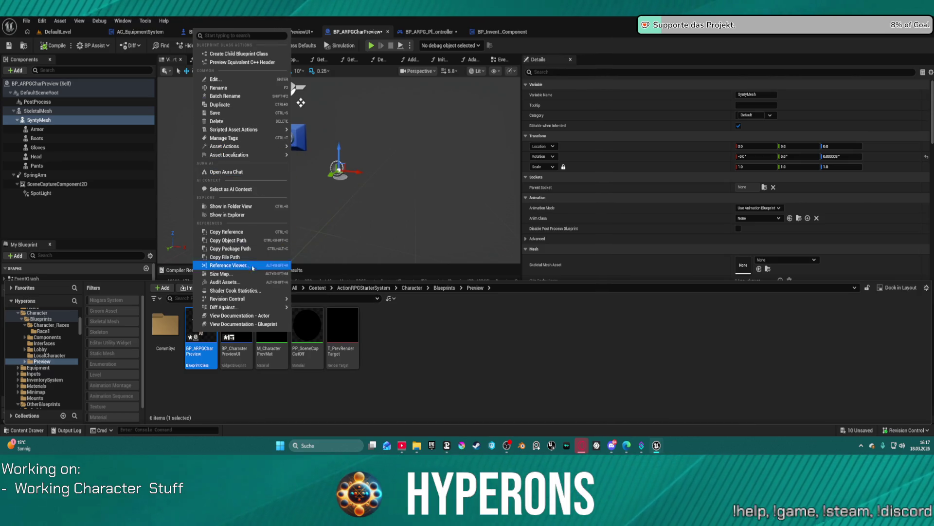
mouse_move(263, 300)
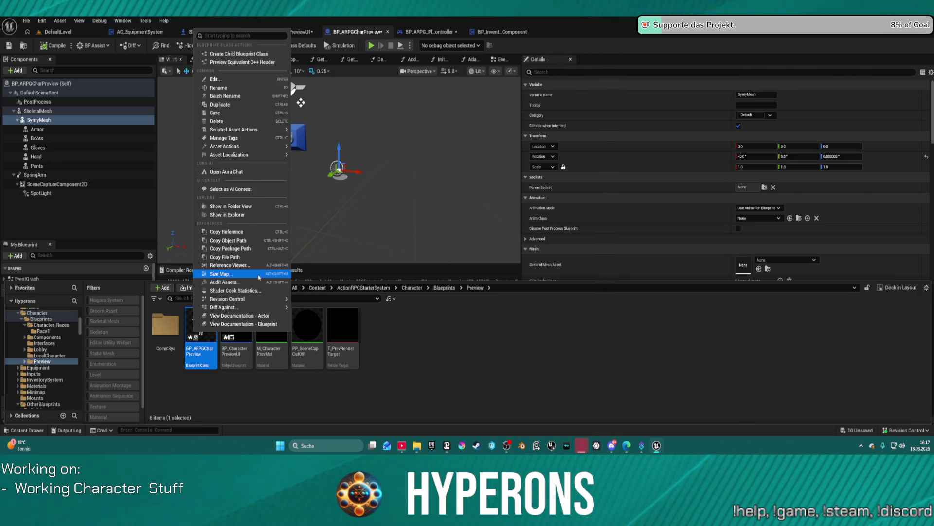
left_click(258, 266)
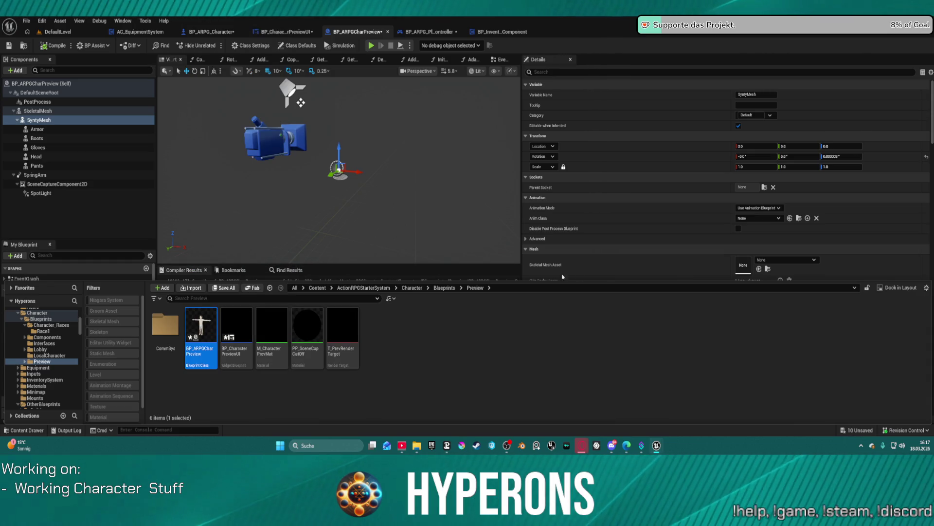
key("ctrl+space")
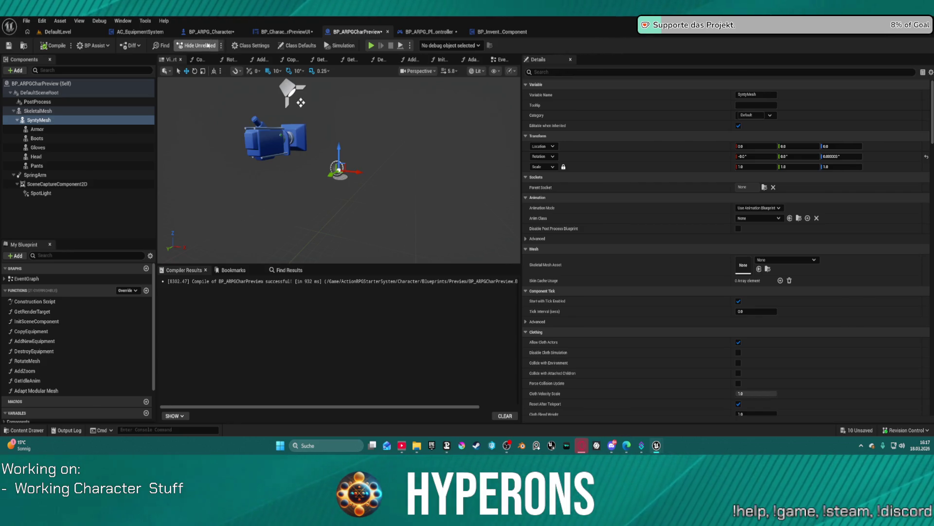
left_click(221, 31)
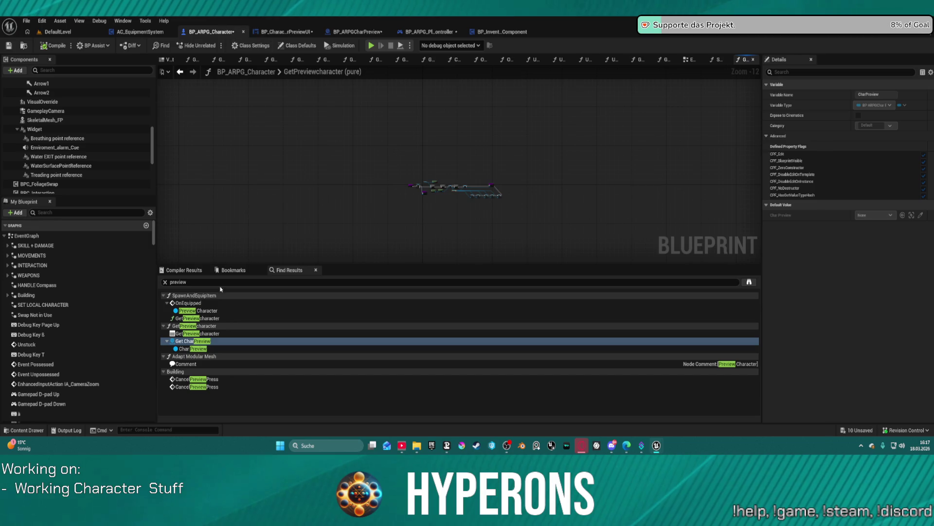
Follow the 'preview' results to PreviewCharacter in OnEquipped and the GetPreviewcharacter function.
left_click(201, 310)
double_click(201, 311)
left_click(362, 211)
double_click(362, 210)
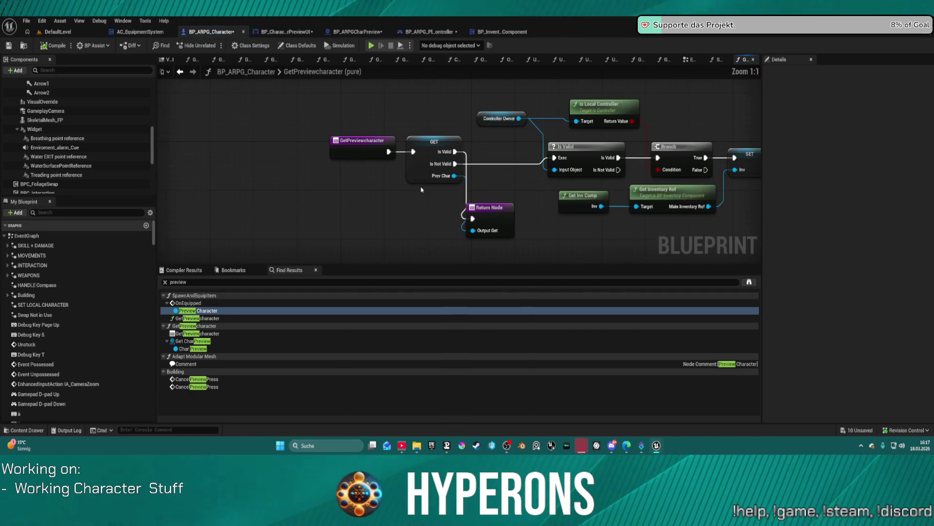
Check the PrevChar getter's actions, then jump to where Char Preview is read.
right_click(424, 143)
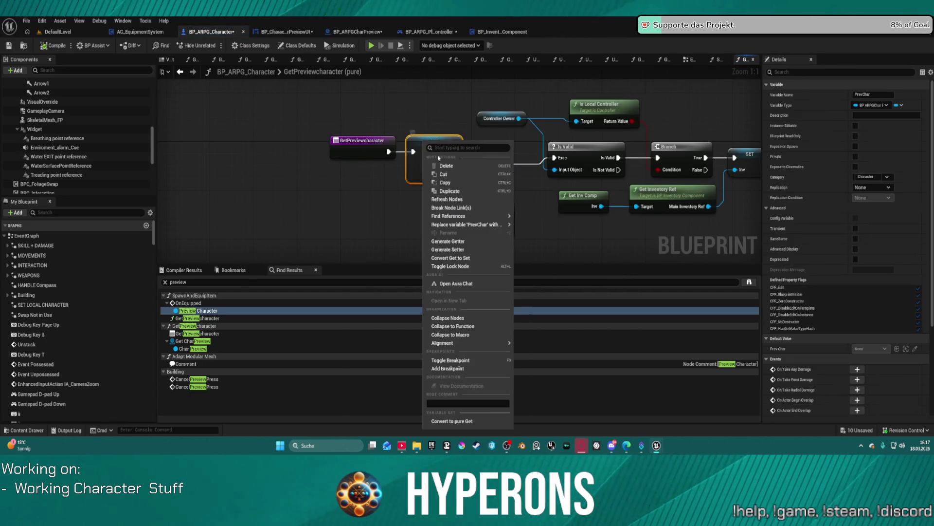
mouse_move(453, 342)
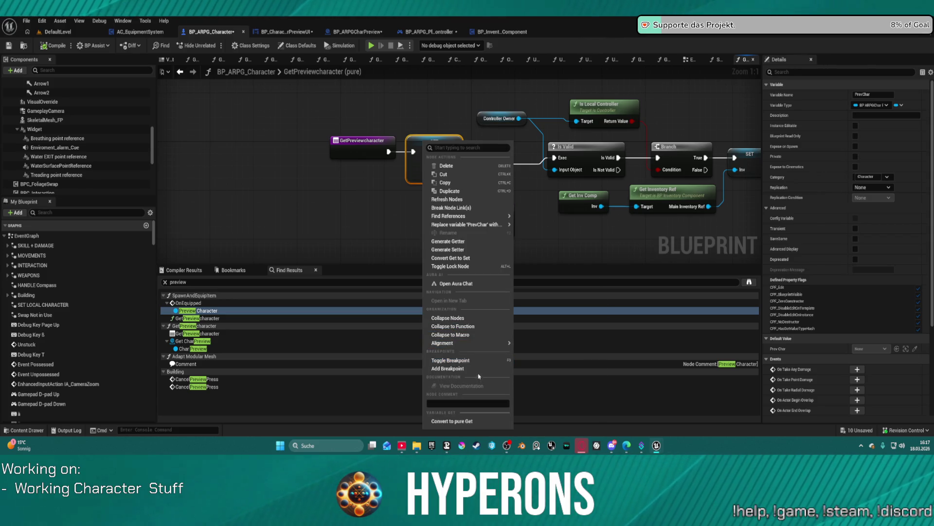
key("Escape")
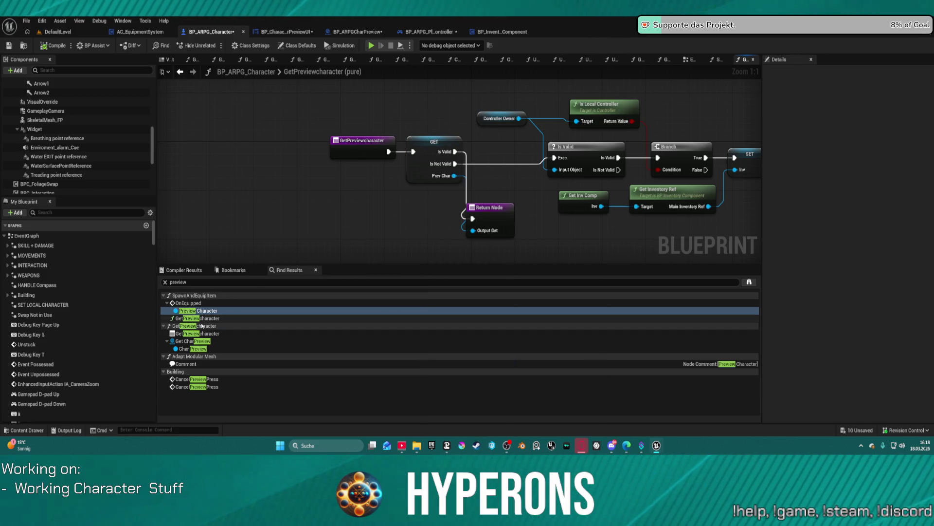
double_click(202, 342)
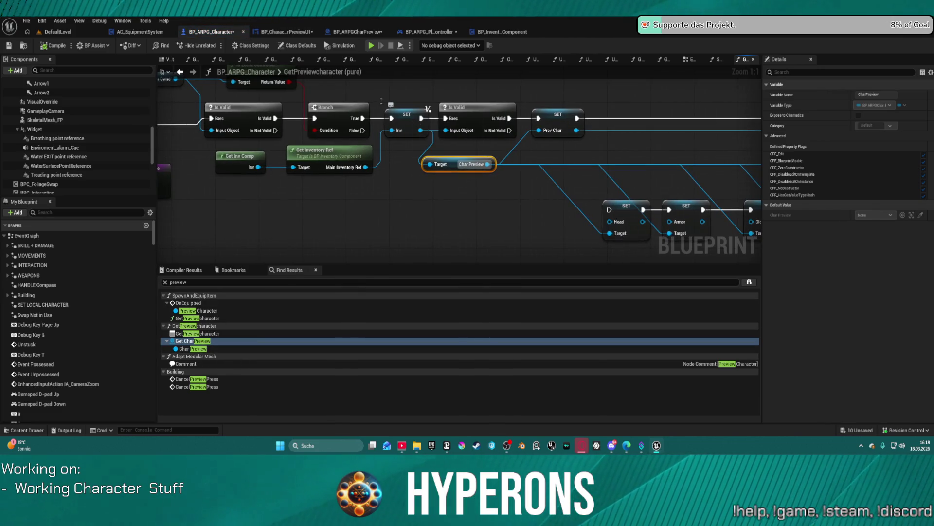
Open the CREATE INVENTORY collapsed graph in BP_InventoryComponent.
left_click(501, 32)
left_click_drag(403, 229, 265, 177)
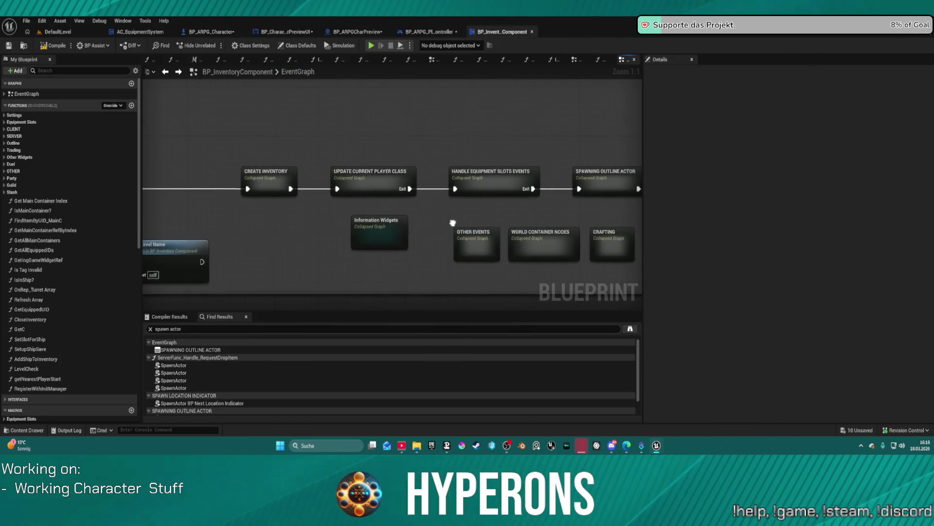
double_click(266, 180)
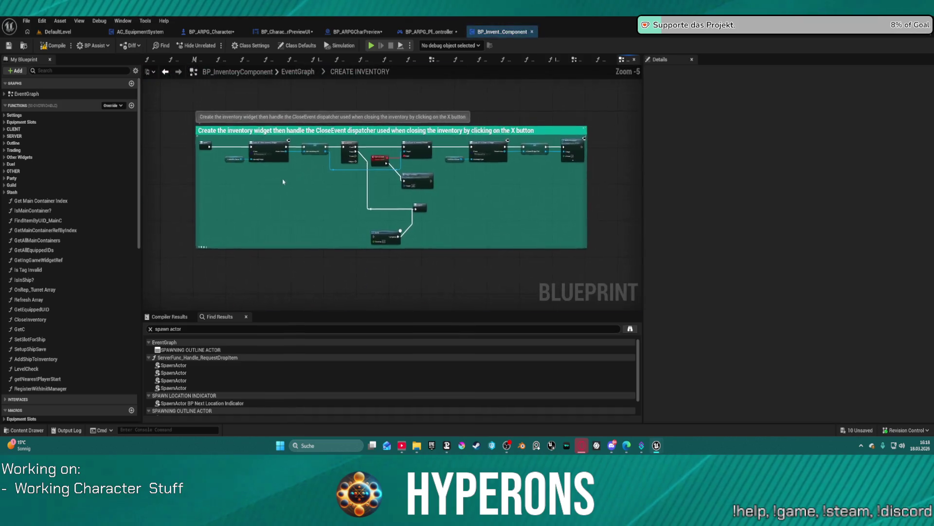
Browse to the Create Widget node's class and open the BP_InGameW widget blueprint.
scroll(461, 212, "up", 4)
mouse_move(461, 212)
left_mouse_down()
mouse_move(371, 215)
mouse_move(473, 240)
mouse_move(633, 126)
left_mouse_up()
mouse_move(567, 117)
left_mouse_down()
mouse_move(558, 188)
mouse_move(387, 205)
left_mouse_up()
left_click(438, 171)
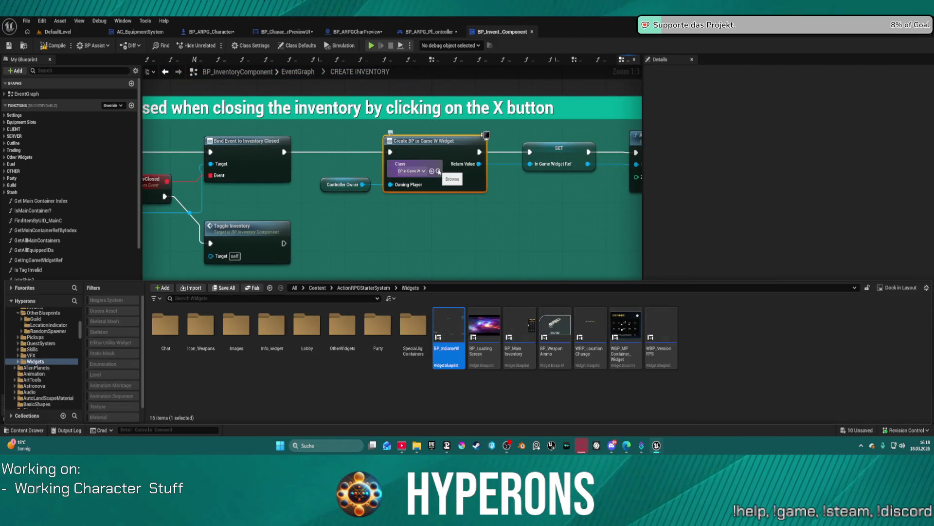
mouse_move(458, 326)
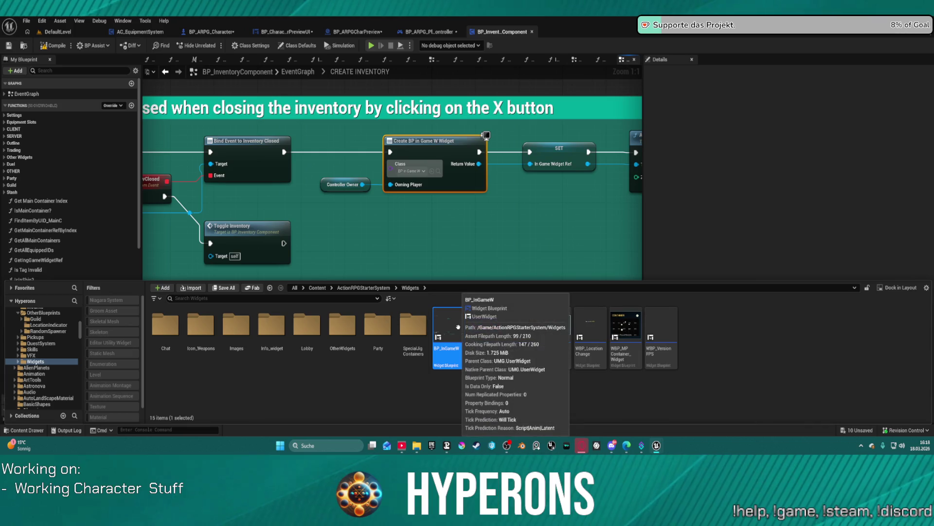
double_click(458, 327)
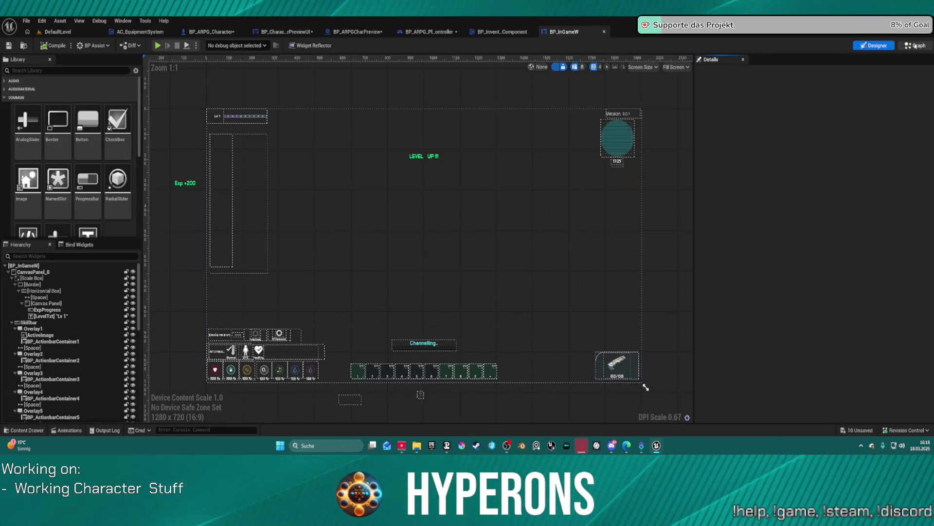
Show BP_InGameW's EventGraph with the Content Drawer's widget assets alongside.
key("ctrl+shift+alt+g")
scroll(600, 275, "up", 2)
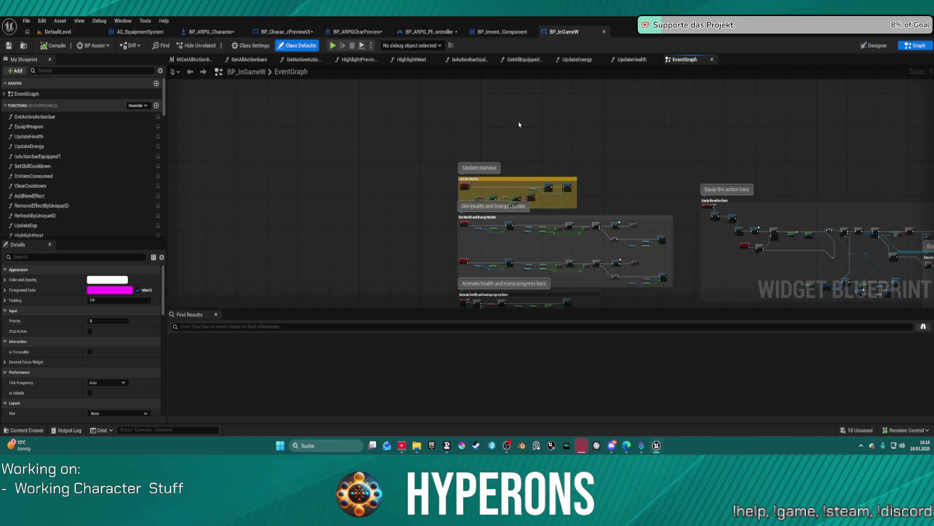
key("ctrl+space")
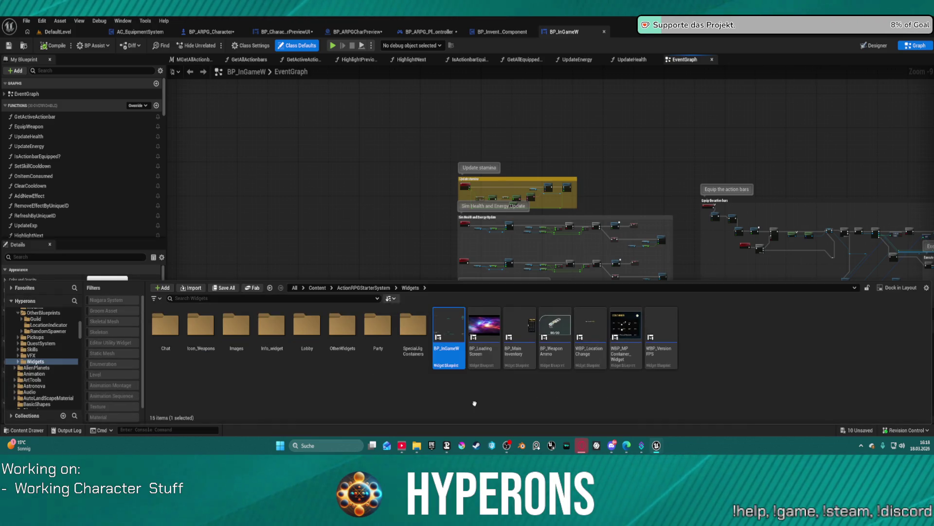
Open the BP_Main Inventory widget blueprint in Graph mode.
left_click(524, 324)
double_click(524, 325)
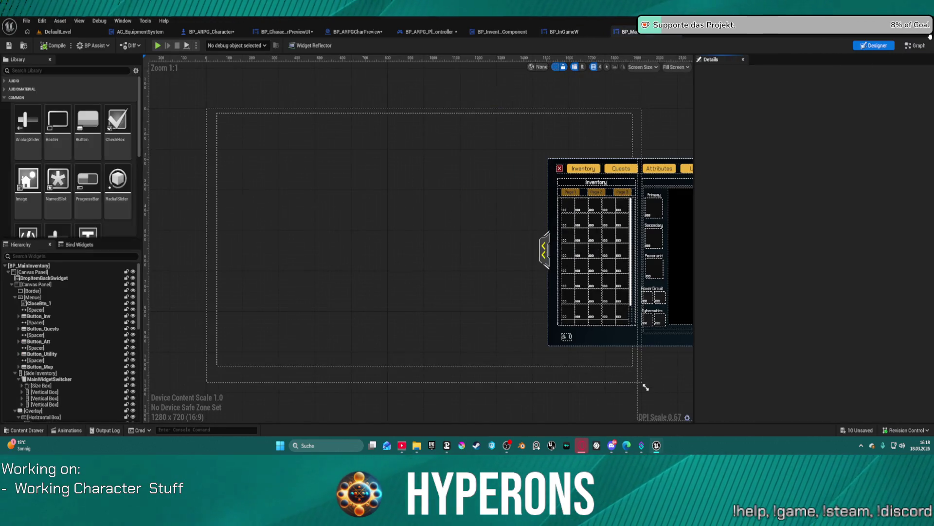
left_click(915, 48)
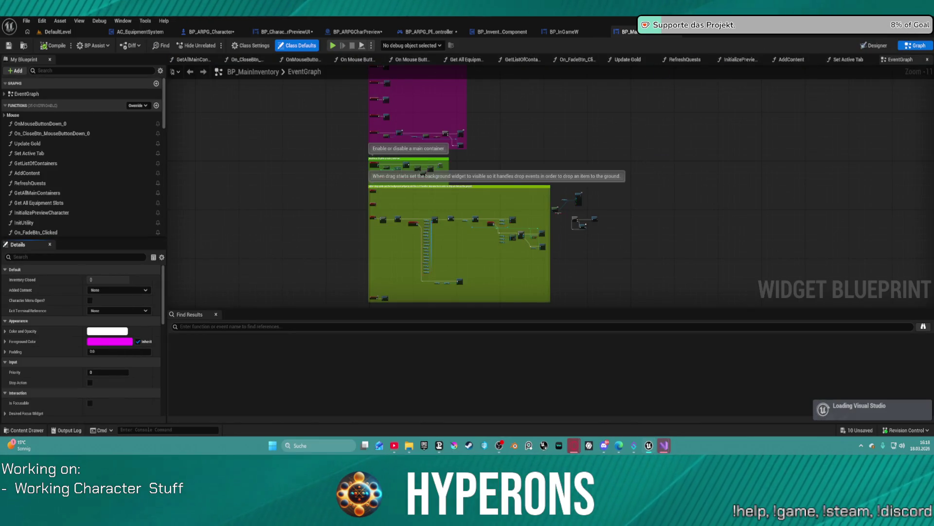
Survey BP_MainInventory's event graph, from the main container comment to Switch between tabs.
scroll(644, 153, "down", 1)
right_click(656, 167)
key("Escape")
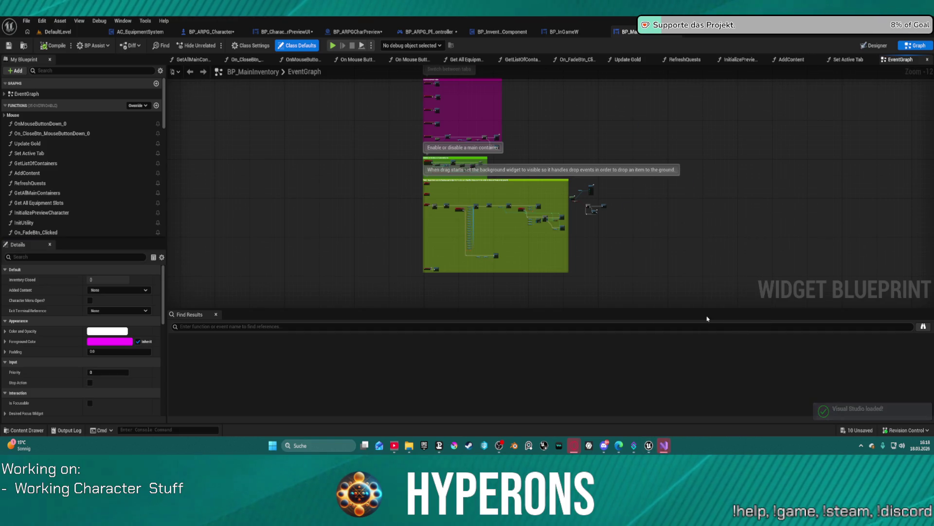
right_click(614, 343)
key("Escape")
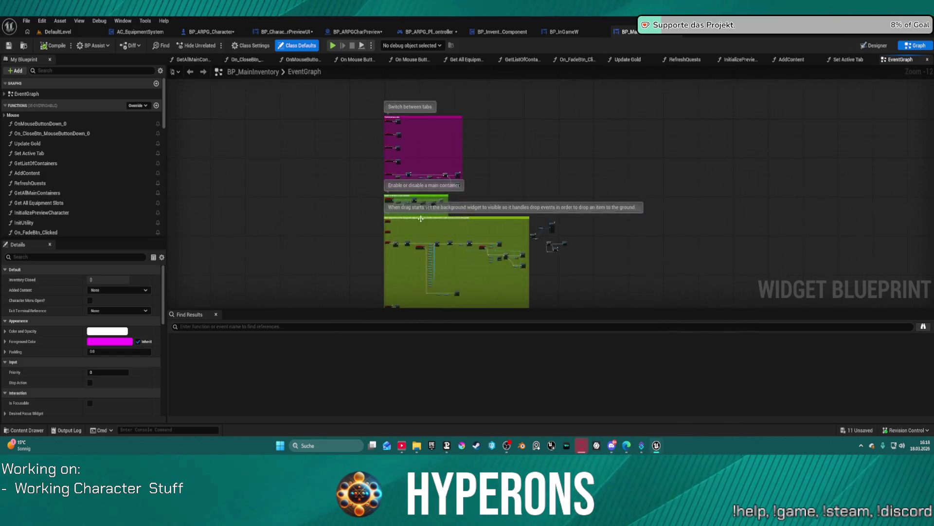
scroll(372, 184, "up", 8)
scroll(372, 184, "up", 4)
scroll(406, 246, "down", 12)
scroll(416, 235, "up", 10)
scroll(416, 235, "down", 2)
mouse_move(380, 253)
left_mouse_down()
mouse_move(321, 254)
mouse_move(336, 82)
left_mouse_up()
left_click_drag(501, 292, 501, 117)
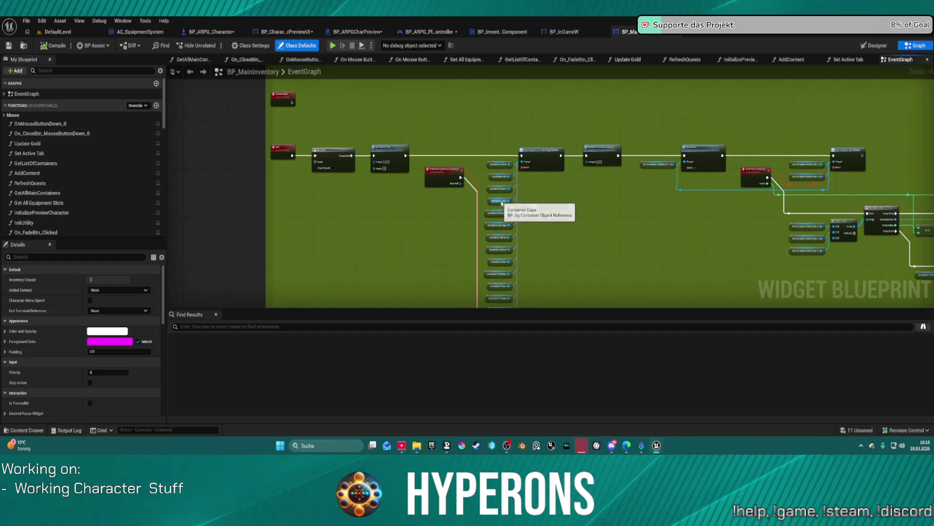
mouse_move(641, 243)
left_mouse_down()
mouse_move(614, 200)
mouse_move(530, 150)
mouse_move(360, 124)
mouse_move(219, 117)
left_mouse_up()
scroll(499, 196, "up", 4)
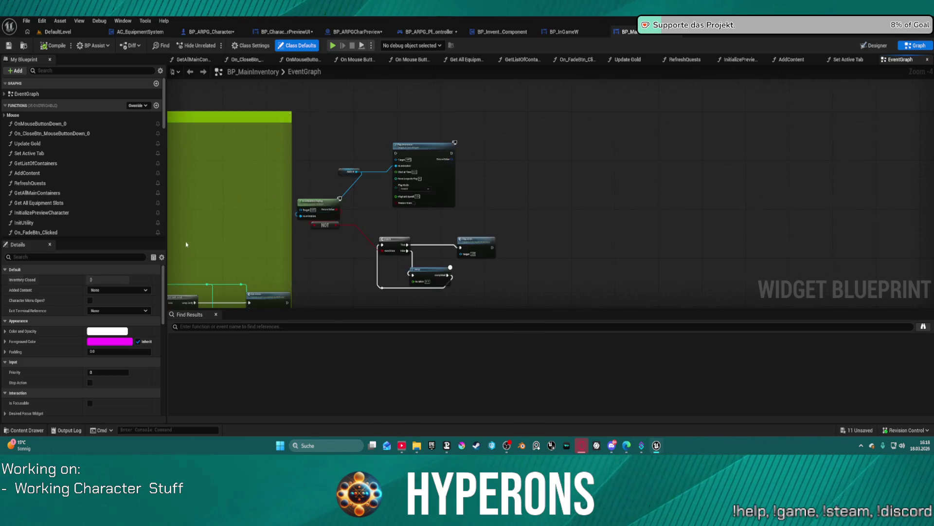
mouse_move(498, 197)
left_mouse_down()
mouse_move(496, 234)
mouse_move(474, 242)
mouse_move(386, 110)
mouse_move(512, 28)
mouse_move(521, 6)
left_mouse_up()
scroll(539, 213, "down", 4)
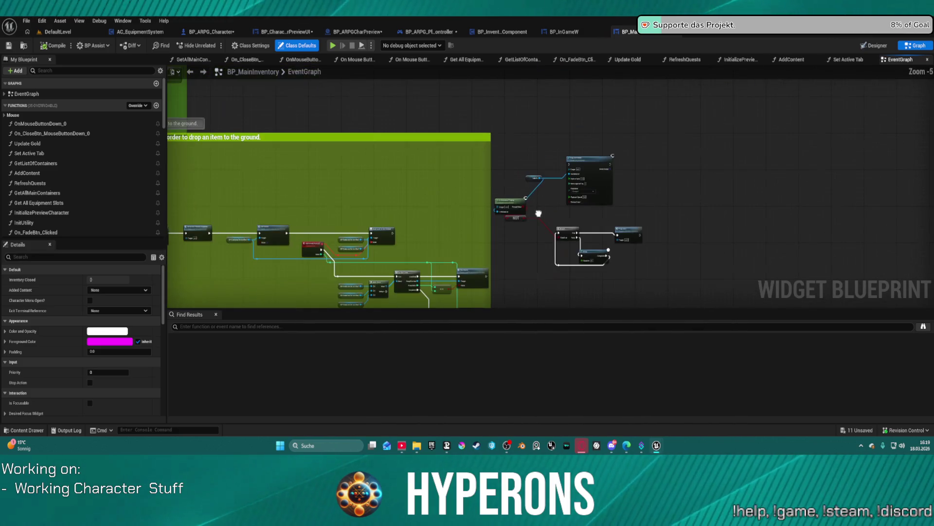
mouse_move(539, 213)
left_mouse_down()
mouse_move(744, 238)
mouse_move(925, 222)
mouse_move(779, 302)
left_mouse_up()
mouse_move(467, 171)
left_mouse_down()
mouse_move(471, 299)
mouse_move(468, 290)
left_mouse_up()
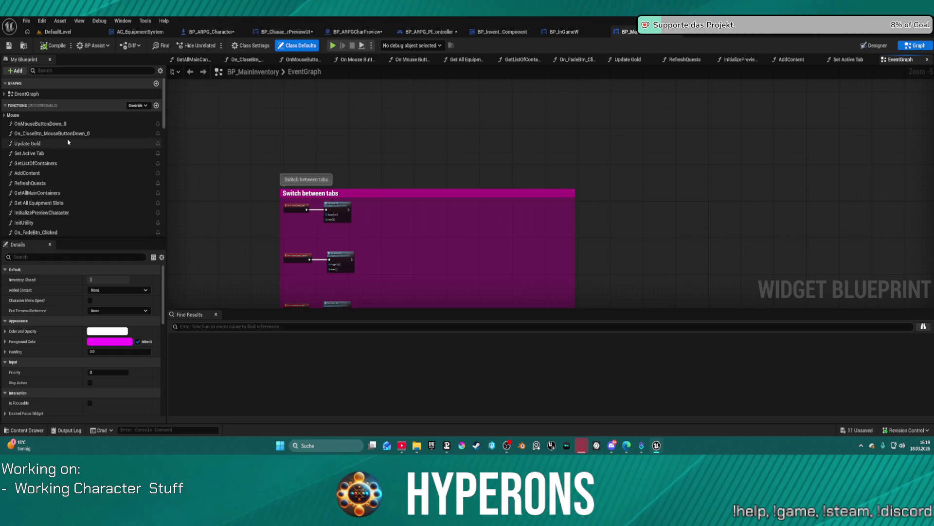
scroll(65, 205, "down", 5)
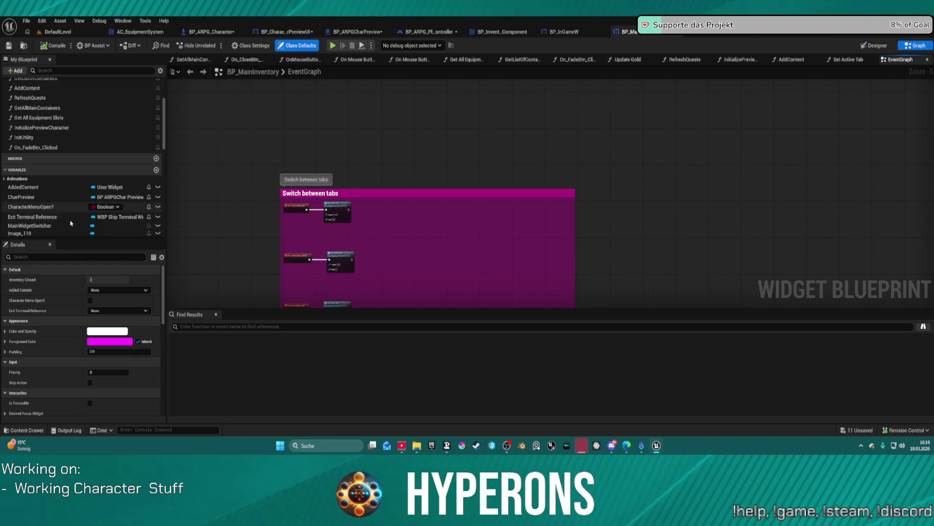
scroll(71, 223, "down", 4)
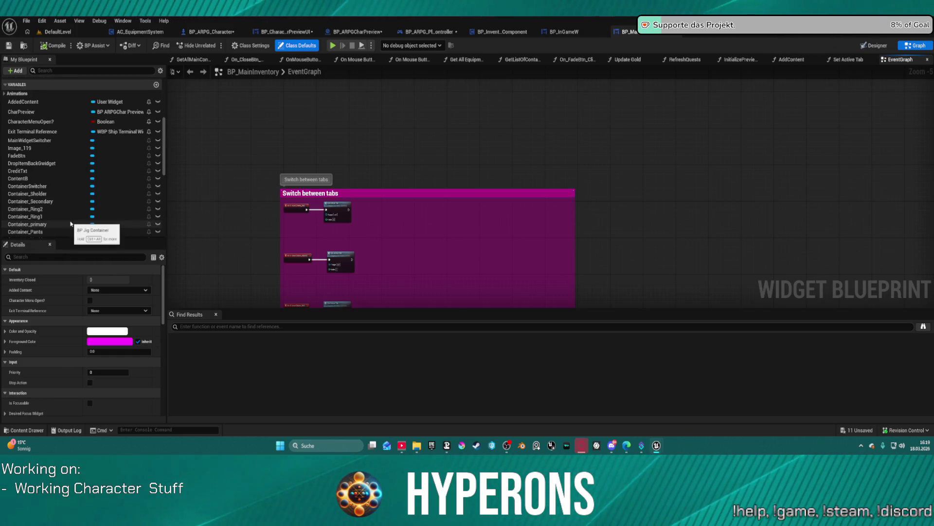
Find CharPreview references and jump to its SpawnActor node in InitializePreviewCharacter.
right_click(39, 116)
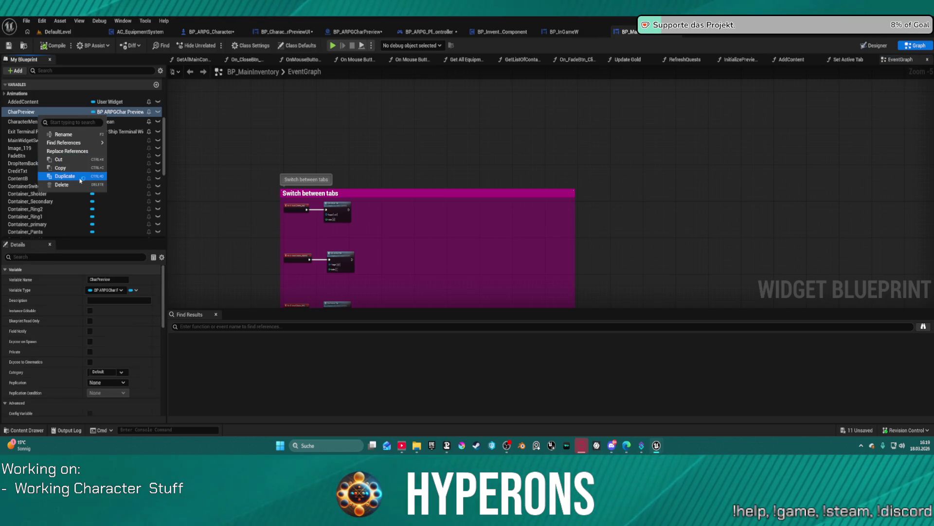
mouse_move(76, 147)
left_click(122, 147)
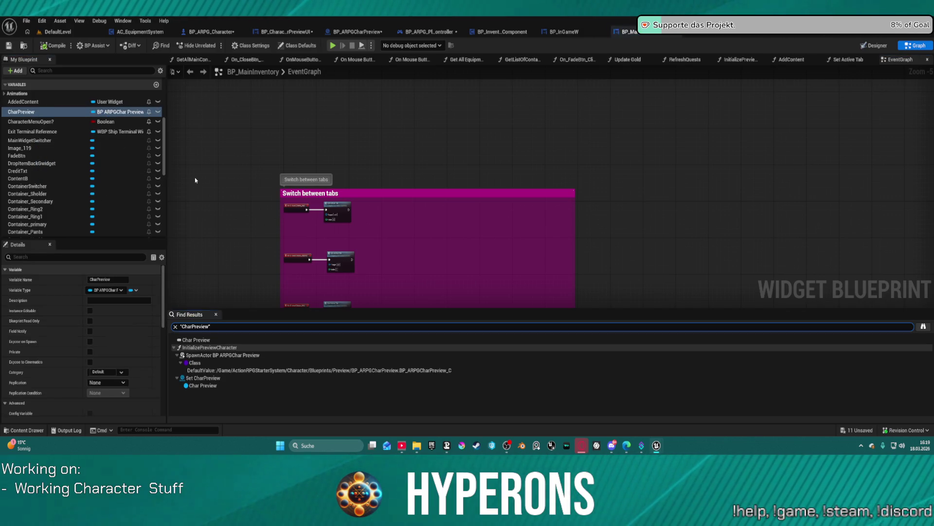
left_click(193, 356)
double_click(193, 356)
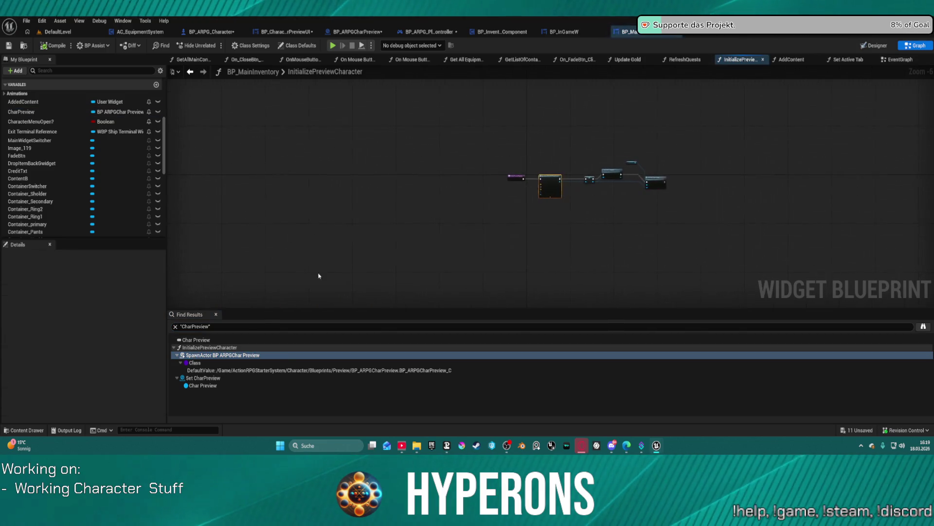
left_click_drag(719, 210, 534, 195)
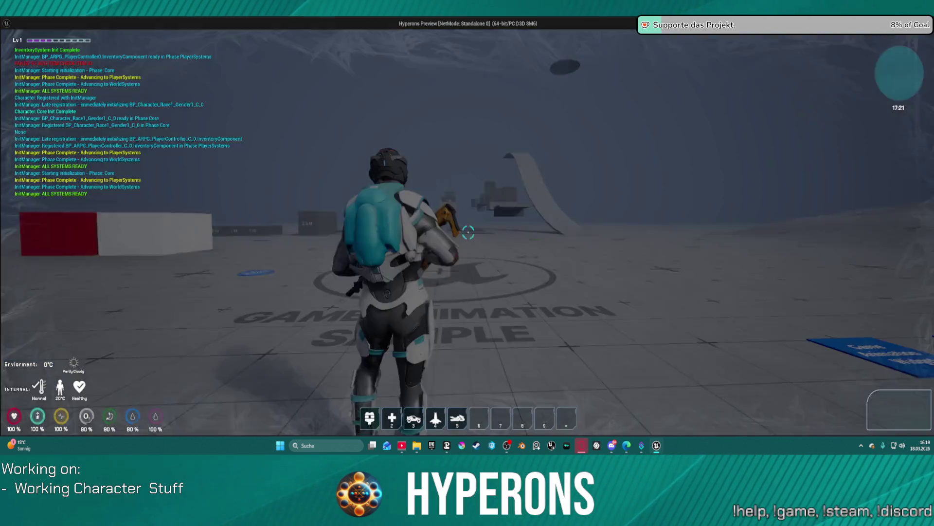
key("w")
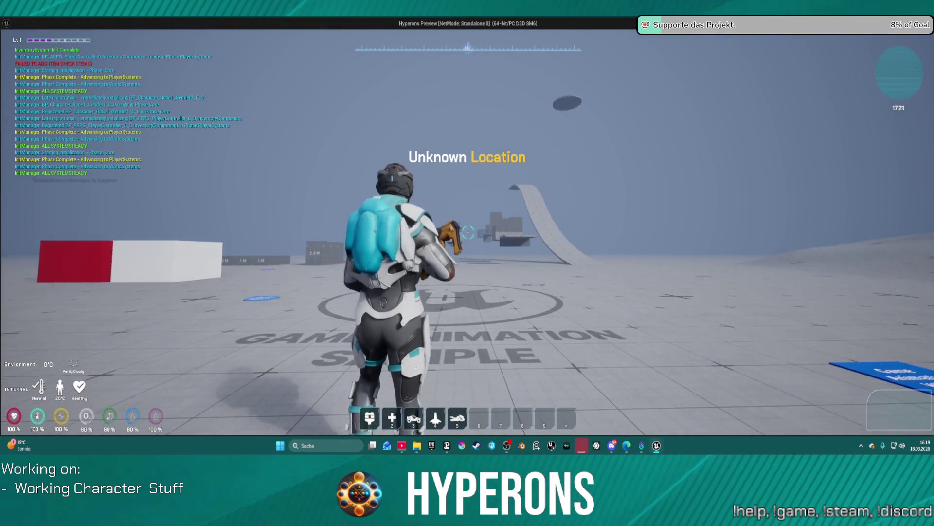
key("w")
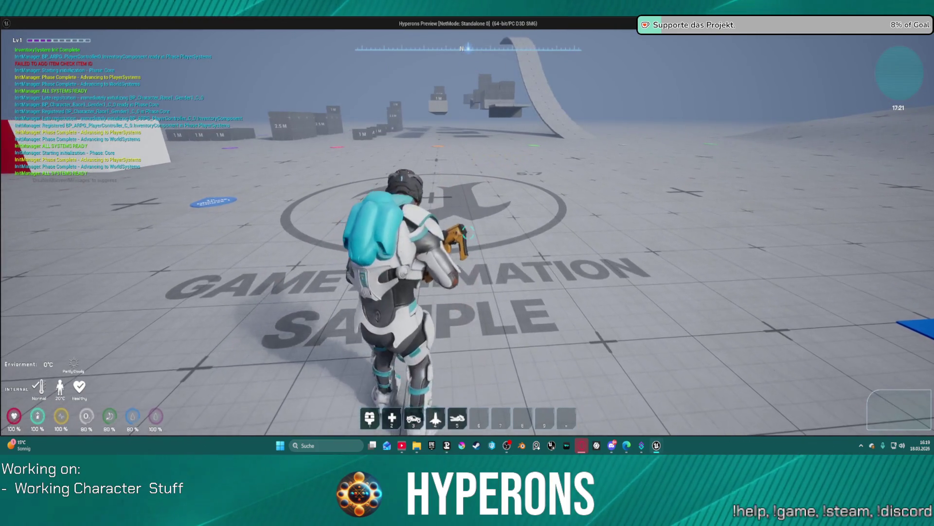
key("w")
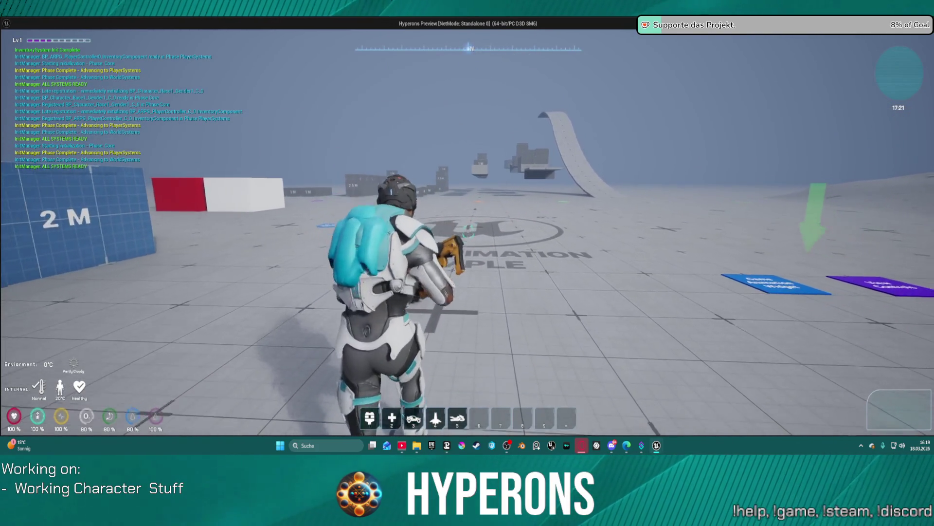
key("w")
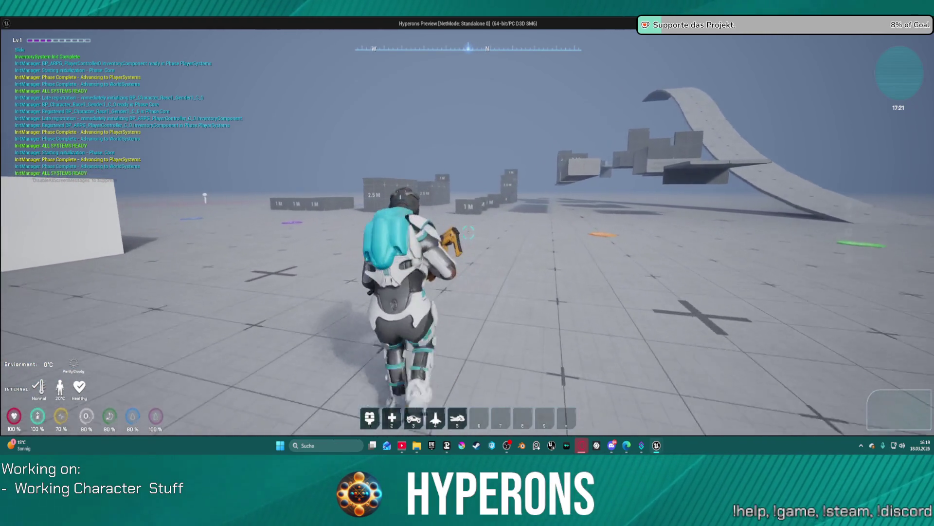
key("Escape")
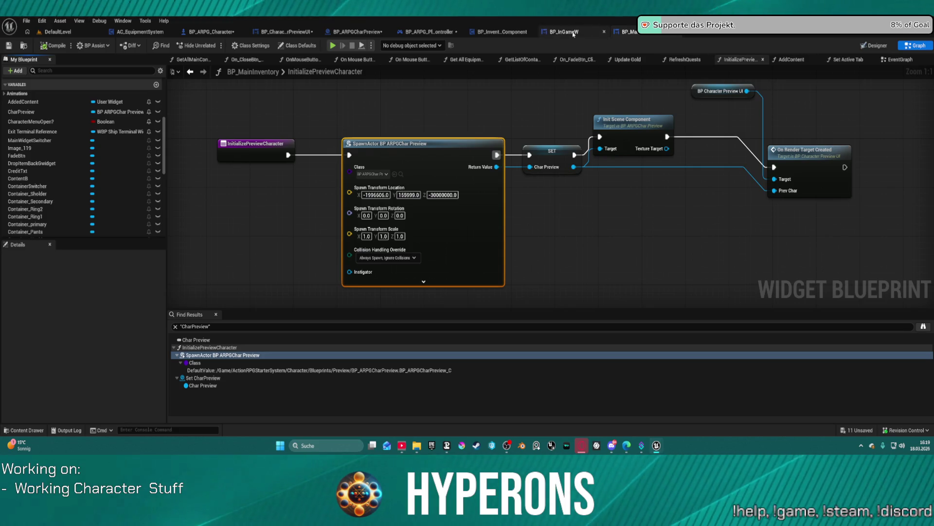
left_click(335, 33)
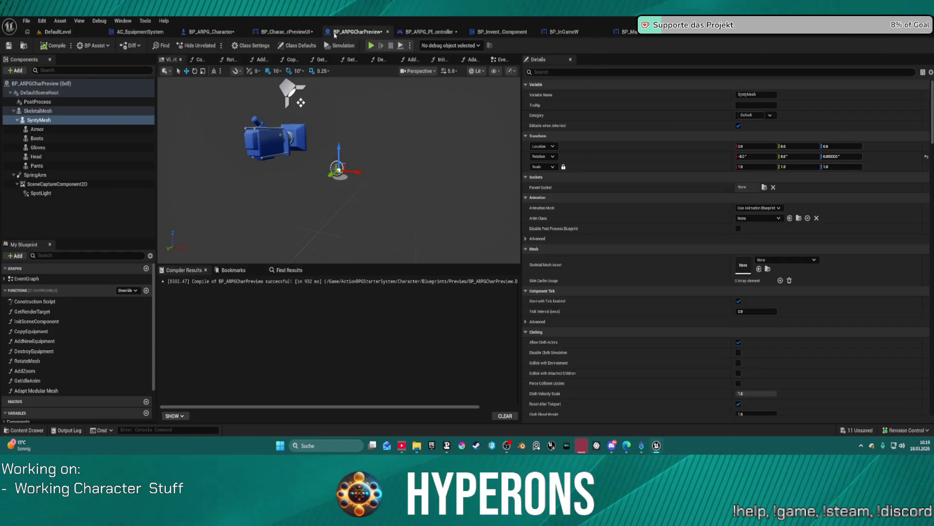
left_click(503, 60)
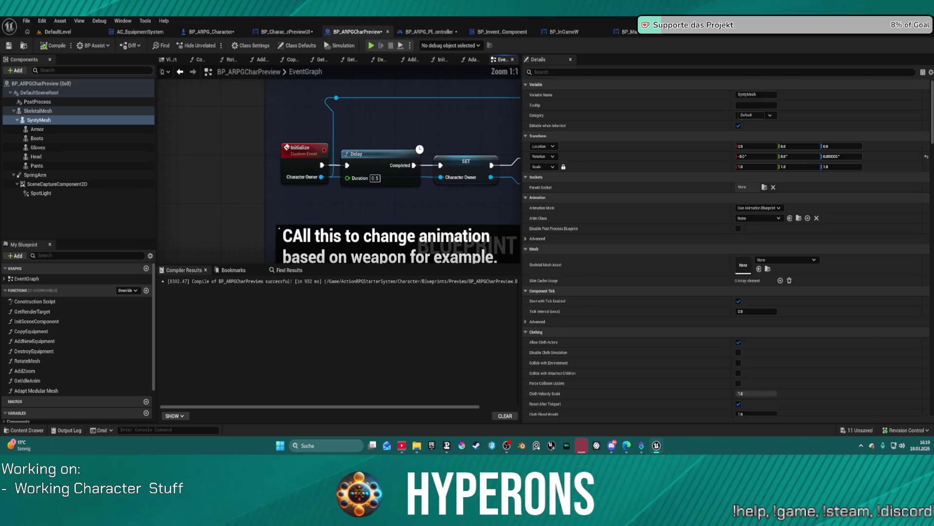
right_click(298, 156)
mouse_move(335, 237)
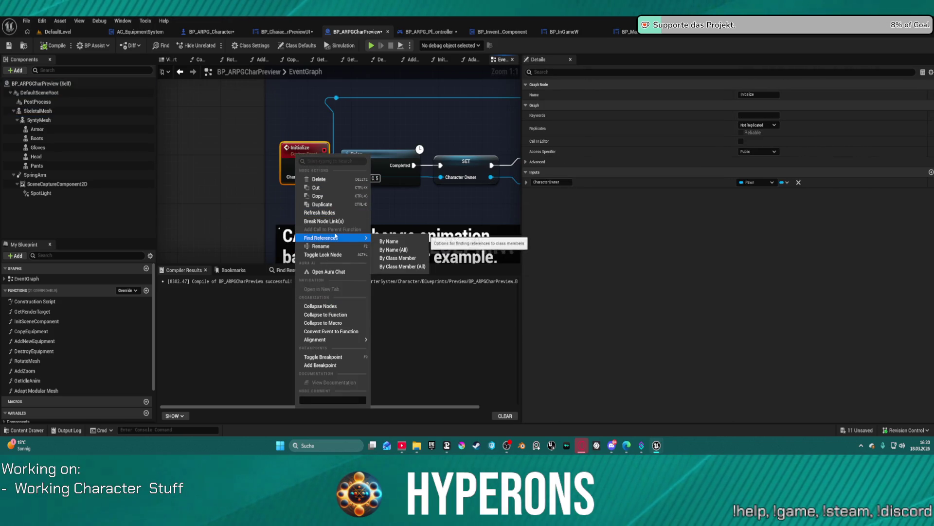
left_click(295, 168)
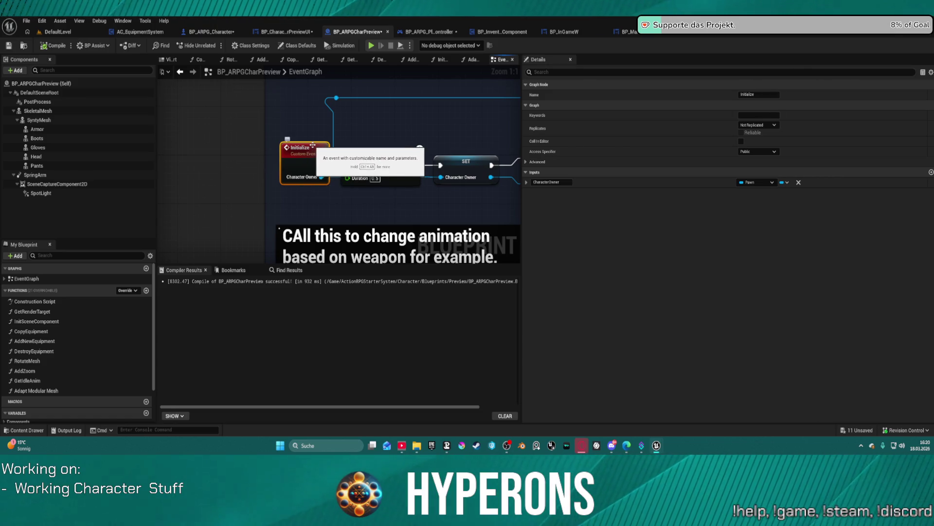
left_click(629, 32)
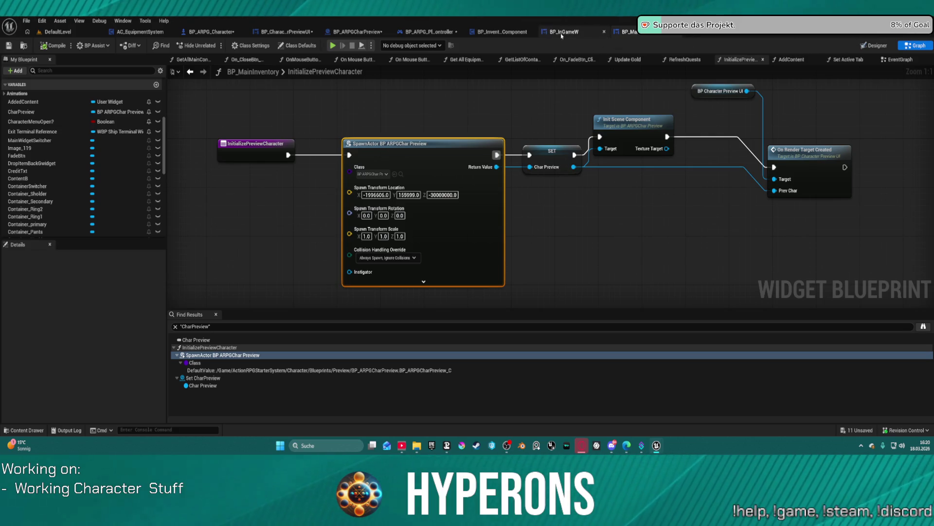
left_click(501, 32)
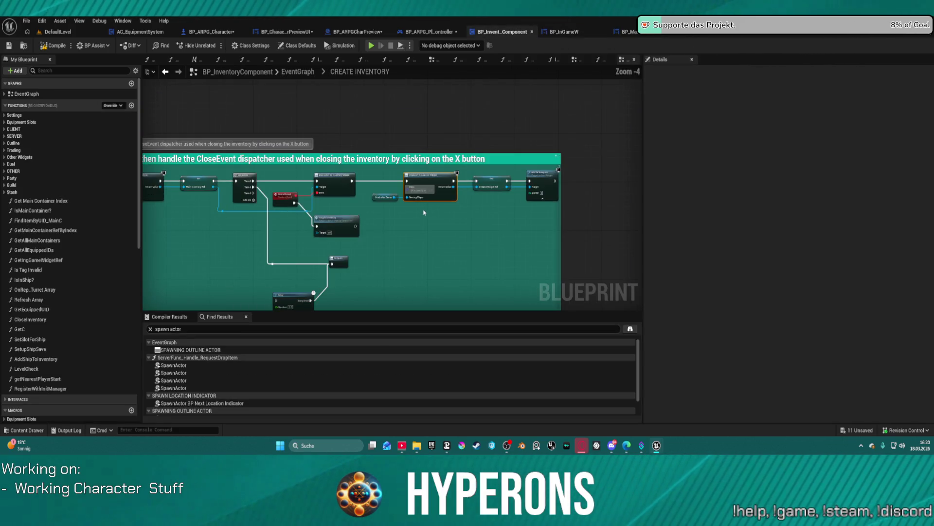
Search BP_InventoryComponent for 'preview', then 'character', and scroll through every match.
left_click(223, 330)
type("prev")
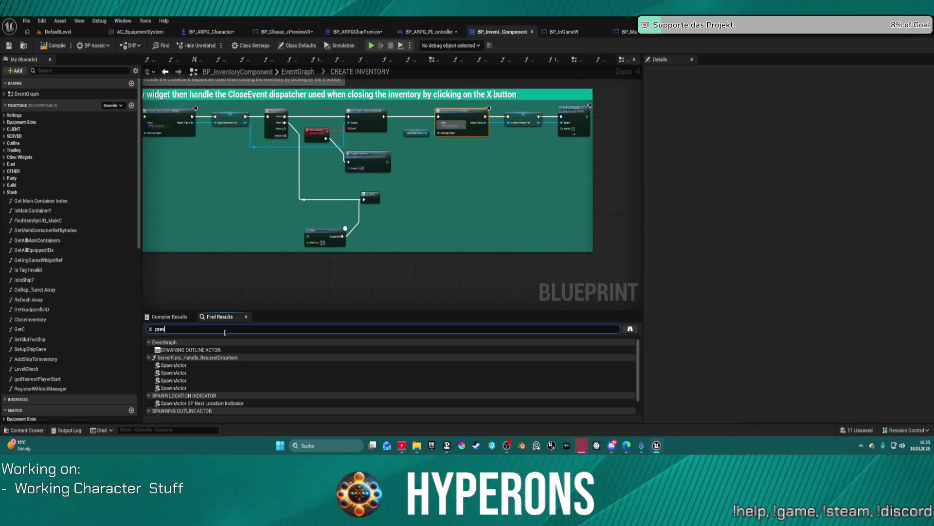
type("character")
key("Return")
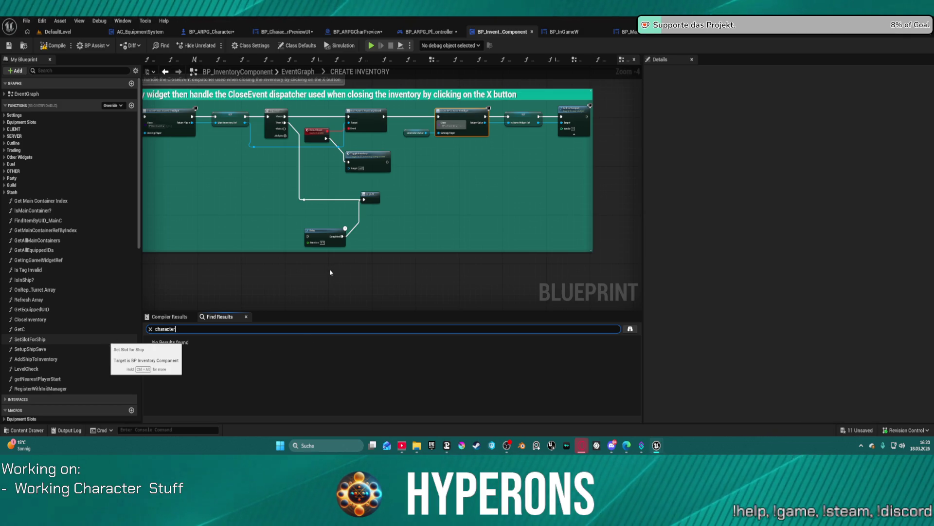
key("Return")
scroll(289, 360, "down", 5)
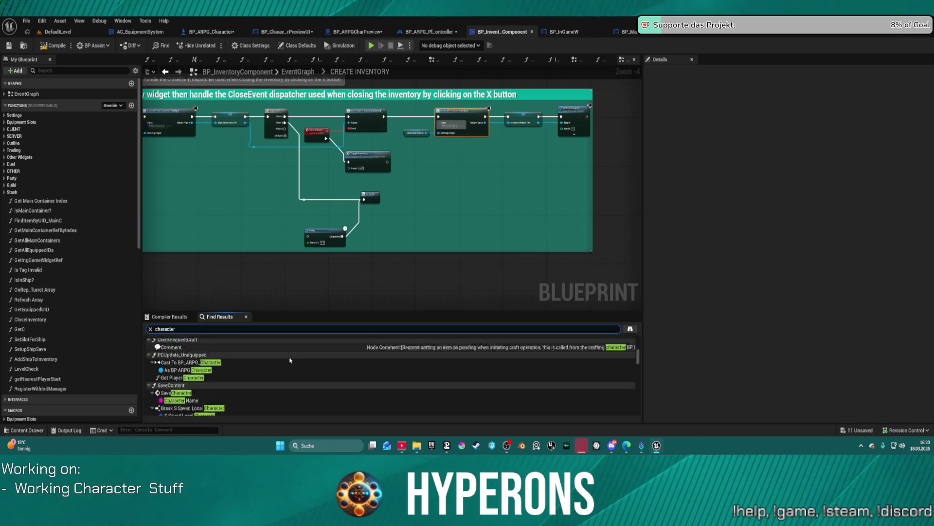
scroll(290, 360, "down", 5)
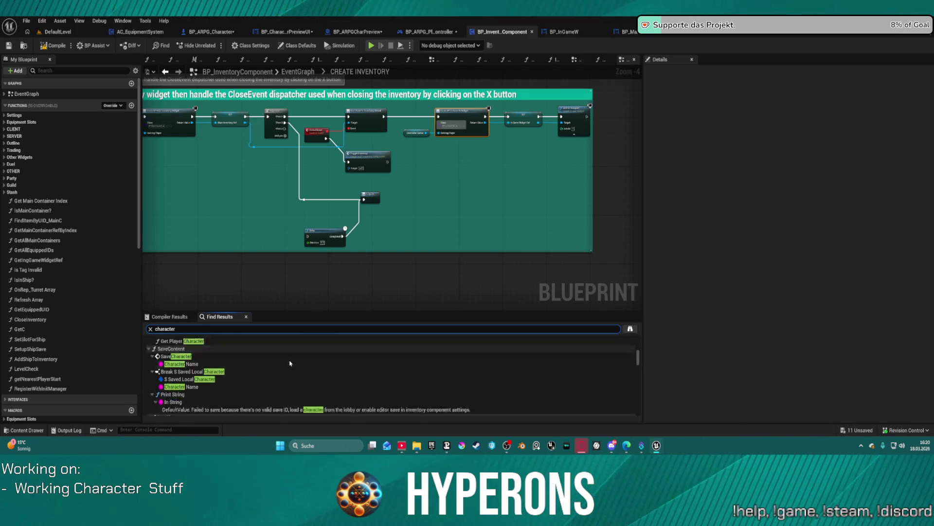
scroll(289, 362, "down", 2)
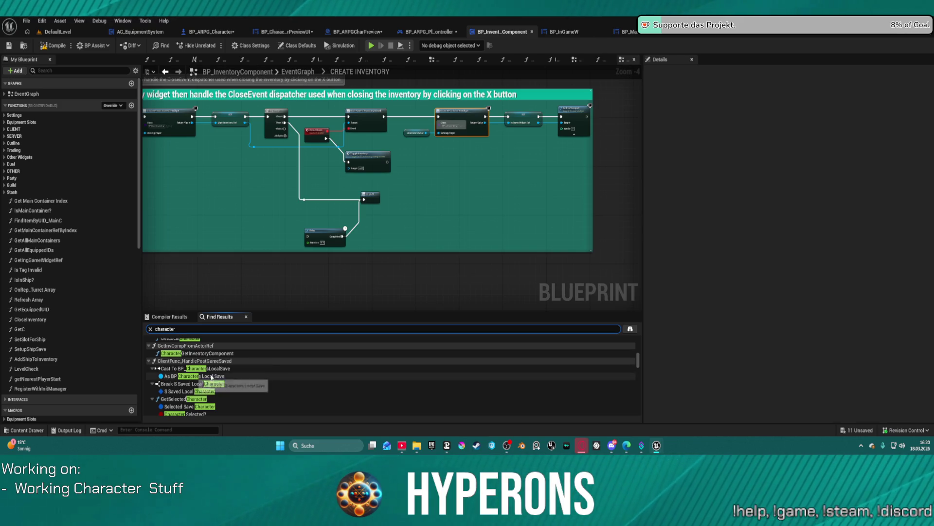
scroll(236, 374, "down", 5)
scroll(231, 374, "down", 10)
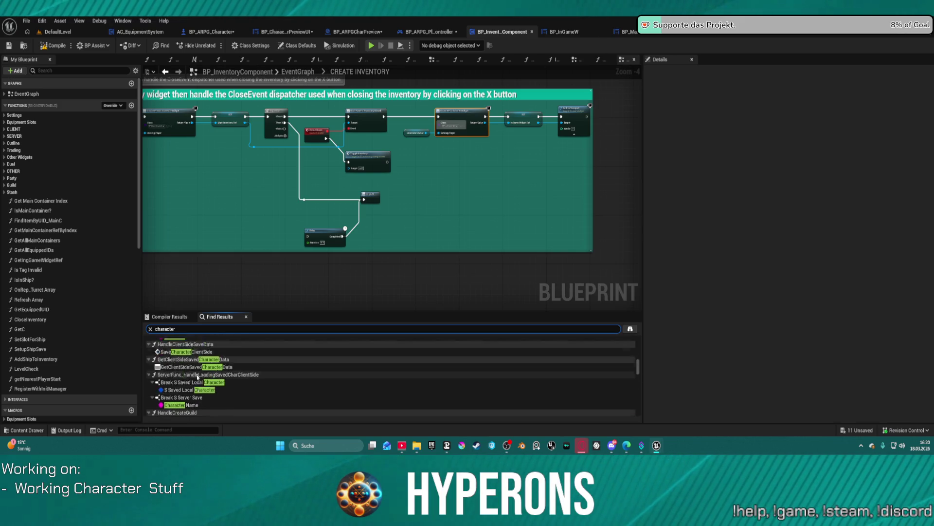
scroll(235, 397, "down", 10)
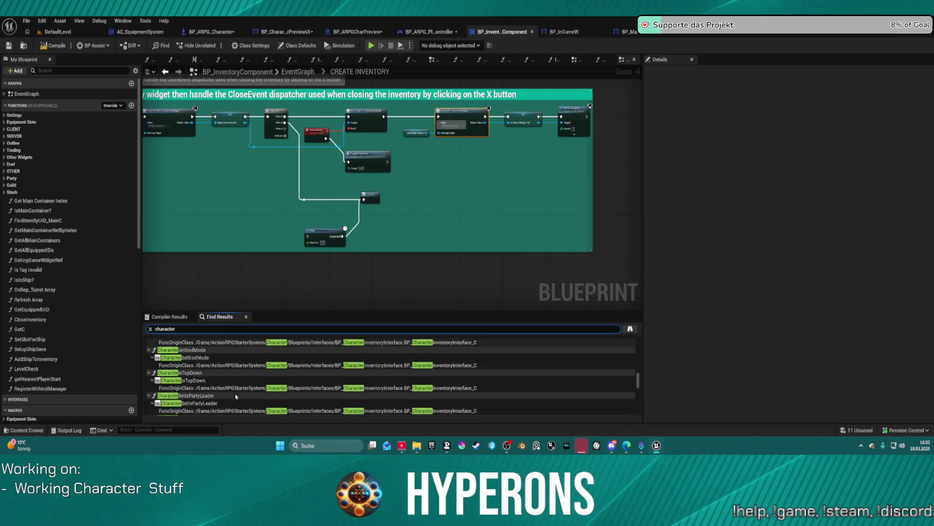
scroll(237, 388, "down", 3)
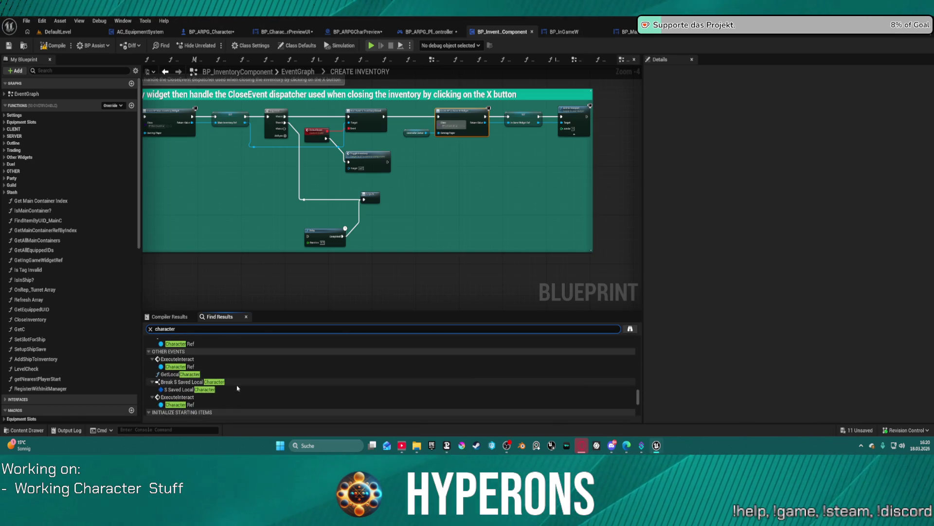
scroll(238, 388, "down", 10)
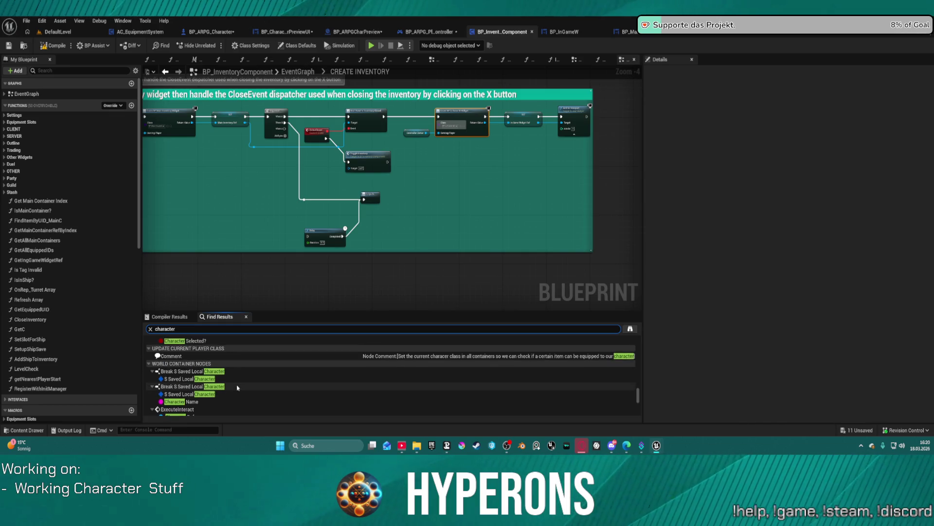
scroll(237, 388, "down", 5)
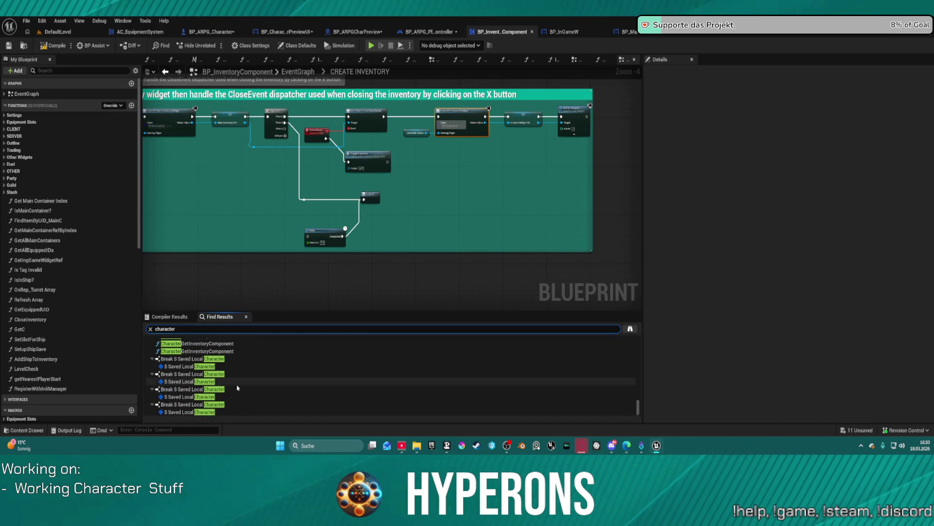
scroll(251, 252, "down", 3)
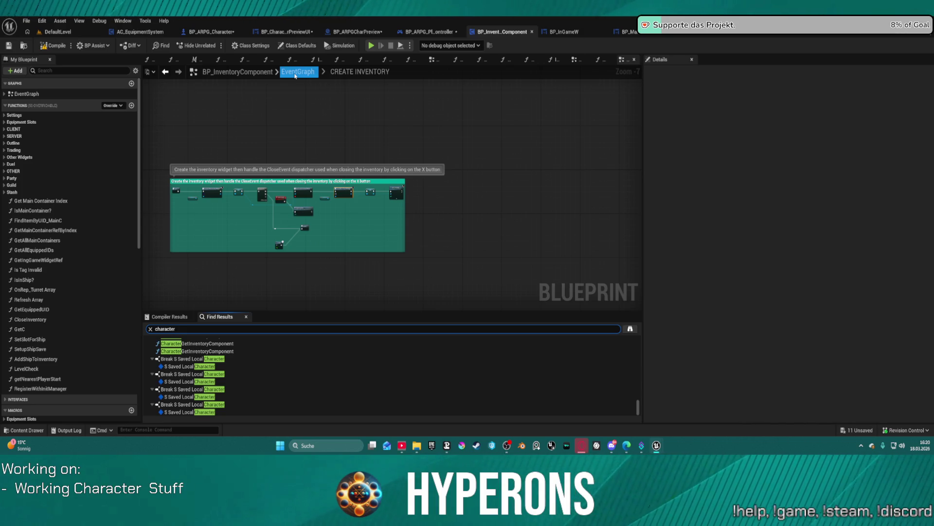
Close the Viewport tab in the BP_ARPG_Character blueprint.
left_click(210, 34)
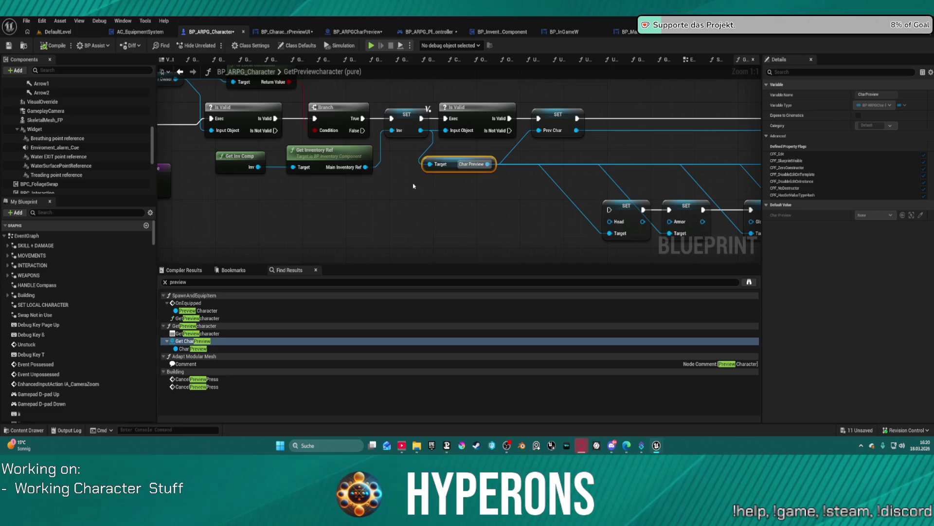
scroll(520, 212, "down", 6)
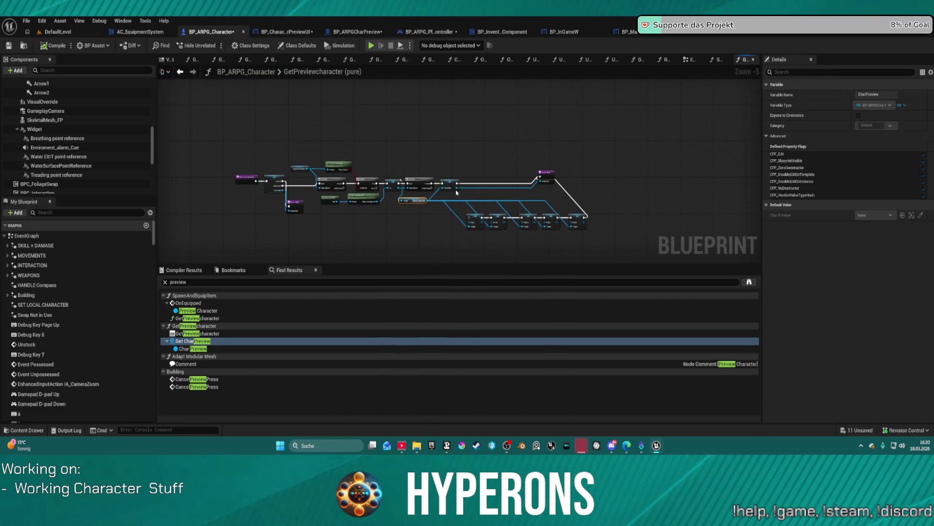
right_click(169, 60)
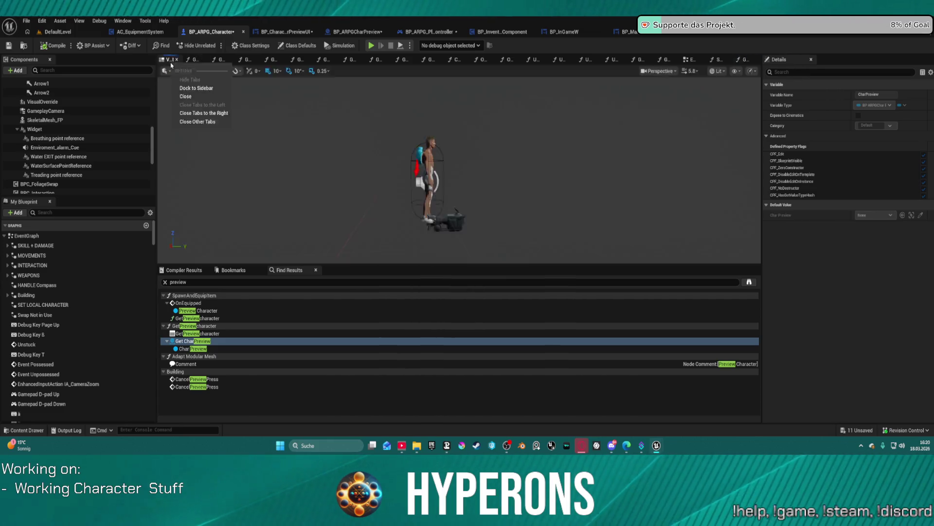
left_click(204, 97)
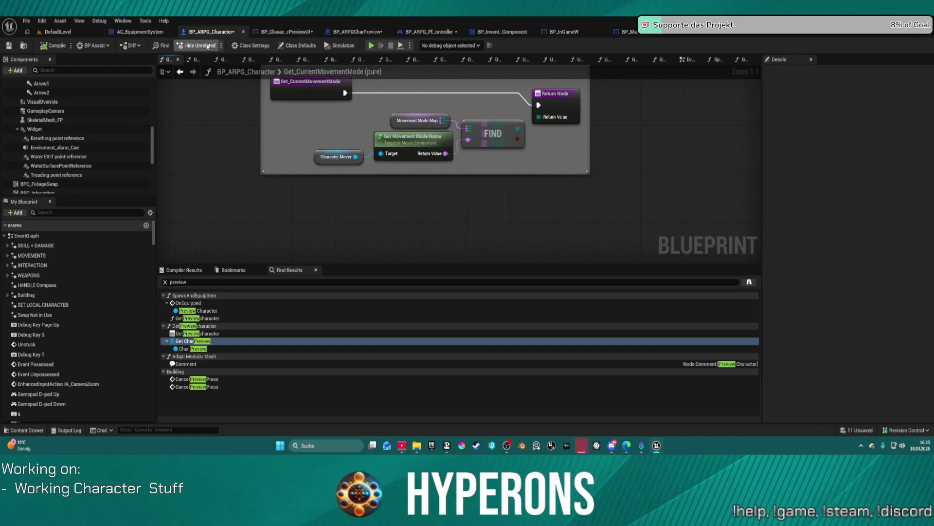
right_click(169, 60)
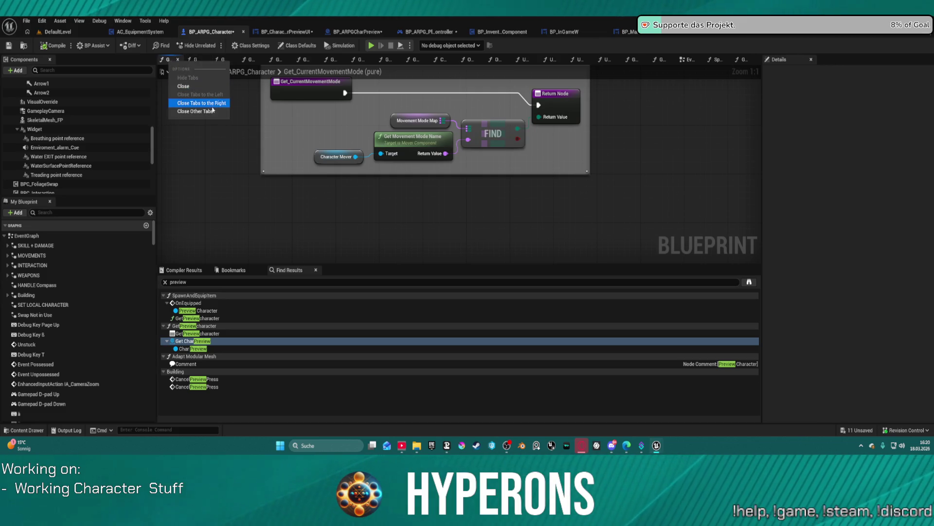
left_click(169, 96)
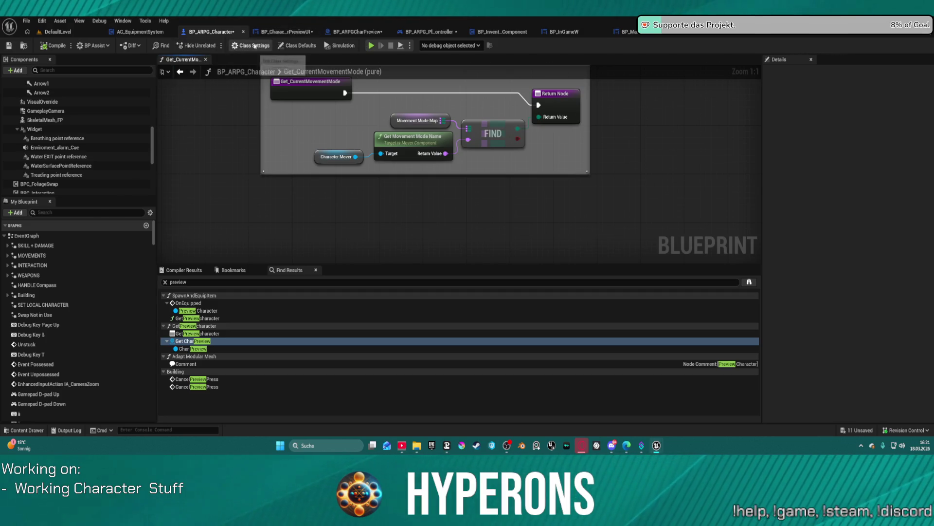
Open BP_ARPG_Character's EventGraph and close the BP_MainInventory blueprint tab.
double_click(26, 236)
scroll(438, 139, "up", 9)
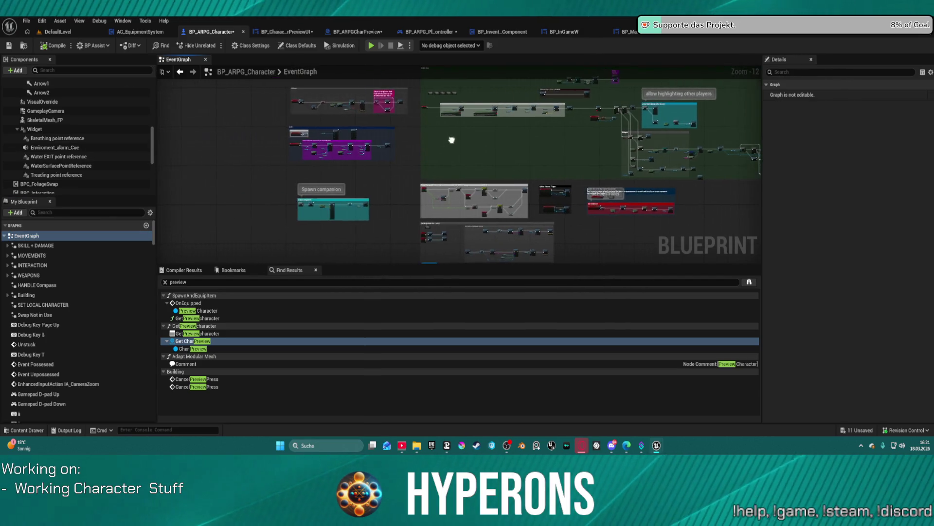
scroll(341, 146, "down", 3)
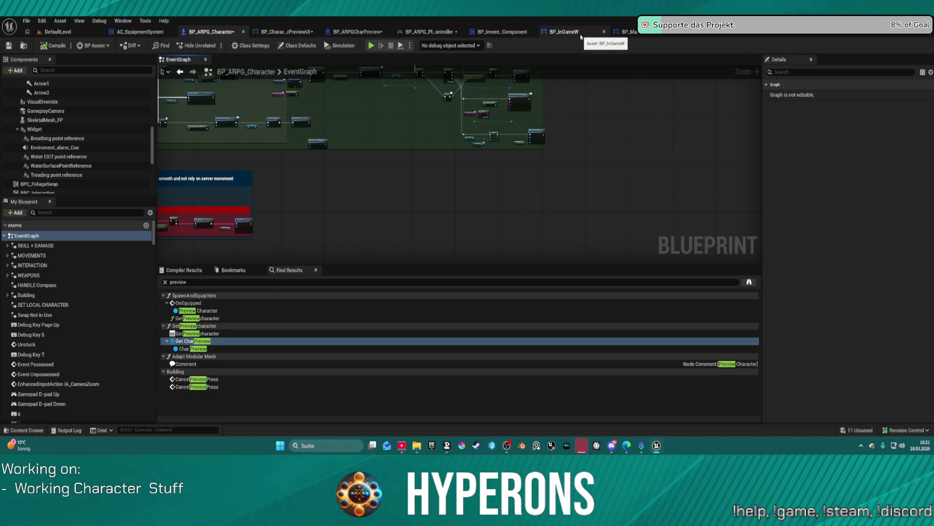
middle_click(593, 36)
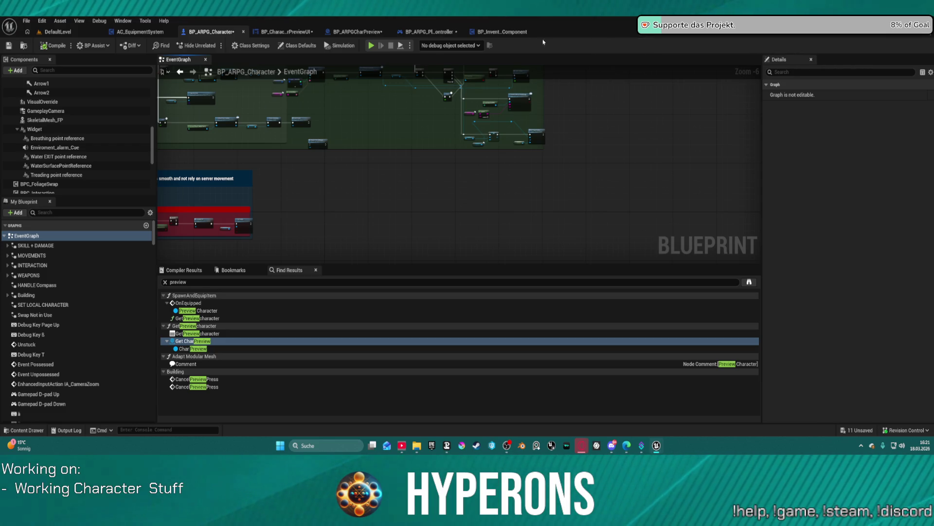
middle_click(140, 31)
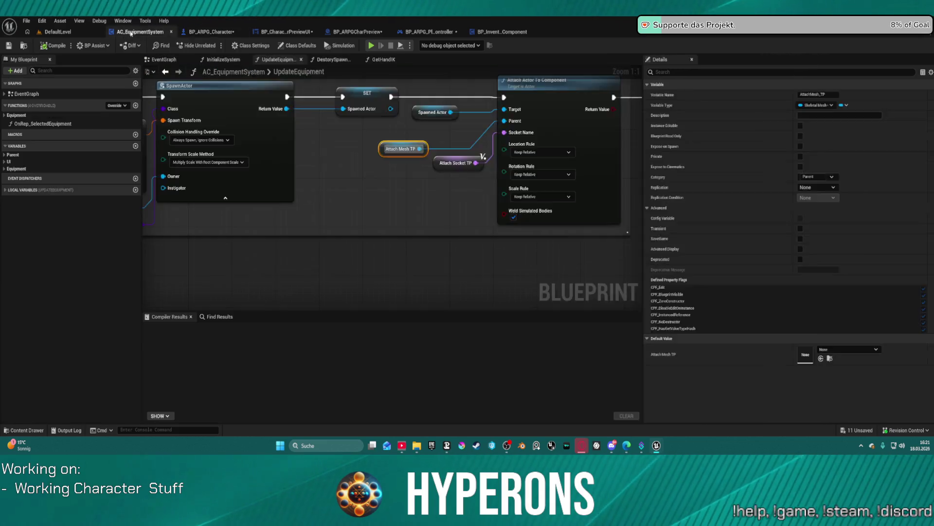
Close AC_EquipmentSystem, check the LOAD_GAME graph, and return to BP_ARPG_Character.
left_click(429, 32)
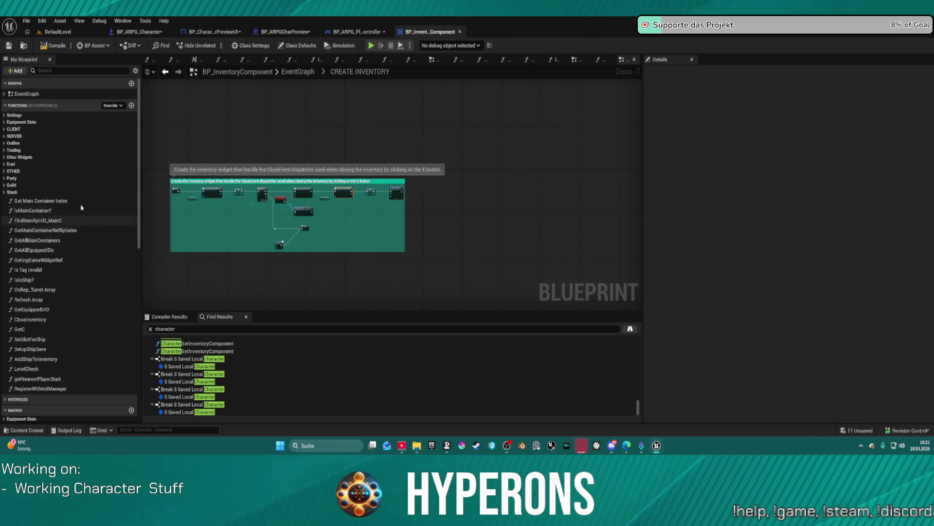
left_click(197, 61)
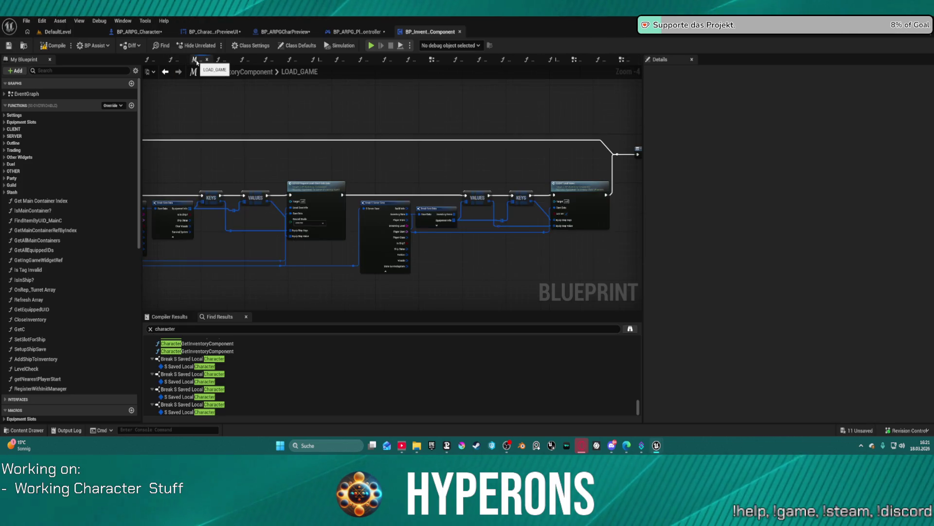
left_click(140, 32)
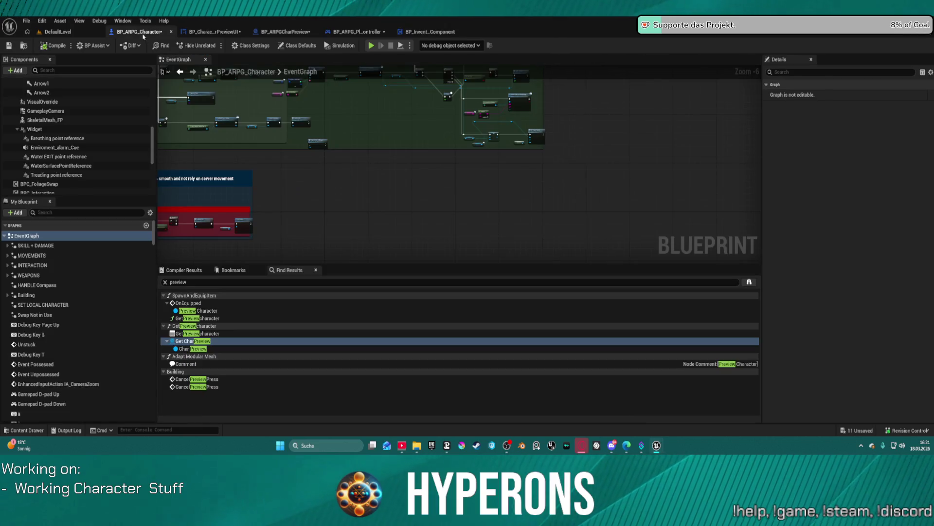
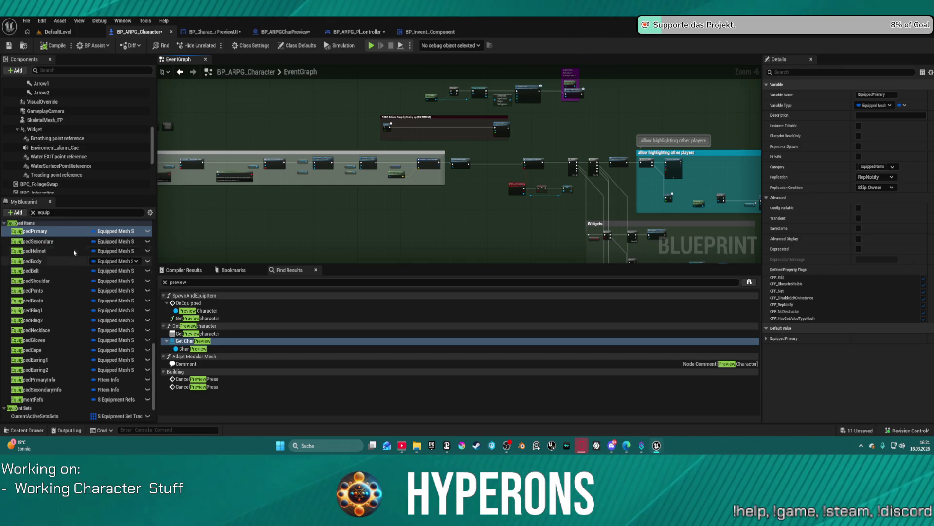
Open the JigOnItemUnEquipped function graph from the My Blueprint list.
left_click(192, 282)
double_click(192, 282)
scroll(65, 252, "down", 10)
scroll(65, 251, "down", 5)
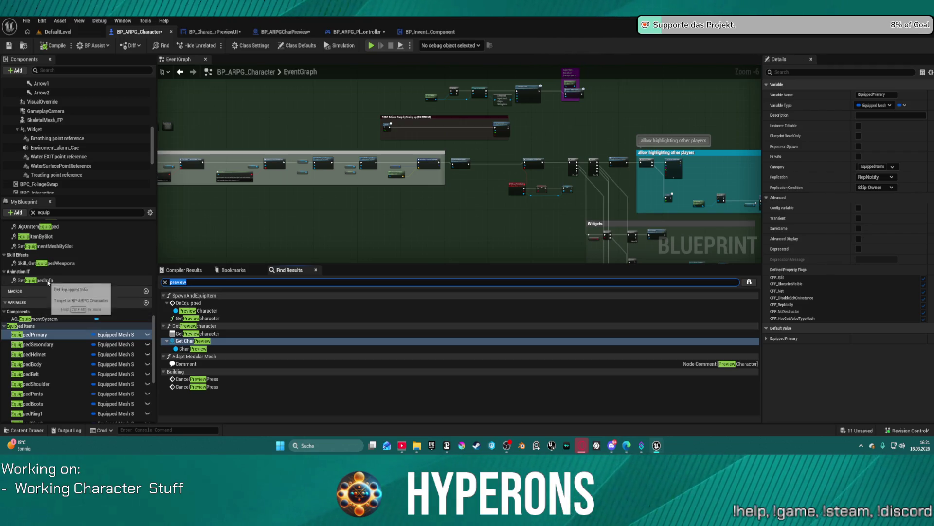
scroll(51, 246, "up", 2)
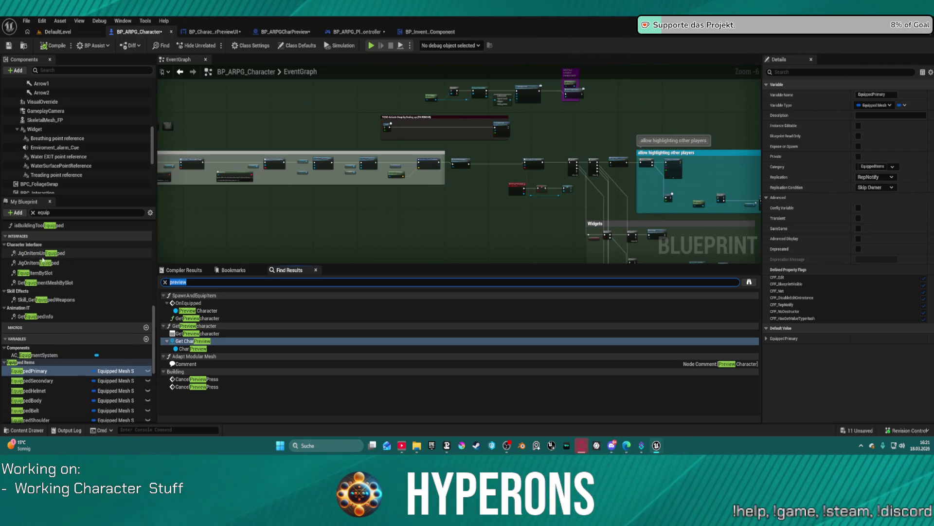
right_click(23, 254)
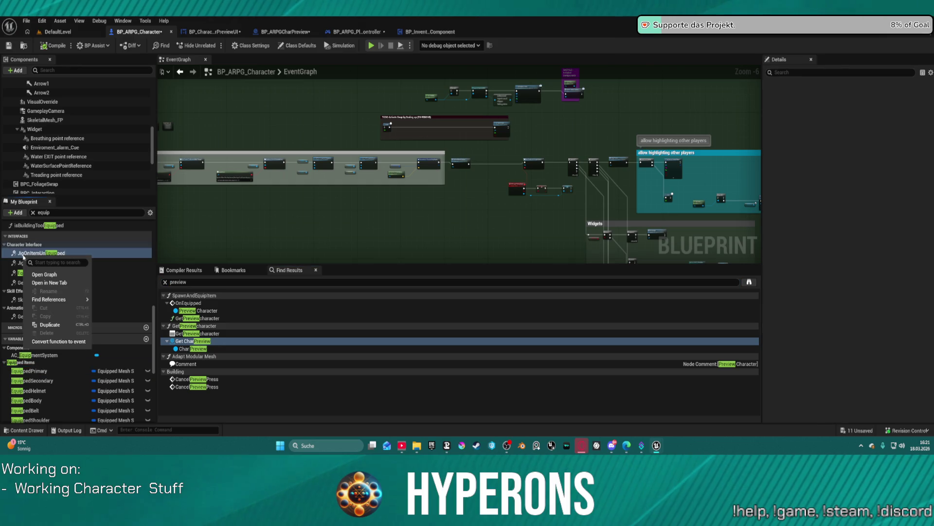
left_click(65, 277)
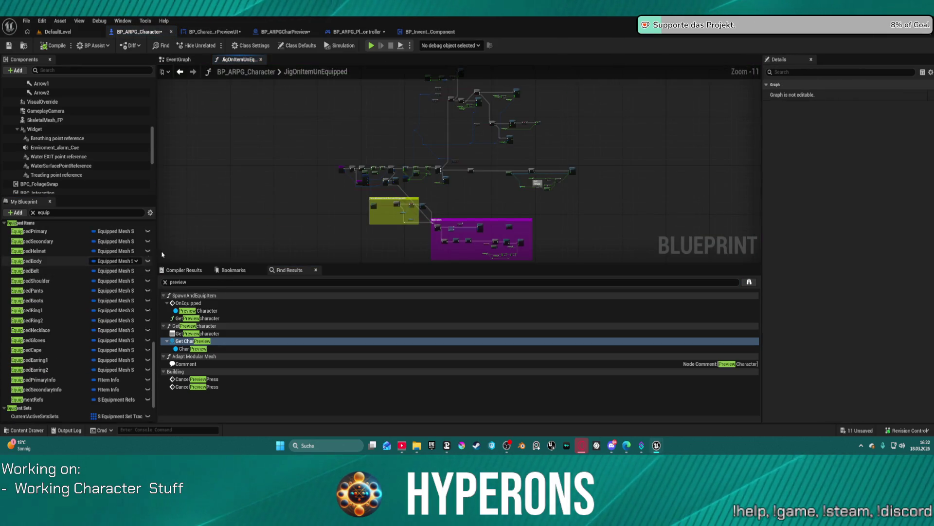
Open the JigOnItemEquipped function graph.
scroll(356, 171, "down", 4)
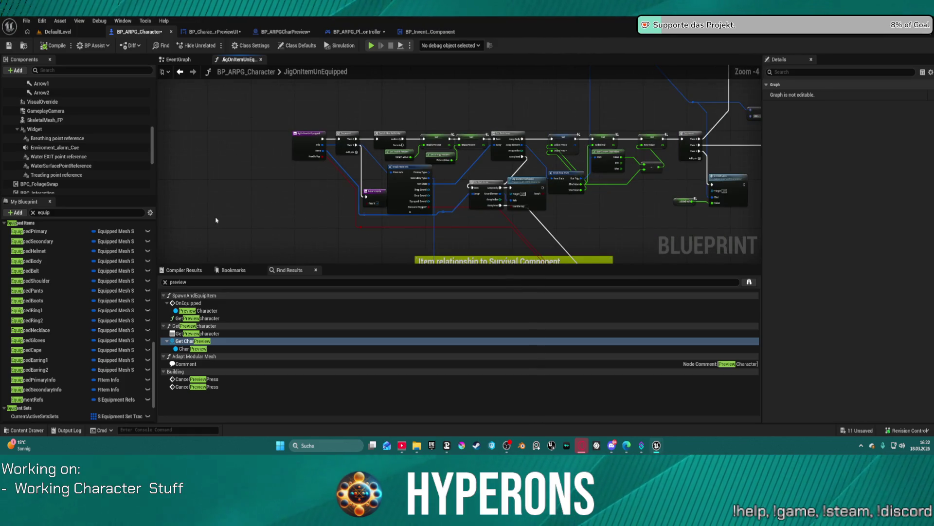
key("ctrl+space")
left_click(280, 220)
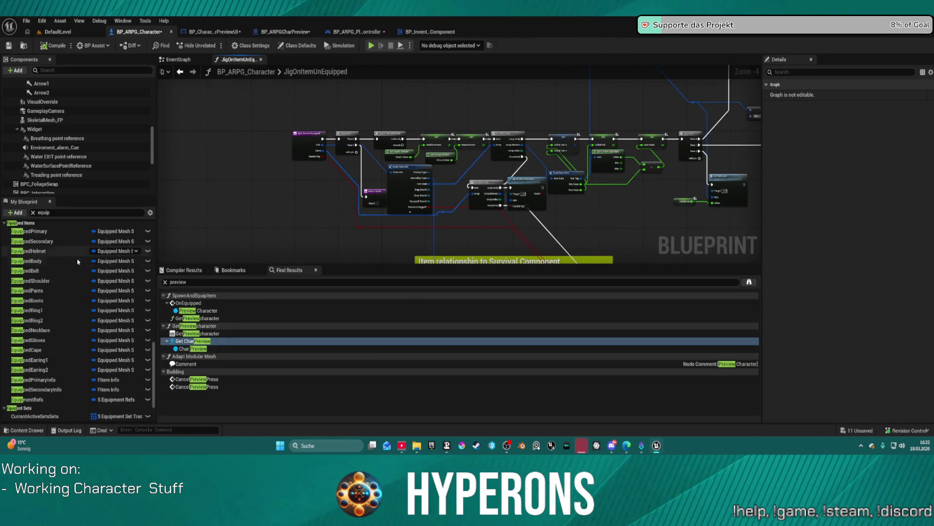
scroll(49, 272, "up", 5)
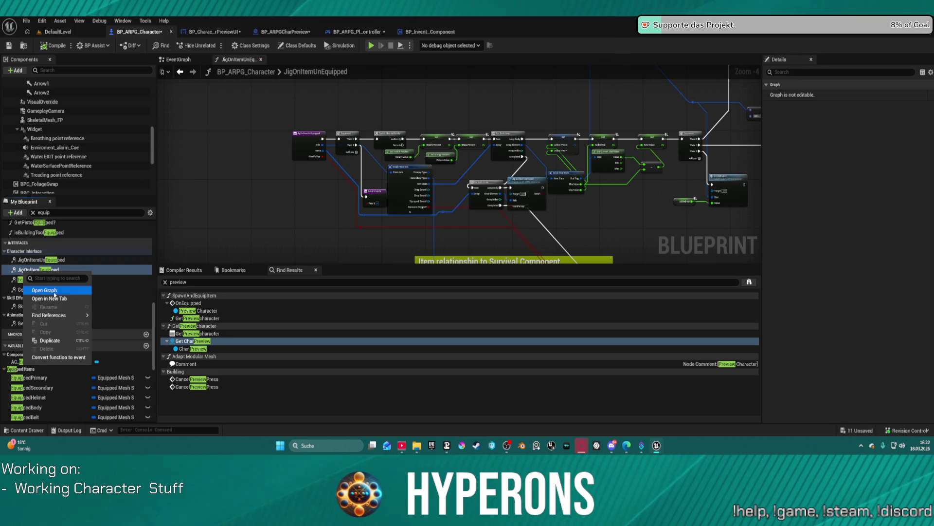
double_click(29, 270)
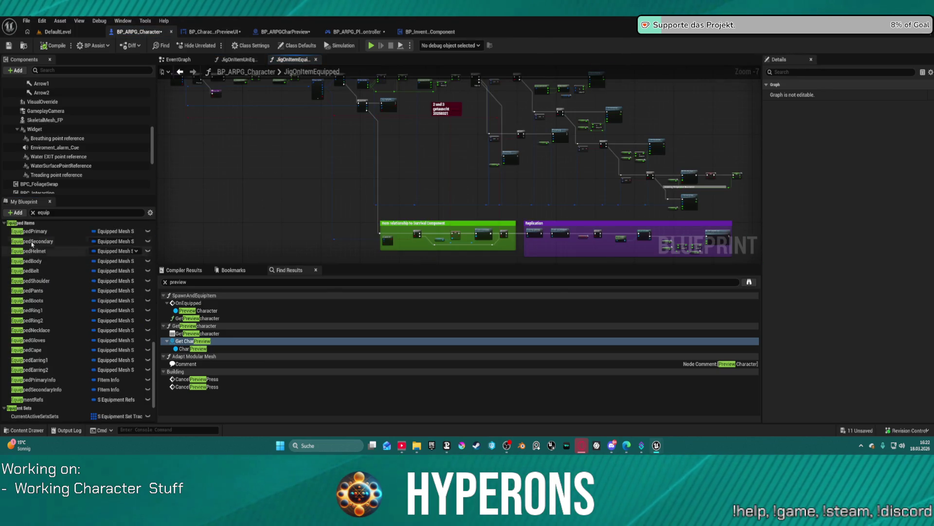
Open the EquipItemBySlot function graph.
scroll(54, 245, "up", 5)
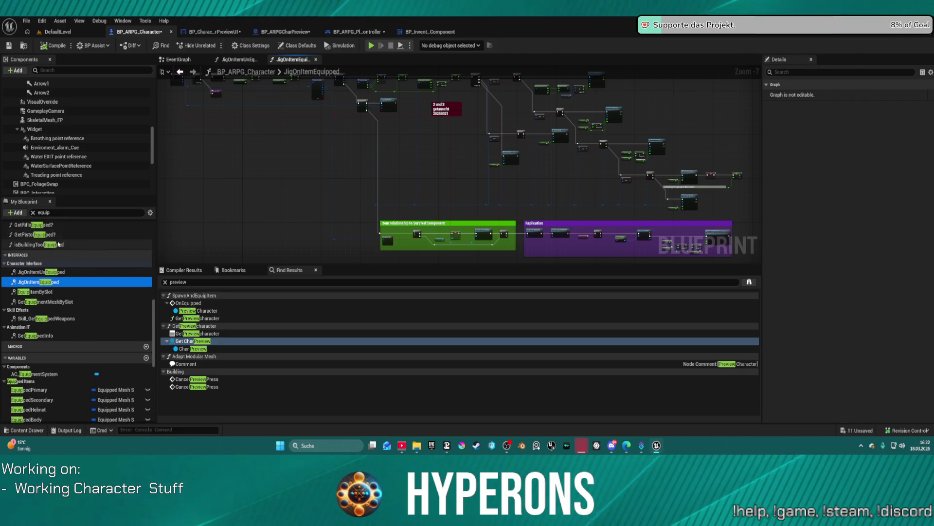
scroll(58, 244, "up", 1)
right_click(41, 307)
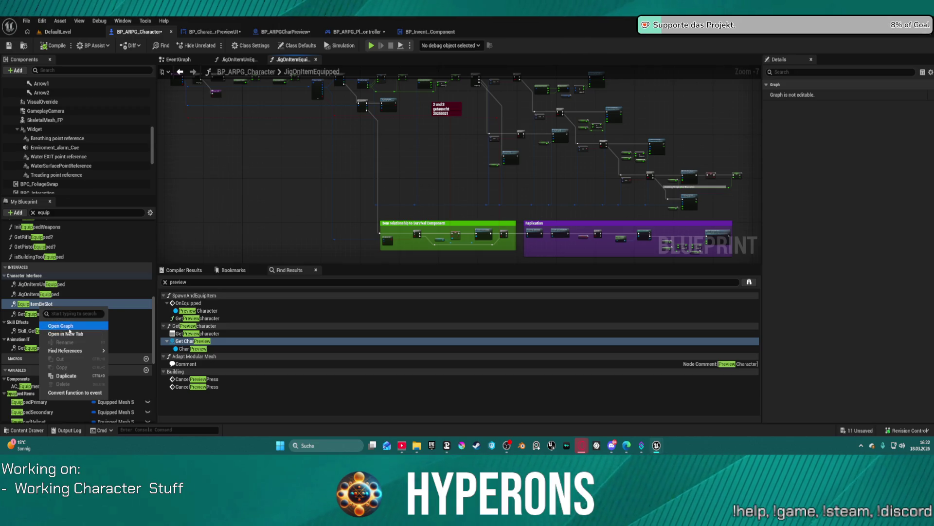
left_click(63, 325)
key("ctrl+space")
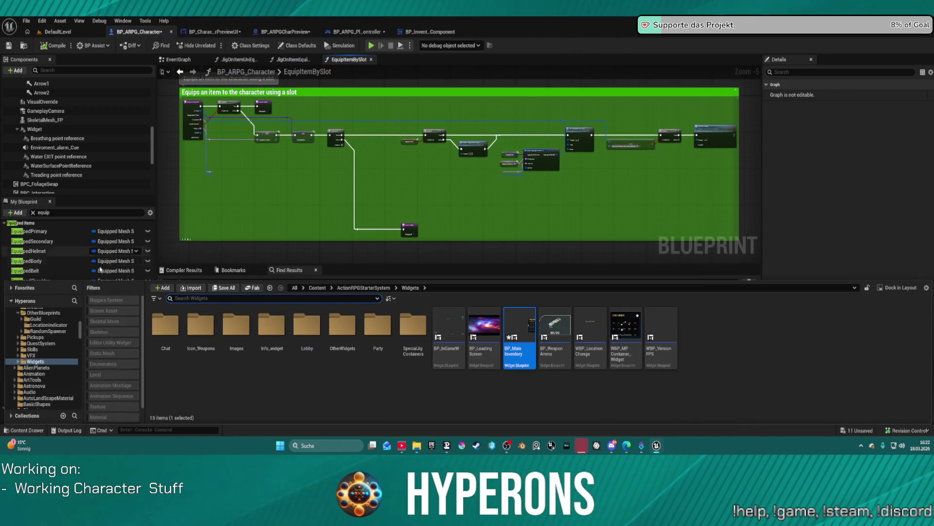
Open the GetEquipmentMeshBySlot graph and inspect the CurrentActiveSetsSets variable's properties.
left_click(158, 243)
scroll(73, 292, "up", 3)
right_click(55, 277)
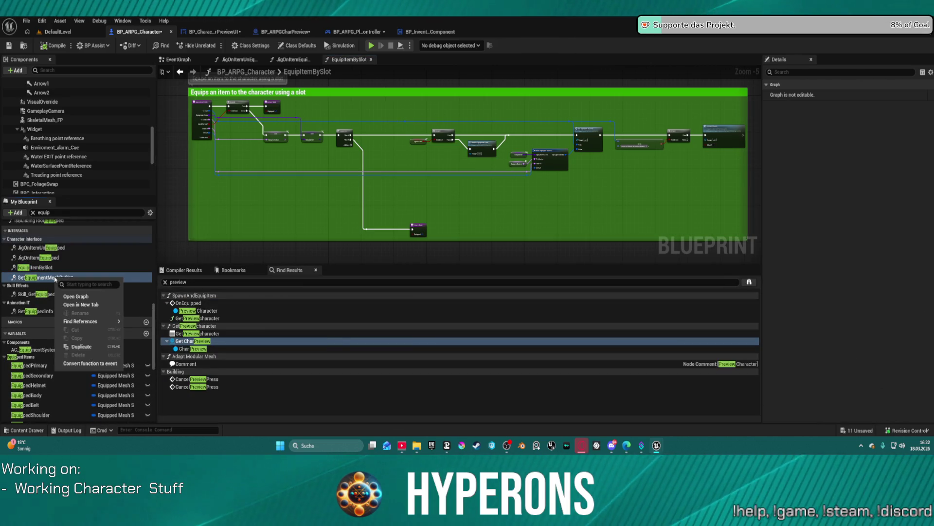
left_click(84, 296)
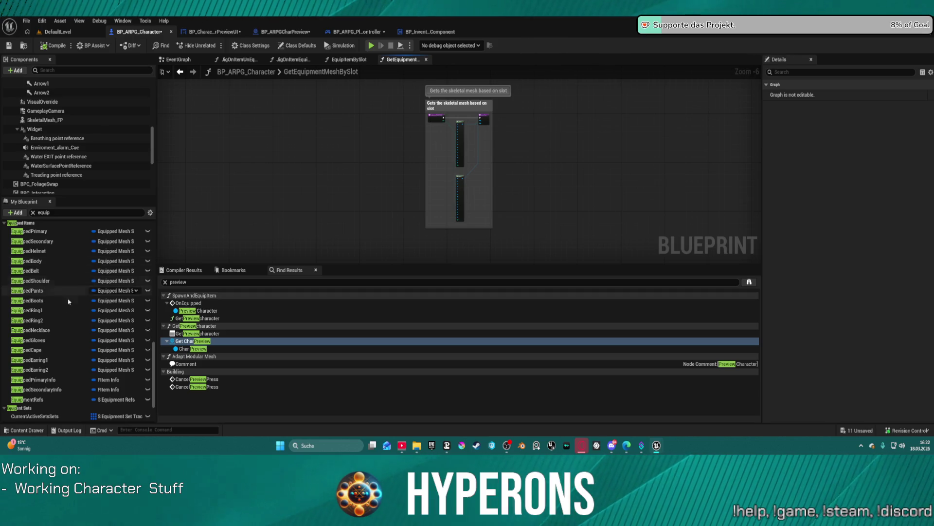
left_click(37, 416)
scroll(37, 360, "up", 5)
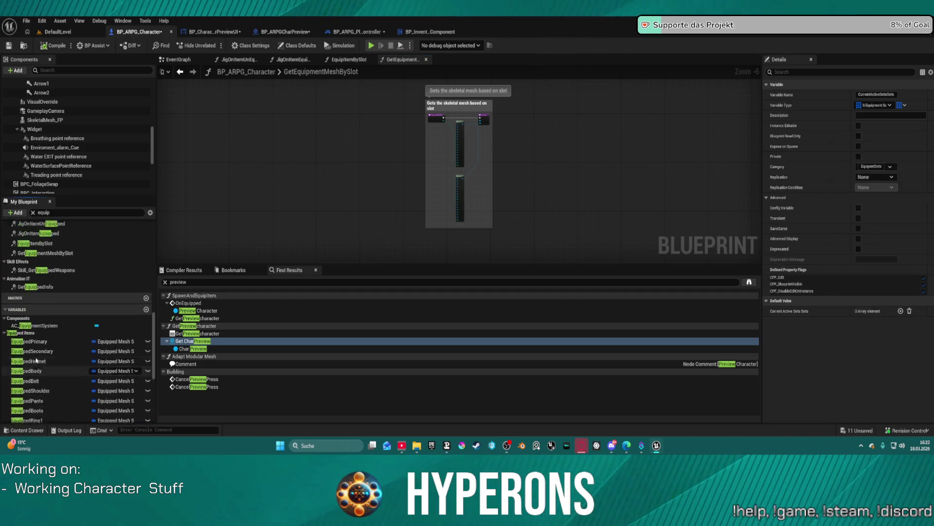
scroll(37, 360, "up", 8)
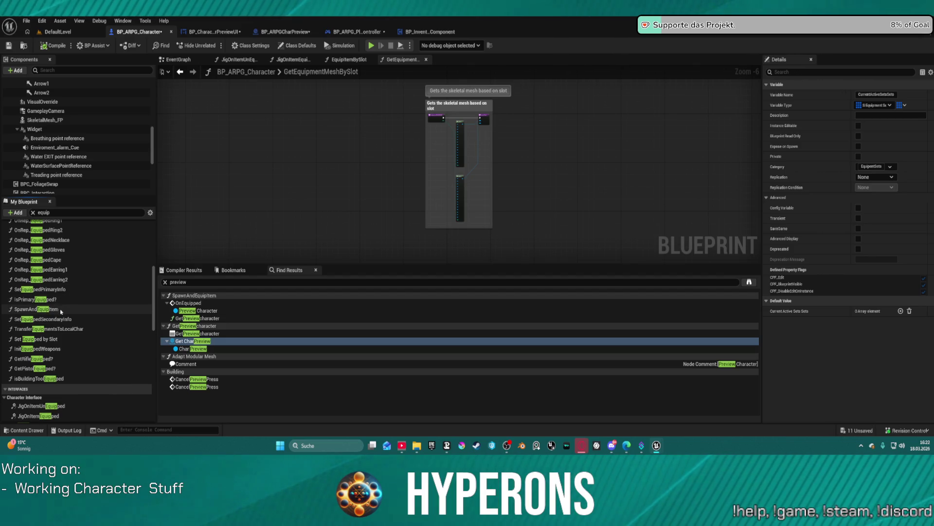
Open the SpawnAndEquipItem graph and collapse the Variables category.
right_click(61, 311)
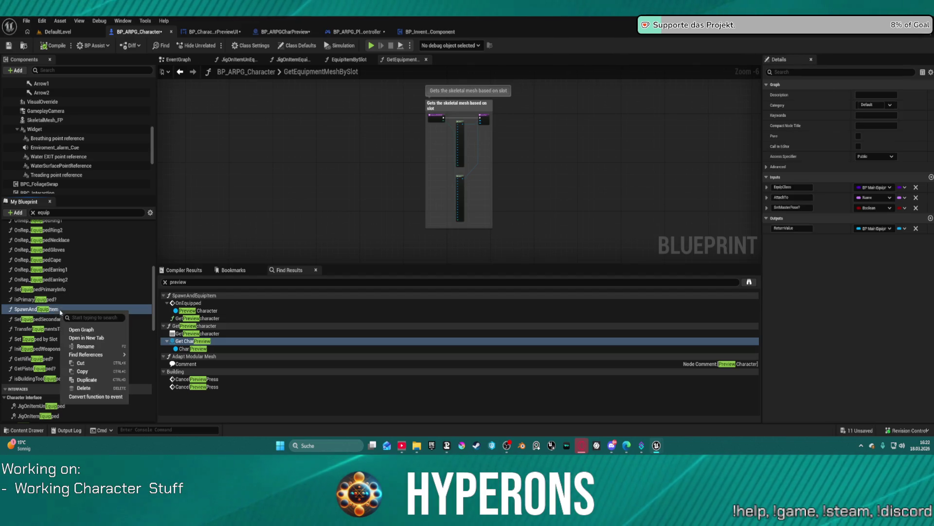
left_click(95, 338)
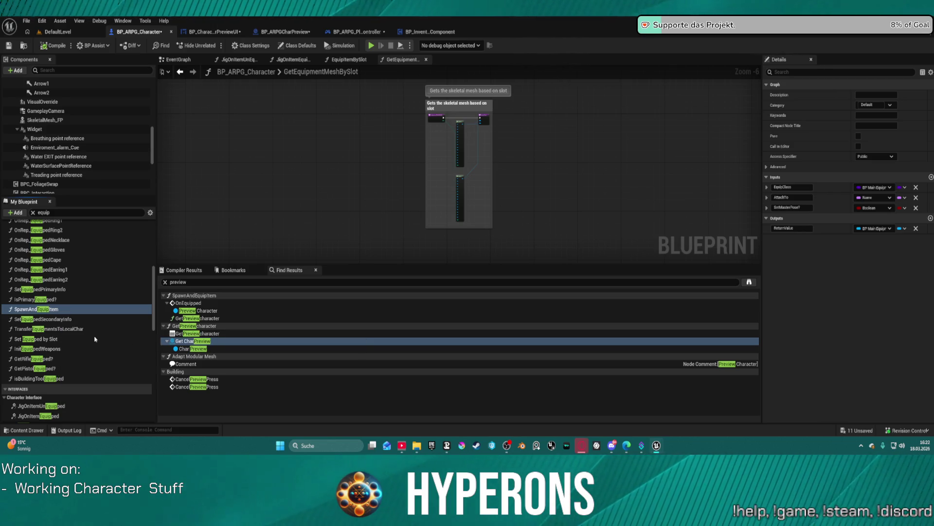
scroll(64, 297, "up", 5)
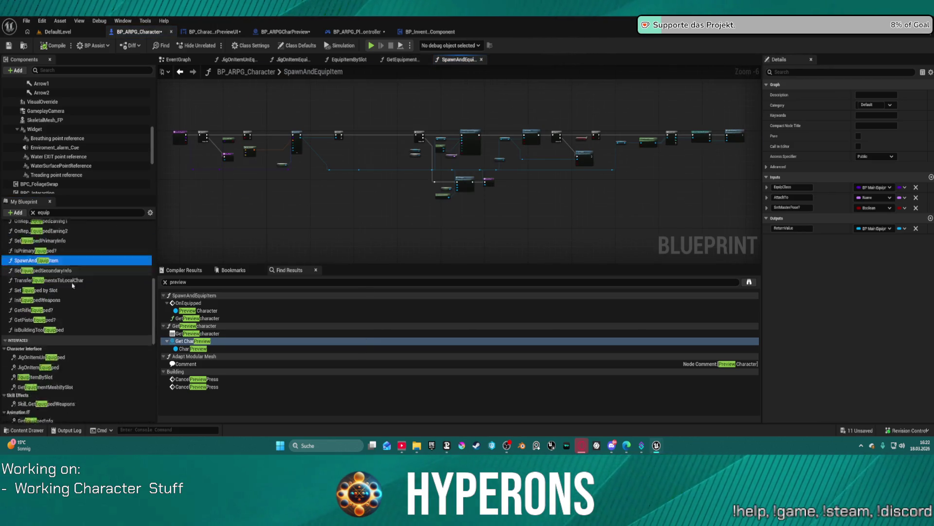
left_click(5, 298)
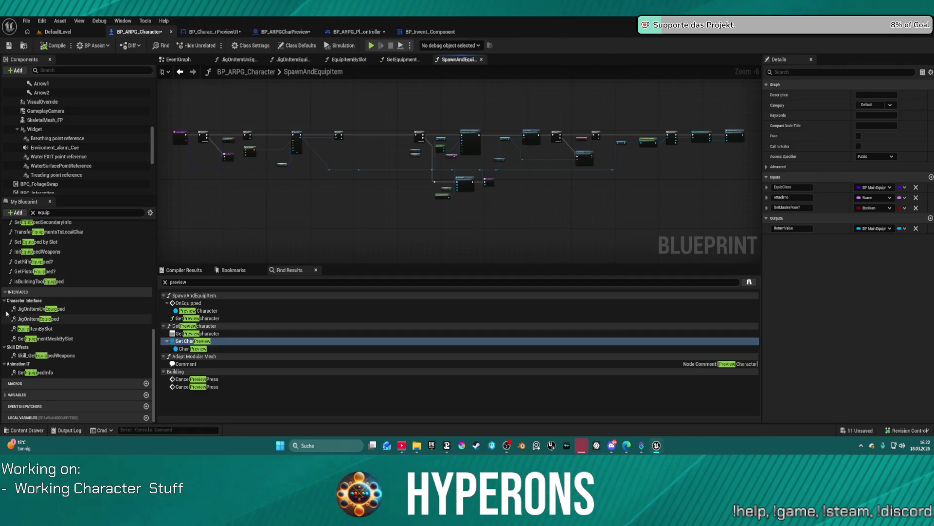
scroll(15, 302, "up", 3)
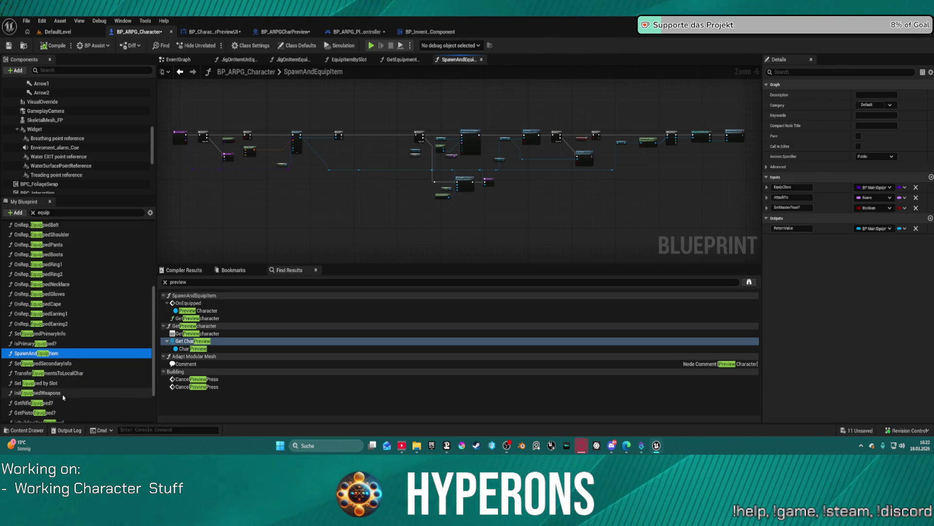
Open the InitEquippedWeapons graph, zoom out to review it, and launch a standalone game preview.
double_click(47, 393)
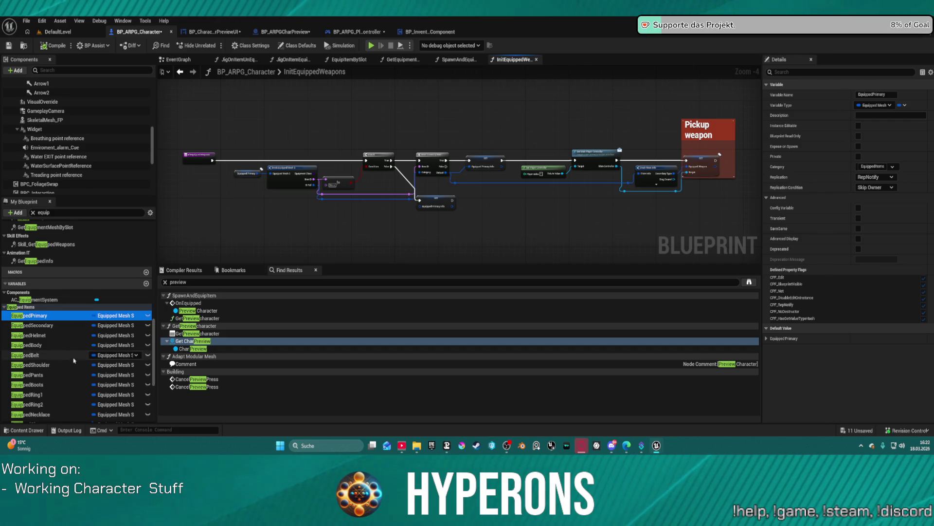
scroll(74, 360, "up", 3)
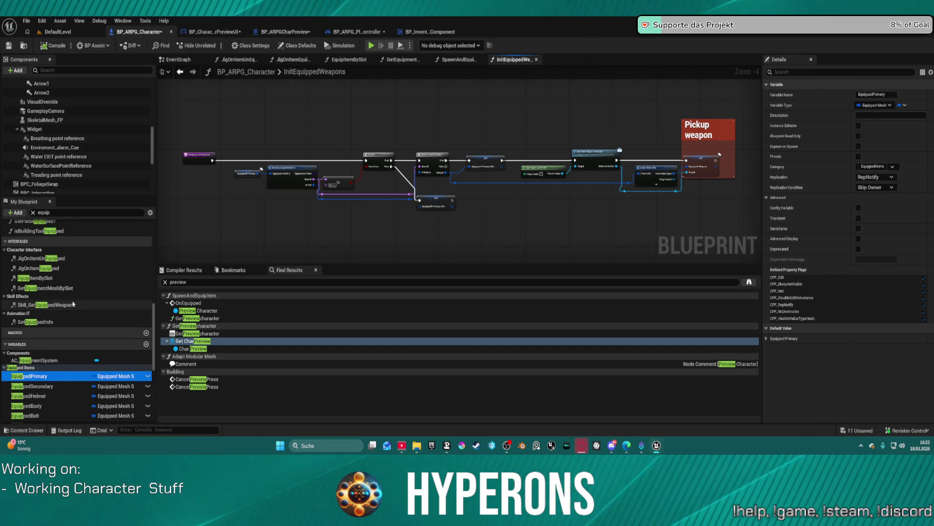
scroll(73, 305, "up", 5)
scroll(49, 309, "up", 5)
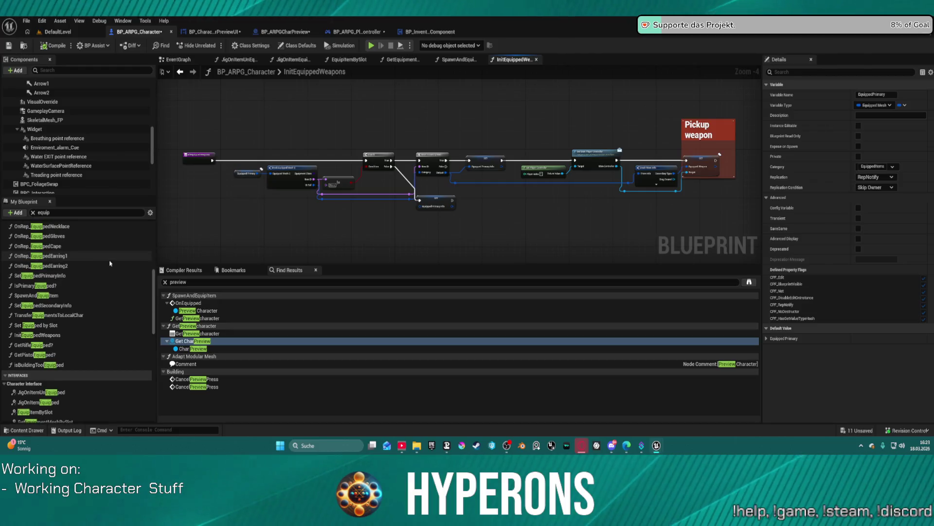
scroll(102, 270, "up", 3)
scroll(78, 285, "up", 4)
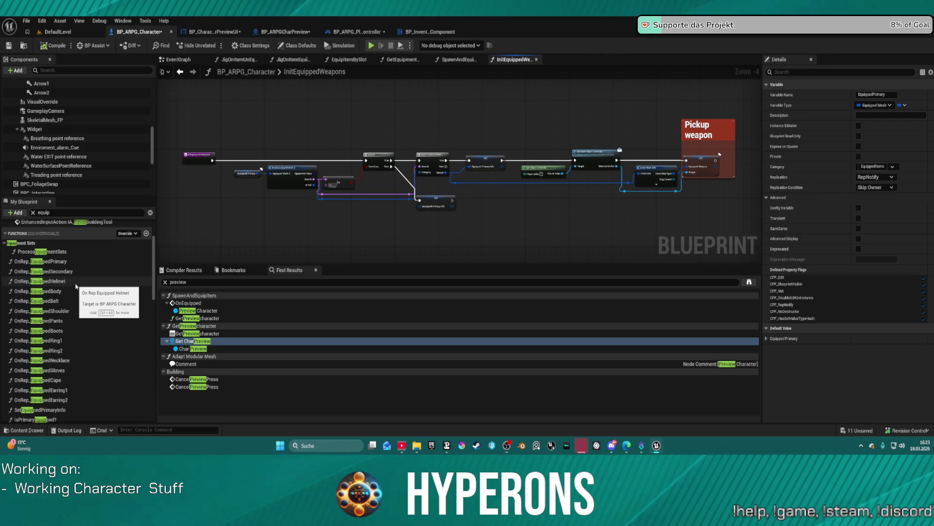
scroll(76, 286, "up", 2)
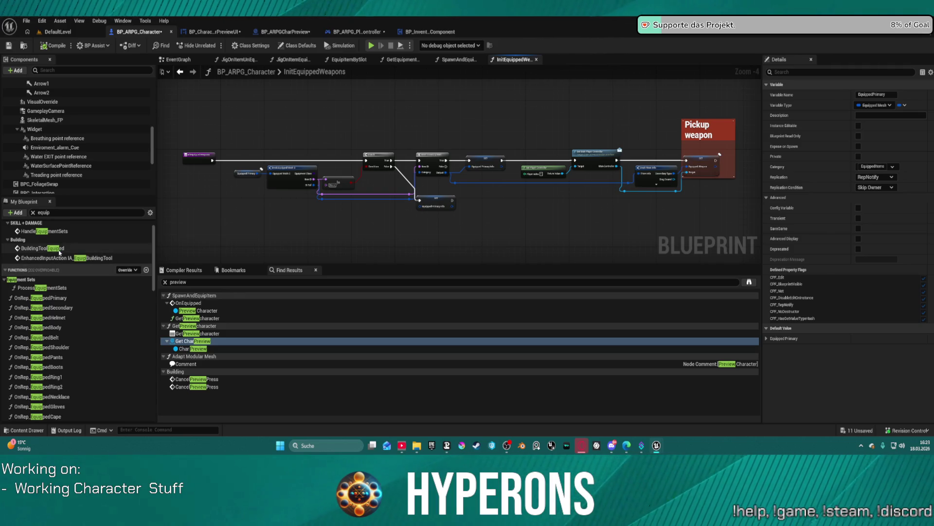
scroll(64, 292, "up", 1)
scroll(63, 296, "down", 6)
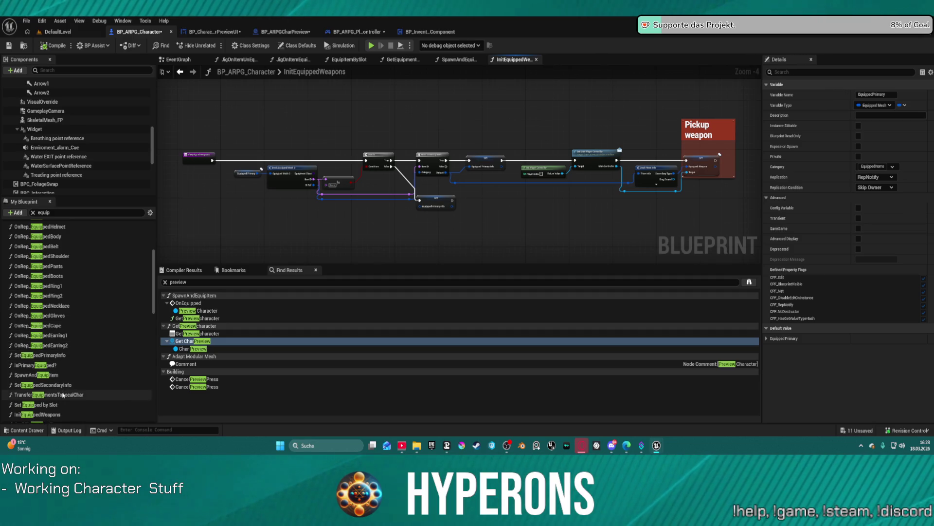
scroll(519, 218, "down", 2)
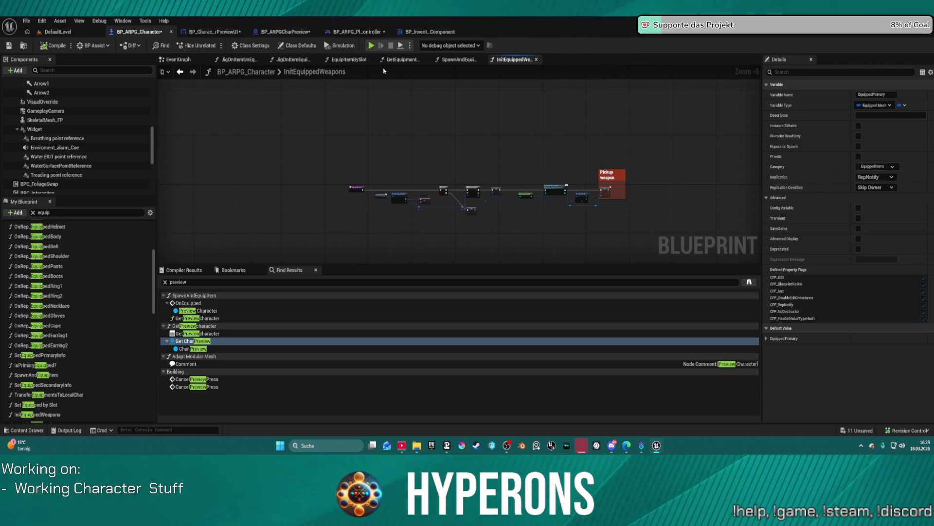
left_click(375, 48)
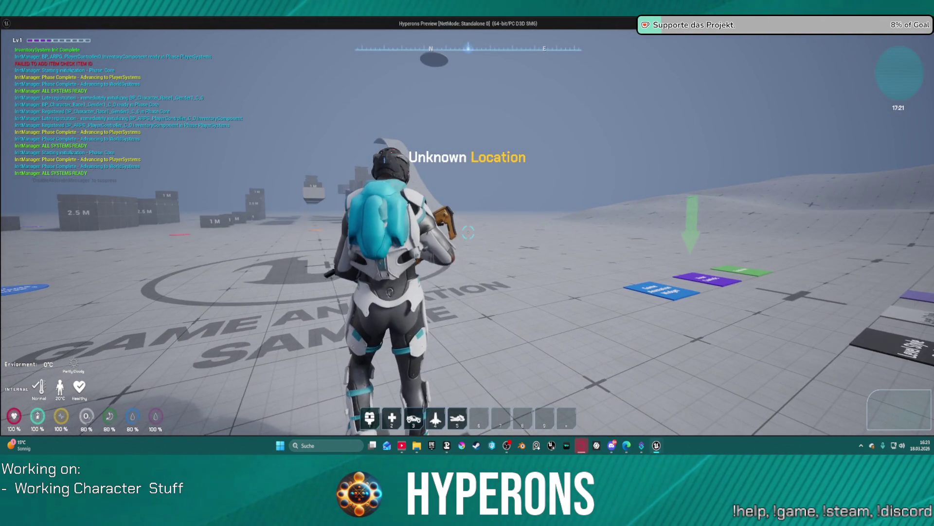
In the inventory, move the helmet, armor and Armor Pants into the grid, then exit play.
key("i")
left_click(793, 243)
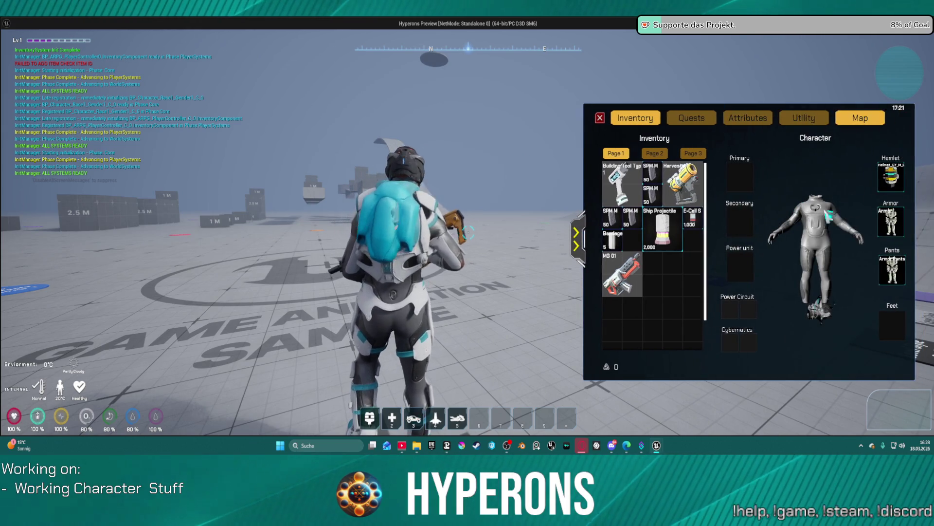
left_click_drag(891, 171, 719, 272)
mouse_move(891, 221)
left_mouse_down()
mouse_move(623, 335)
mouse_move(640, 322)
left_mouse_up()
mouse_move(892, 270)
left_mouse_down()
mouse_move(698, 352)
mouse_move(681, 340)
left_mouse_up()
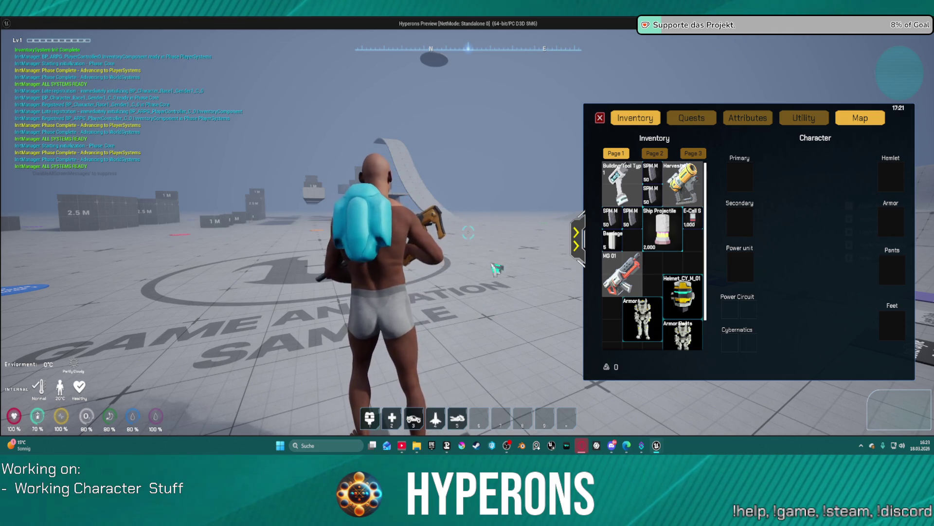
key("Escape")
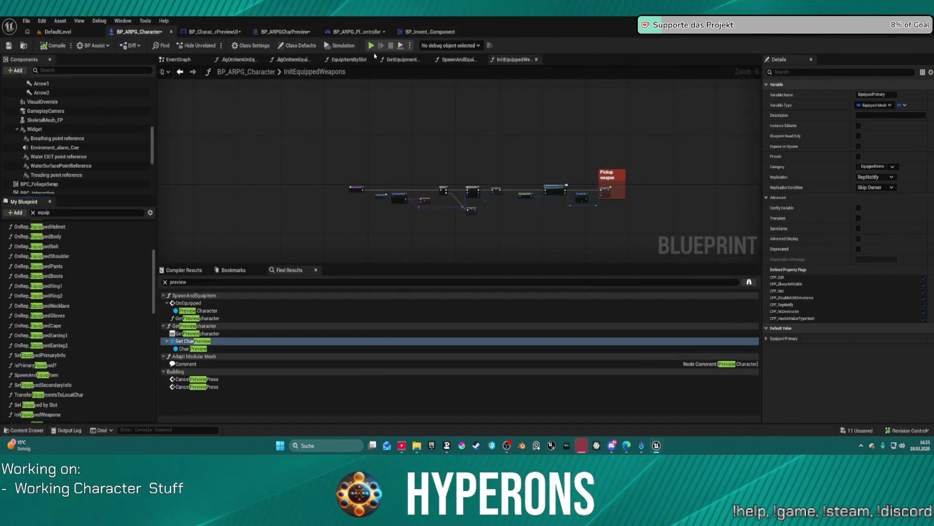
In the EventGraph, link the first Initialize System's exec to the camera system's Initialize System, then compile.
left_click(179, 60)
scroll(266, 145, "down", 2)
mouse_move(265, 145)
left_mouse_down()
mouse_move(496, 200)
mouse_move(496, 159)
left_mouse_up()
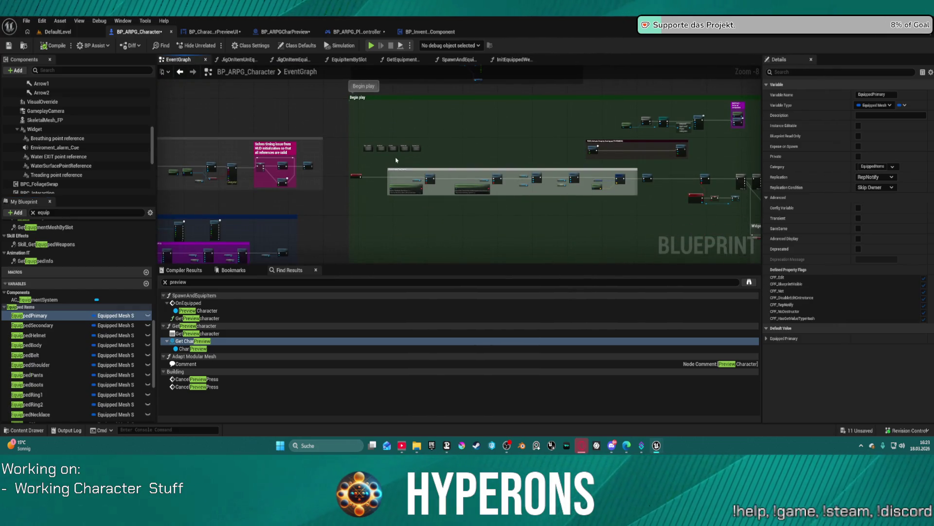
mouse_move(458, 129)
left_mouse_down()
mouse_move(448, 204)
mouse_move(628, 172)
mouse_move(668, 108)
left_mouse_up()
scroll(416, 160, "up", 6)
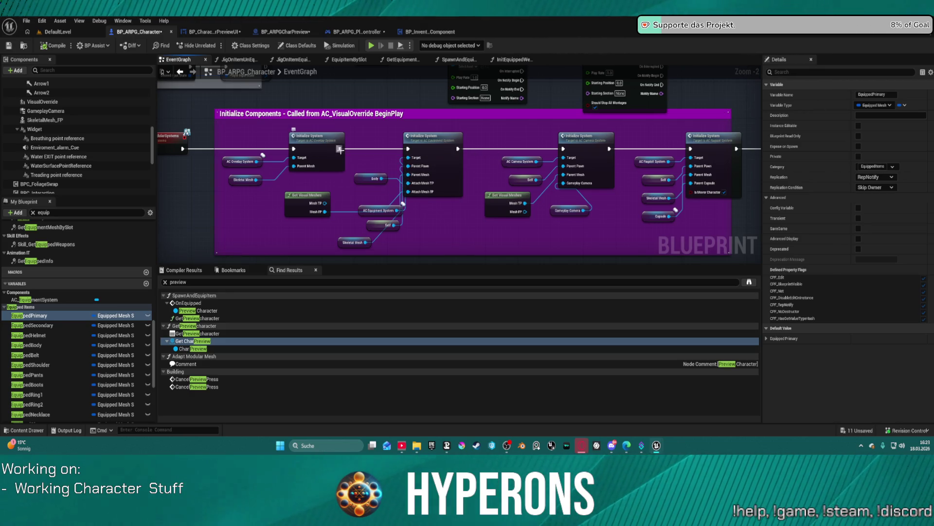
left_click_drag(339, 148, 393, 151)
left_click_drag(564, 150, 563, 149)
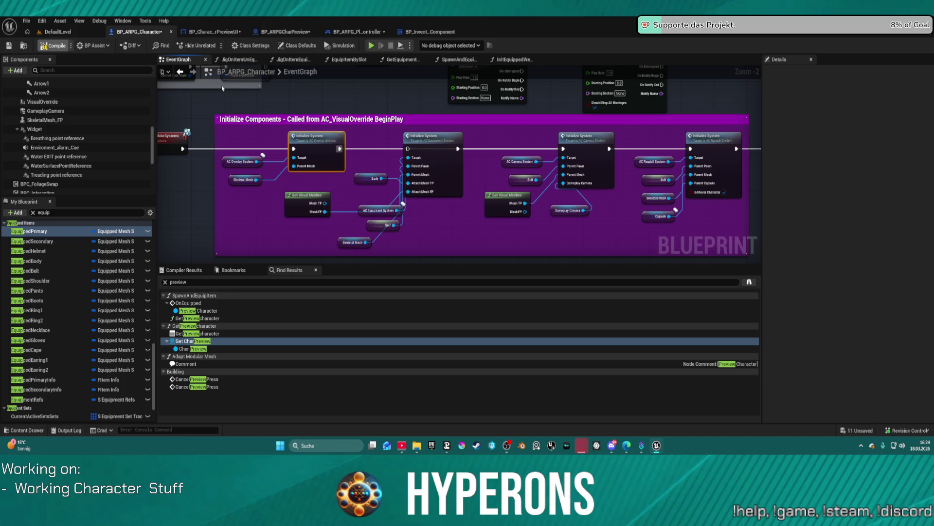
key("F7")
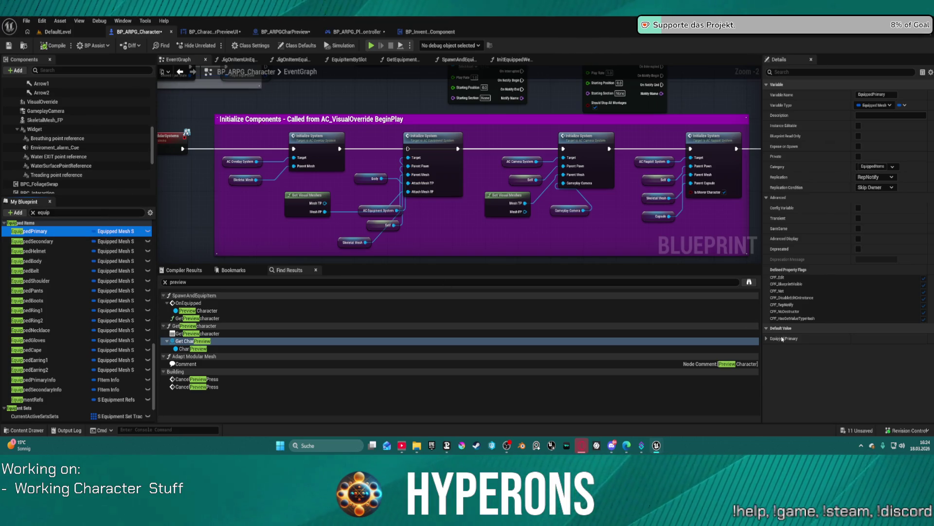
left_click(69, 33)
left_click(172, 47)
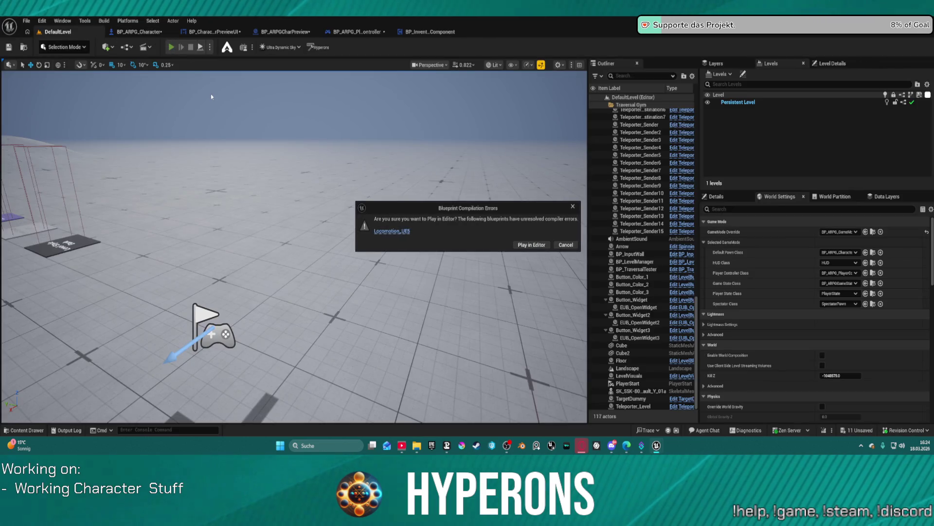
left_click(531, 244)
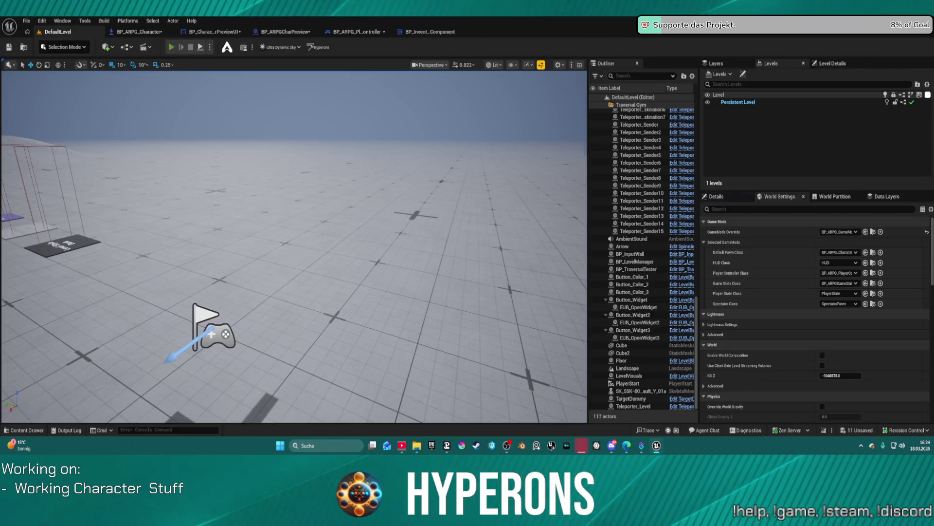
key("a")
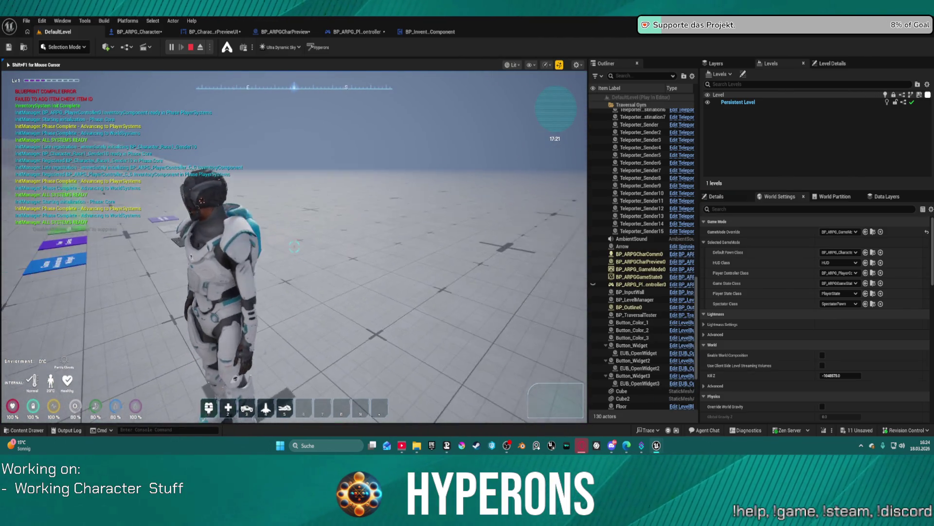
key("w")
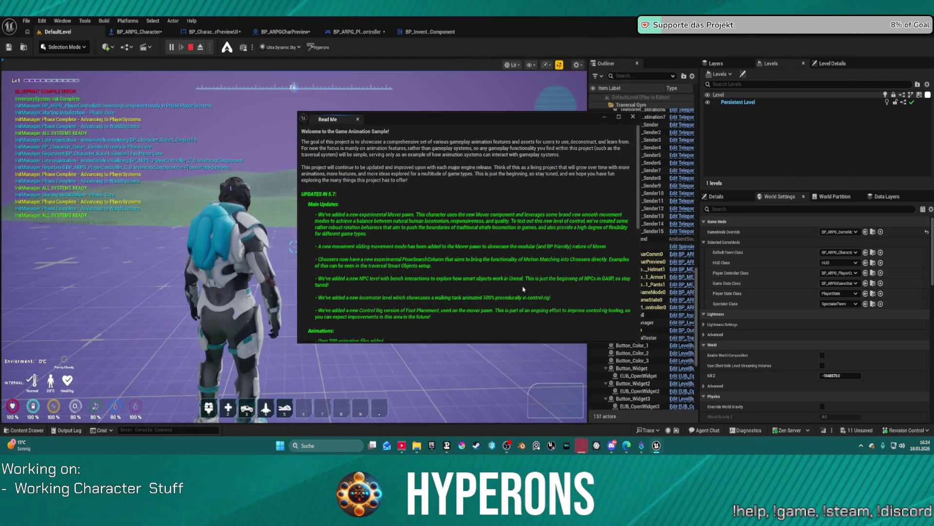
key("Escape")
left_click(427, 123)
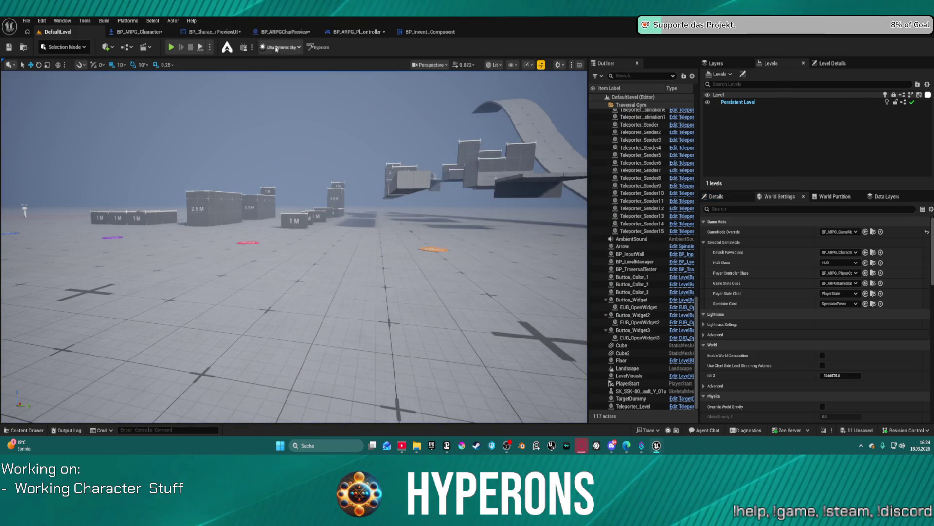
left_click(161, 31)
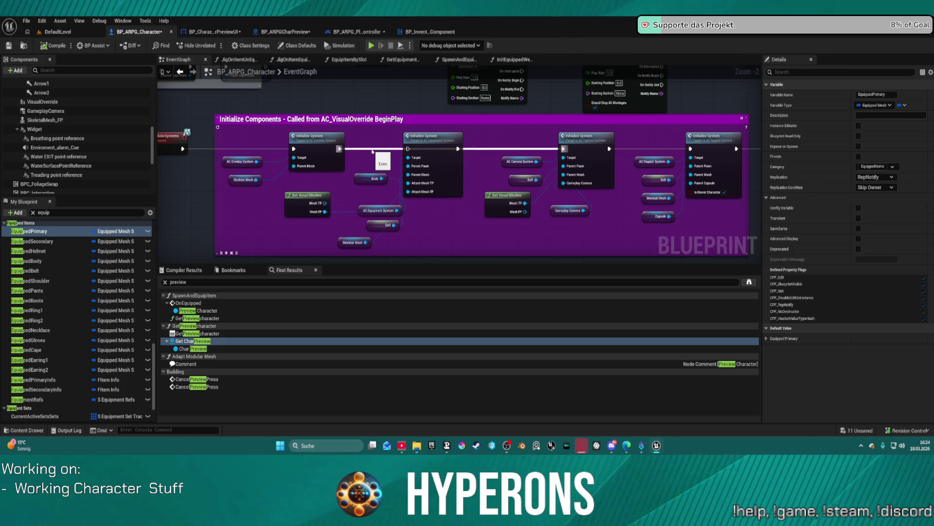
left_click(373, 152)
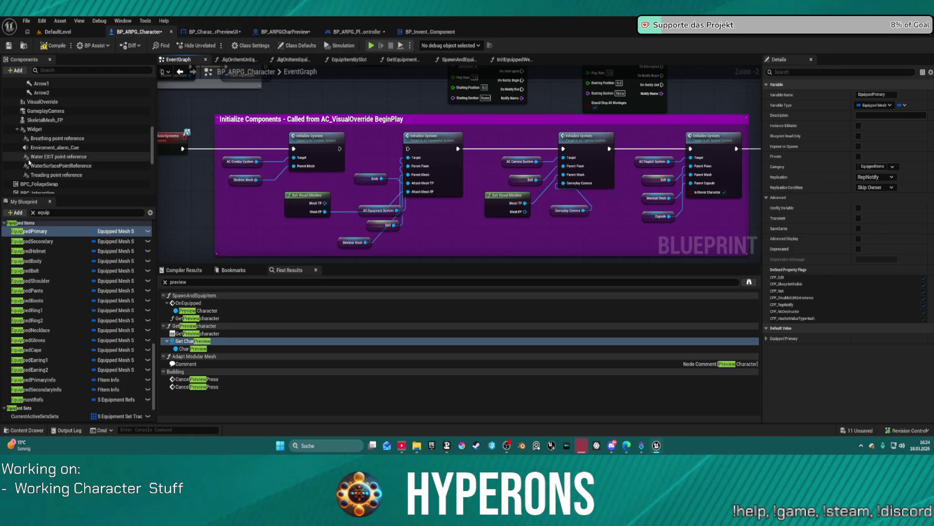
Delete the AC_EquipmentSystem component from the character's Components list.
scroll(29, 162, "down", 5)
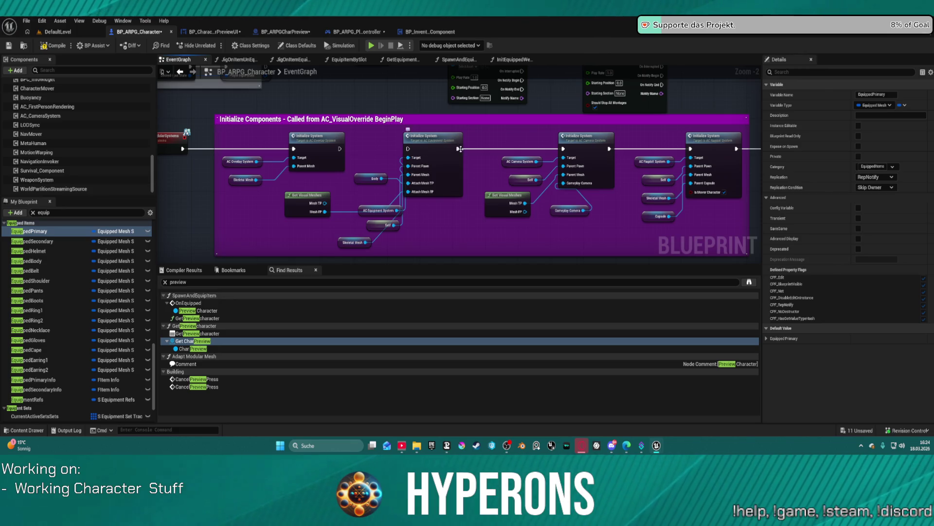
scroll(56, 143, "up", 1)
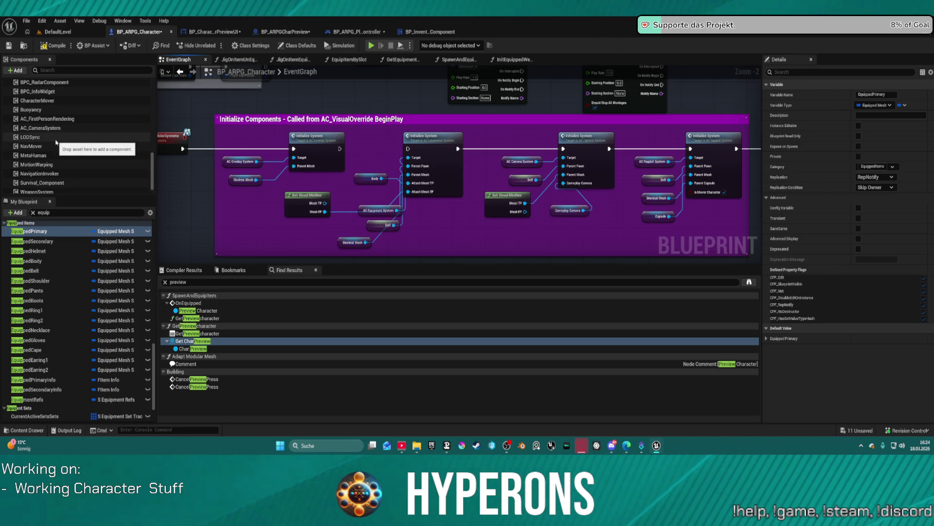
scroll(56, 136, "up", 5)
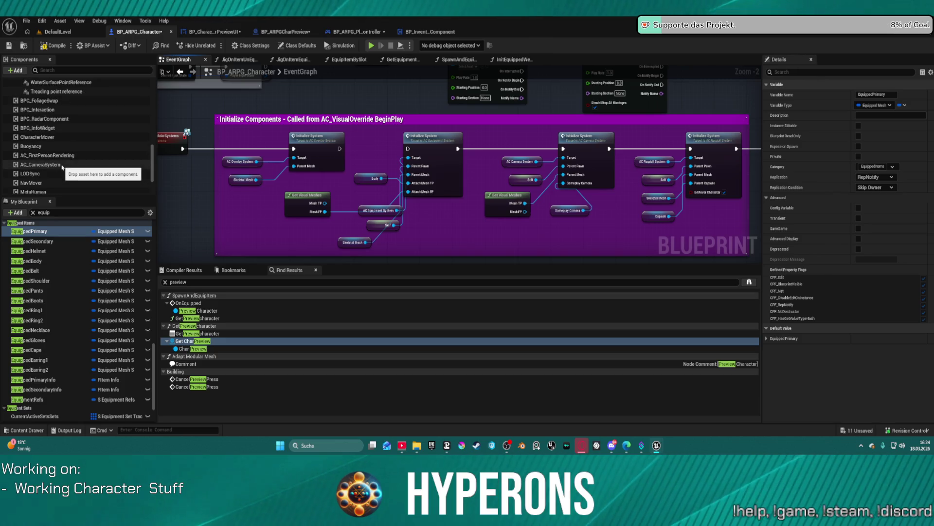
scroll(86, 167, "up", 5)
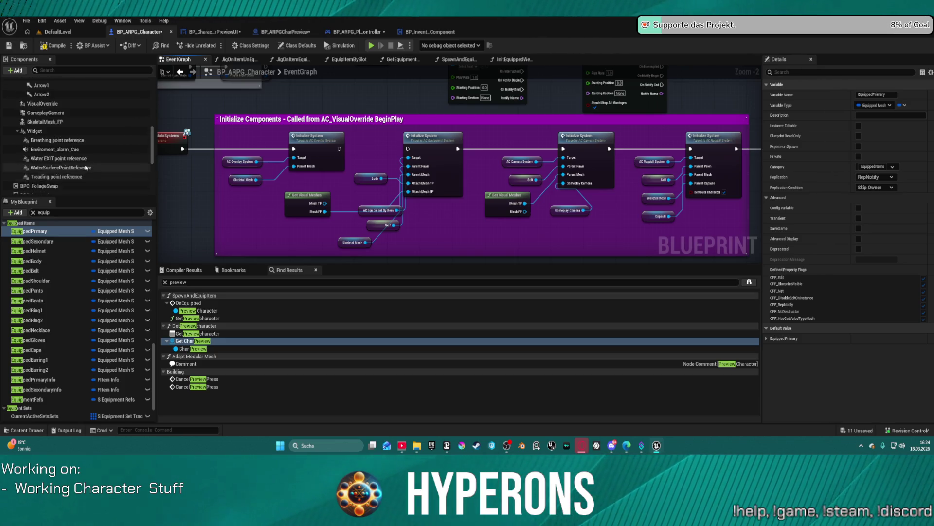
scroll(85, 167, "up", 10)
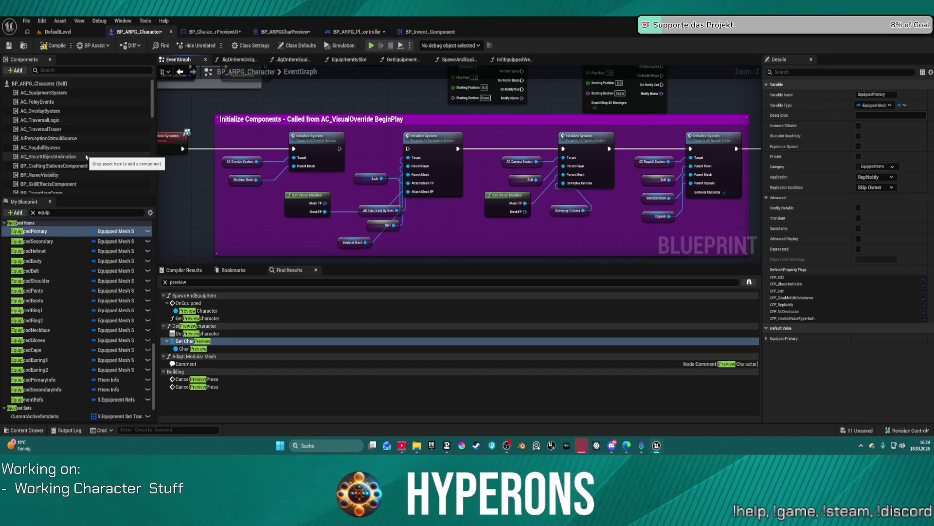
left_click(98, 93)
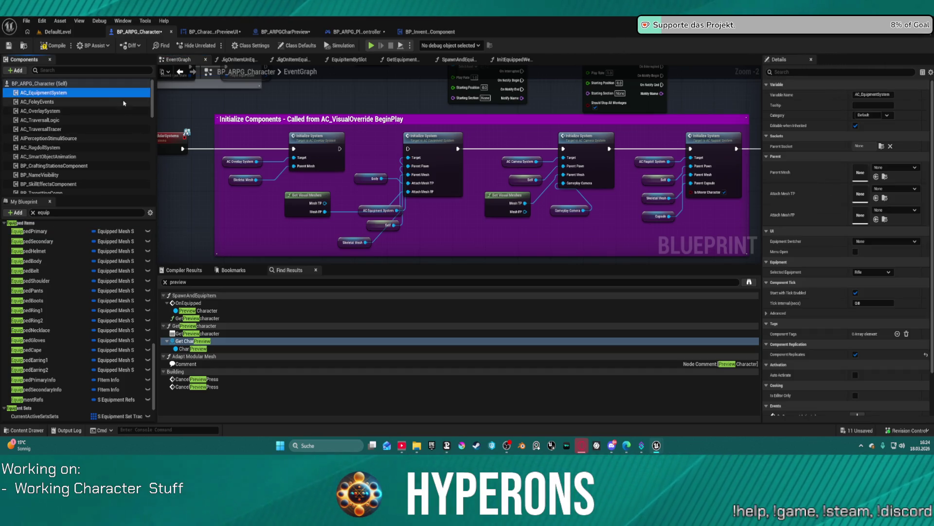
key("Delete")
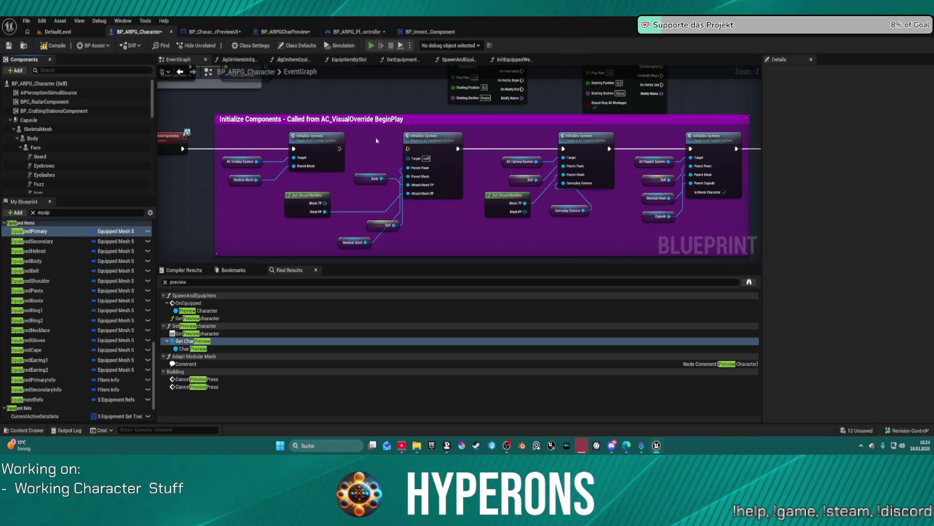
Rewire the first Initialize System's exec, recompile, and attempt Play in Editor.
mouse_move(339, 148)
left_mouse_down()
mouse_move(578, 151)
mouse_move(565, 149)
left_mouse_up()
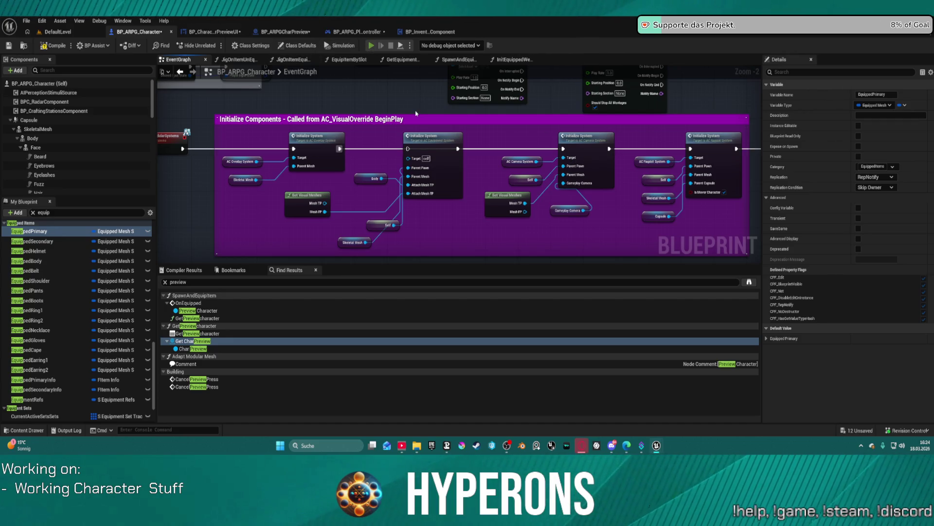
key("F7")
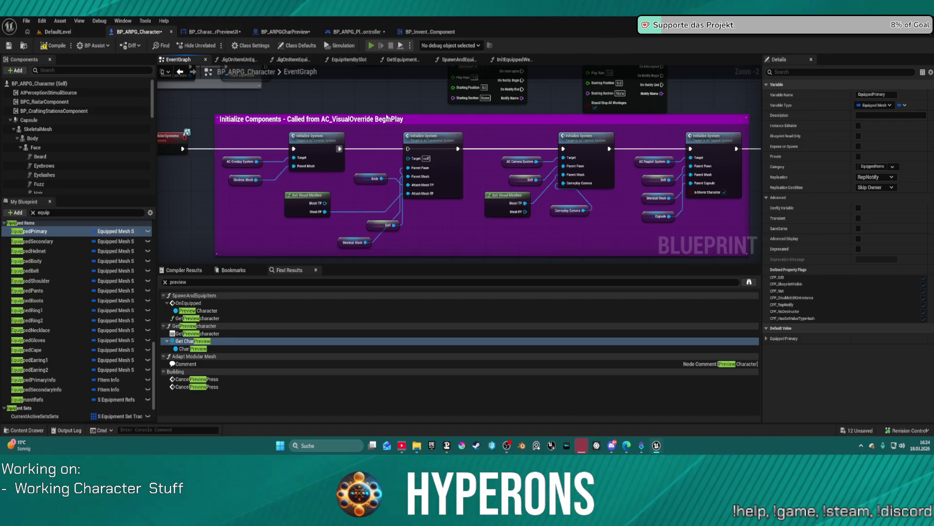
key("alt+p")
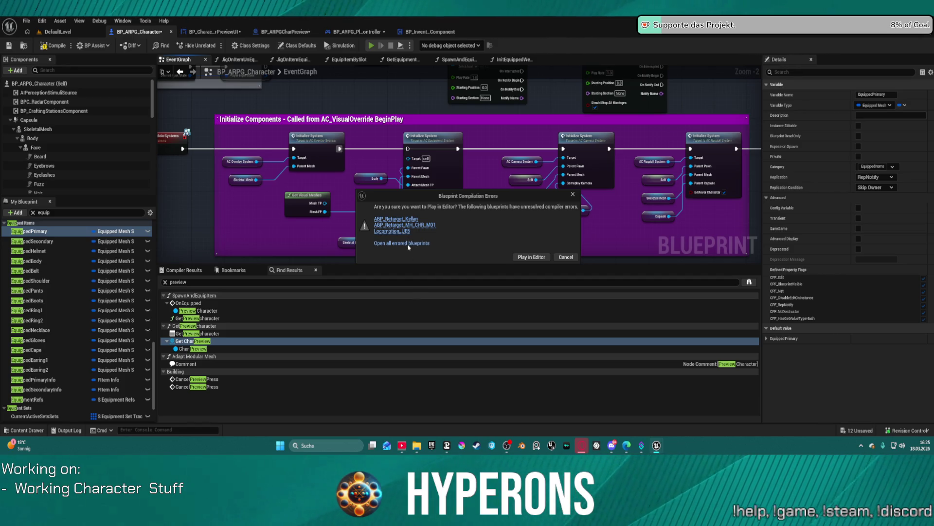
Open all errored blueprints and navigate ABP_Retarget_MH_CHR_M01's UpdateHandIK graph toward the IsValid check.
left_click(427, 248)
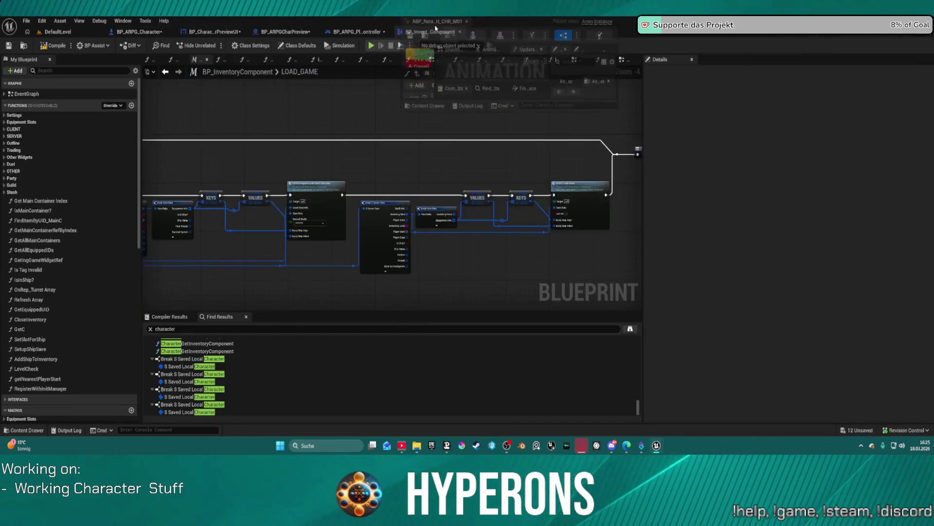
left_click(438, 33)
mouse_move(300, 171)
left_mouse_down()
mouse_move(340, 224)
mouse_move(544, 277)
mouse_move(499, 286)
left_mouse_up()
mouse_move(440, 261)
left_mouse_down()
mouse_move(423, 209)
mouse_move(476, 146)
mouse_move(616, 271)
mouse_move(619, 252)
mouse_move(603, 228)
mouse_move(554, 281)
left_mouse_up()
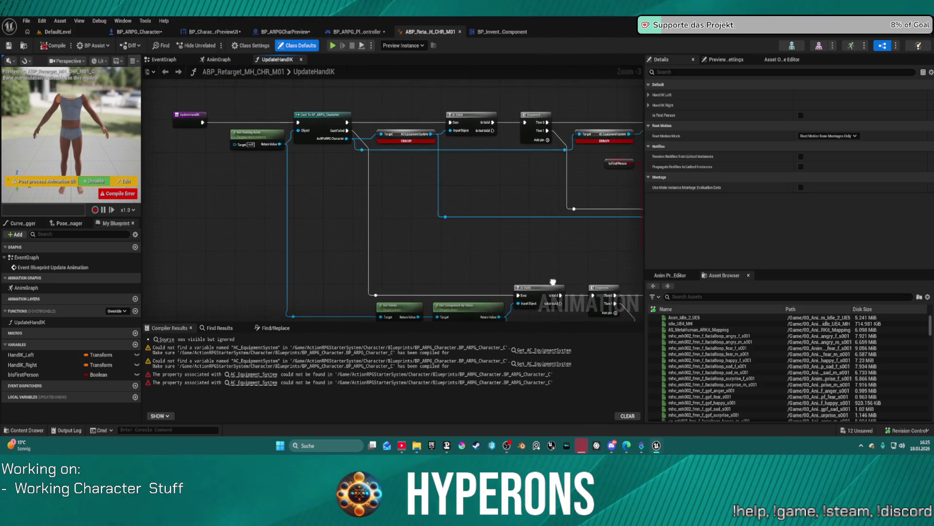
Delete the broken AC_EquipmentSystem getter and break the cast's link to IsValid.
left_click(400, 135)
key("Delete")
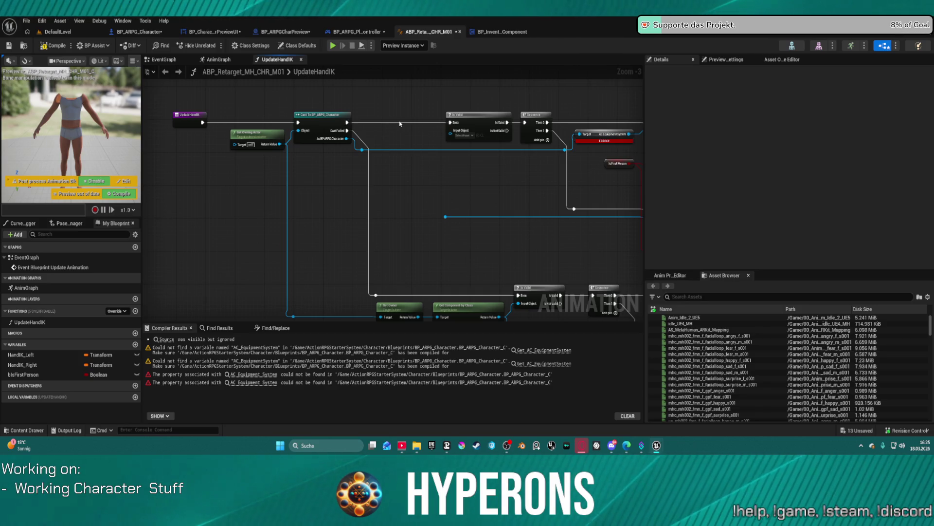
left_click(403, 125, "alt")
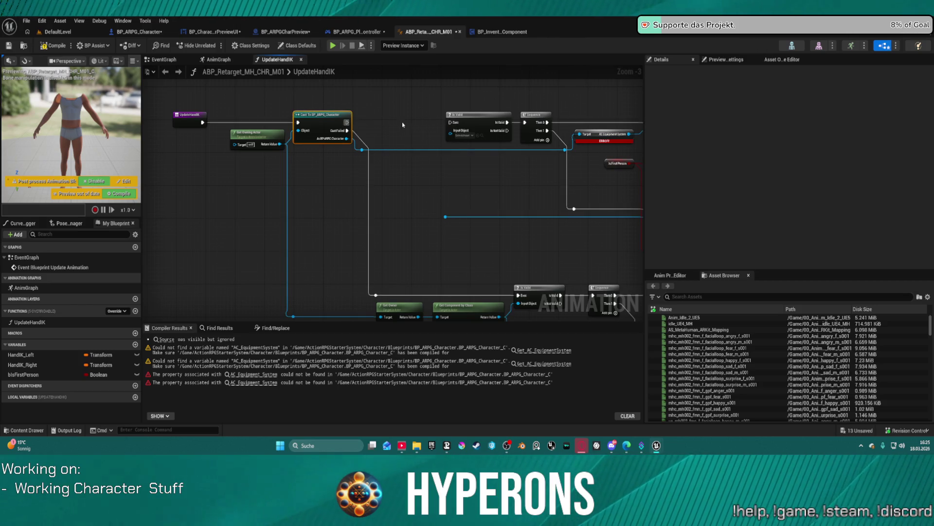
mouse_move(409, 216)
left_mouse_down()
mouse_move(380, 173)
mouse_move(311, 239)
left_mouse_up()
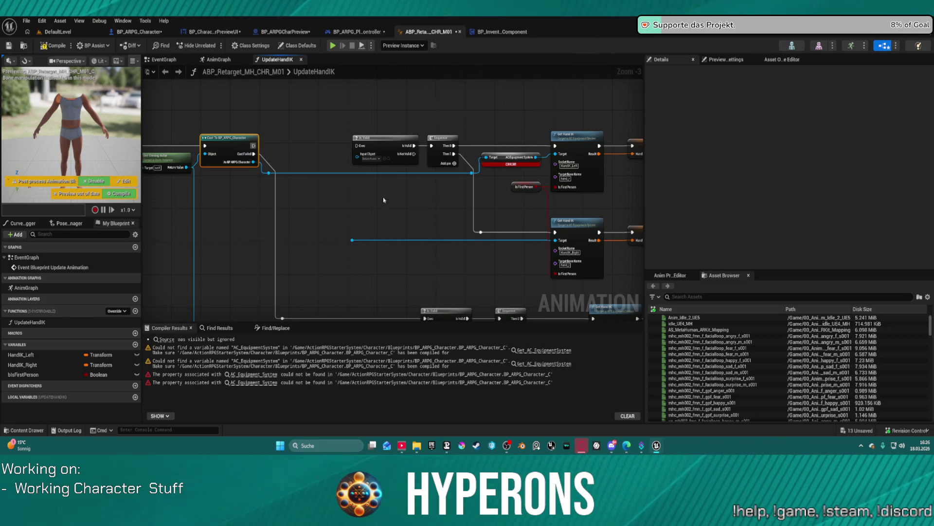
Undo the link break and getter deletion, then go back to BP_ARPG_Character.
key("ctrl+z")
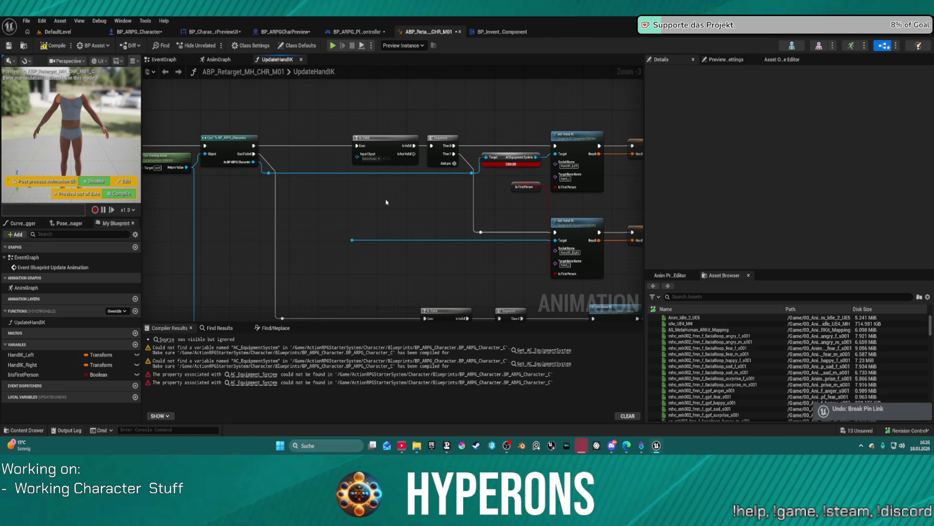
key("ctrl+z")
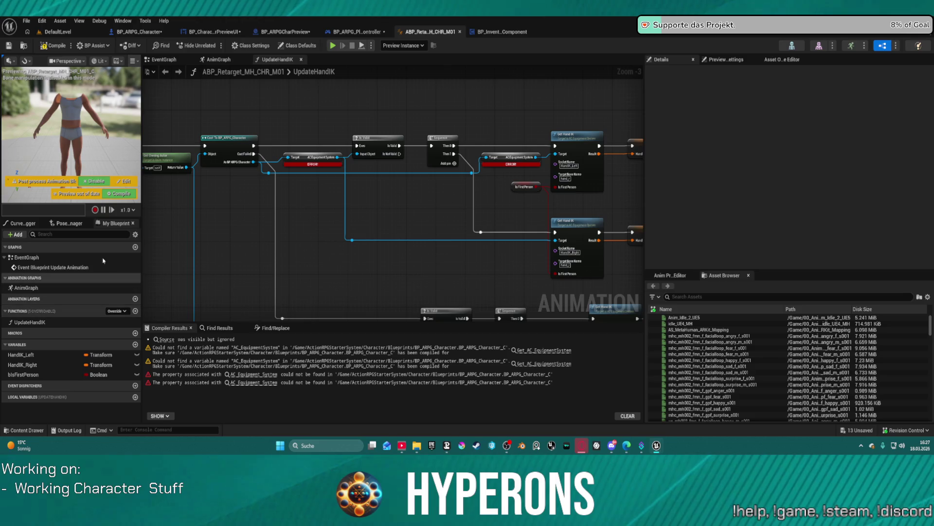
left_click(138, 31)
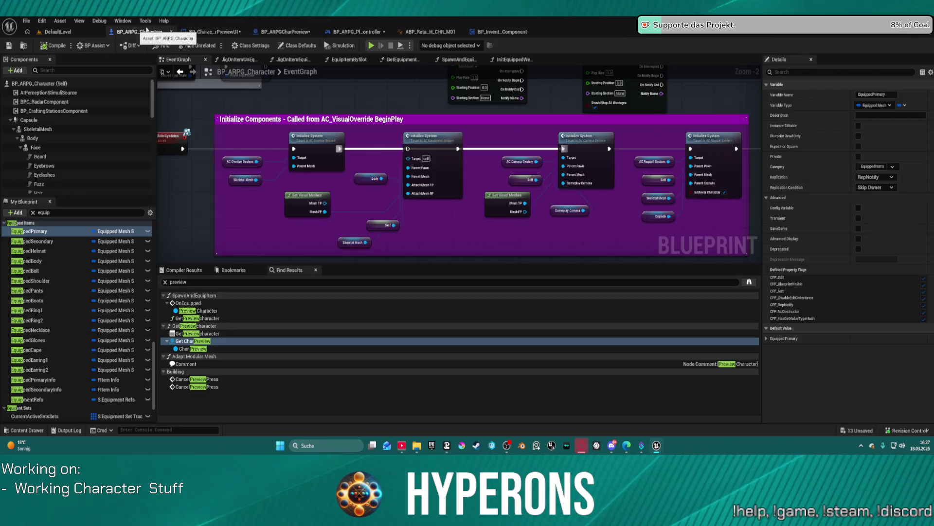
Clear the equip filter, expand Functions, and paste the copied GetHandIK function into the character.
scroll(105, 374, "down", 2)
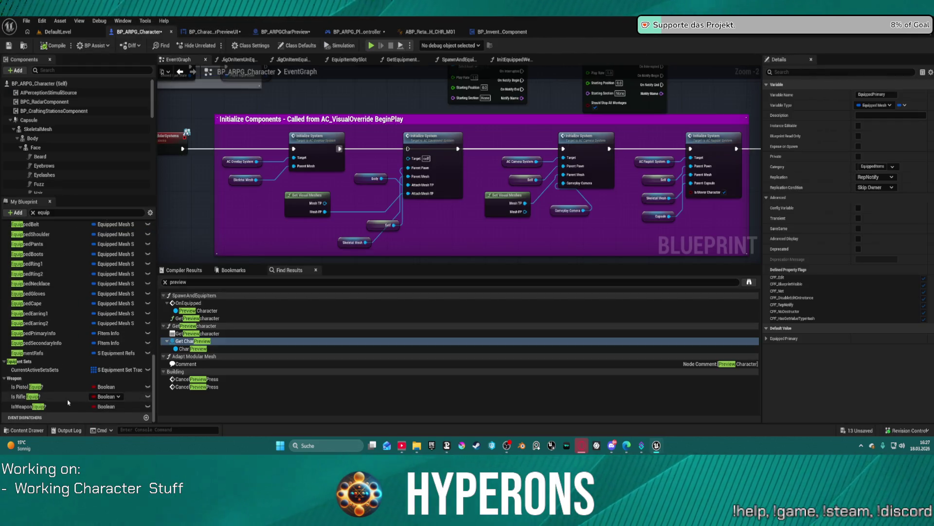
left_click(33, 212)
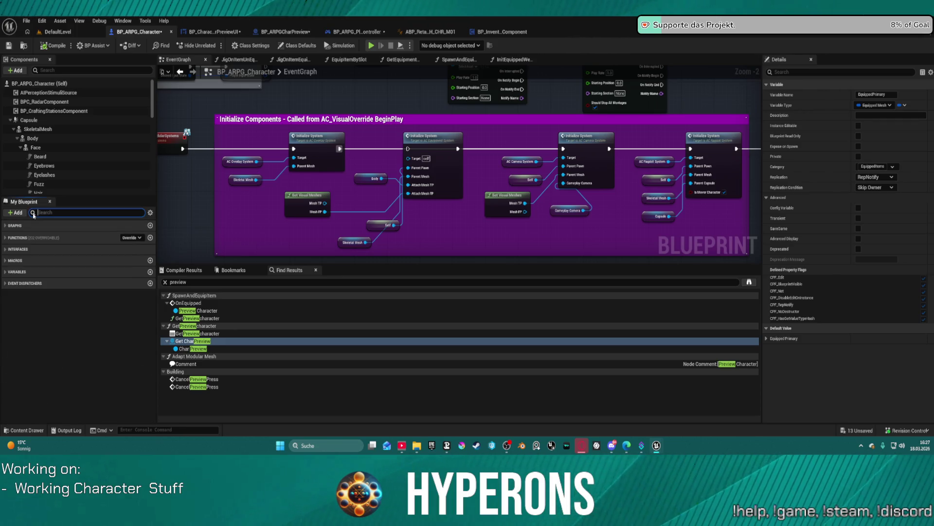
left_click(5, 239)
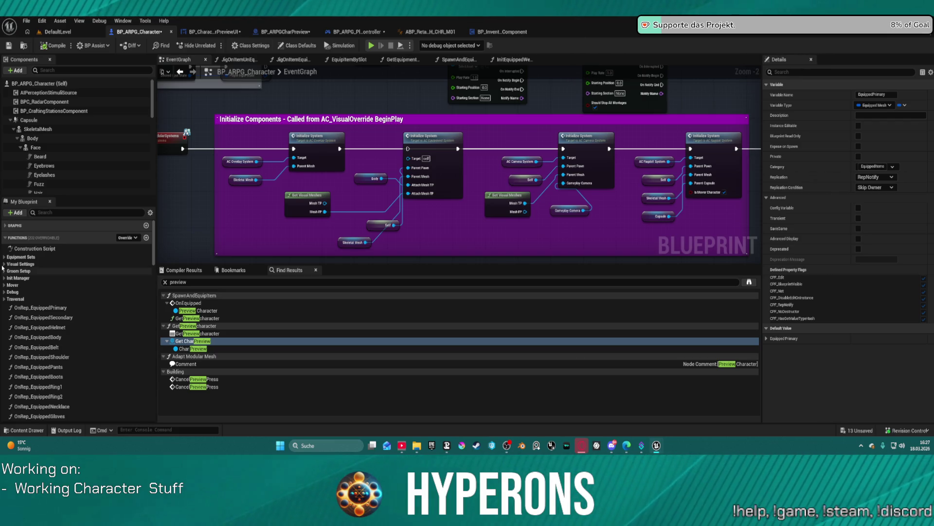
right_click(14, 240)
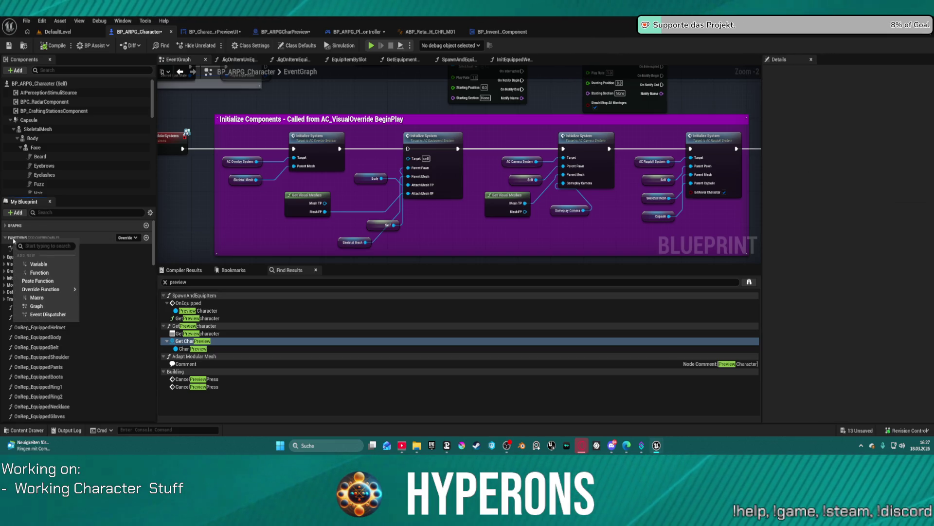
left_click(37, 281)
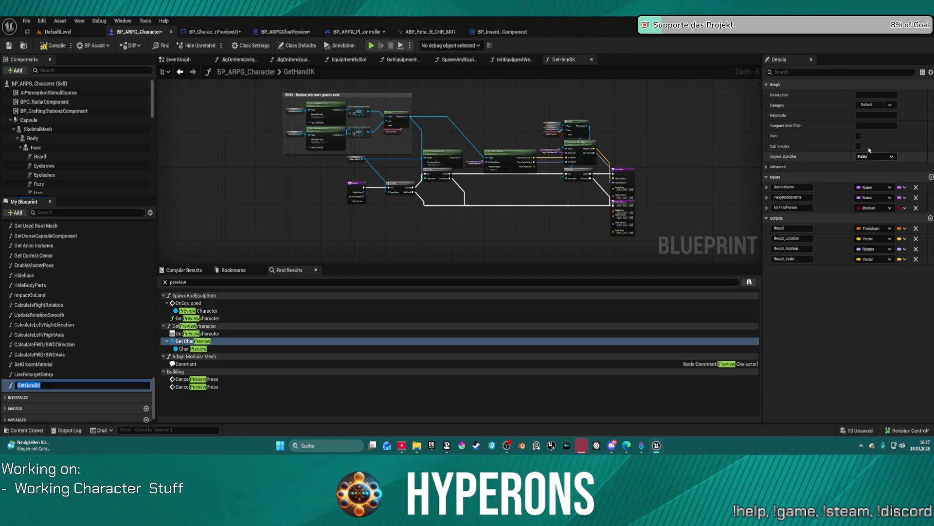
Set the GetHandIK function's Category to Equipment in the Details panel.
left_click(876, 105)
type("Equipment")
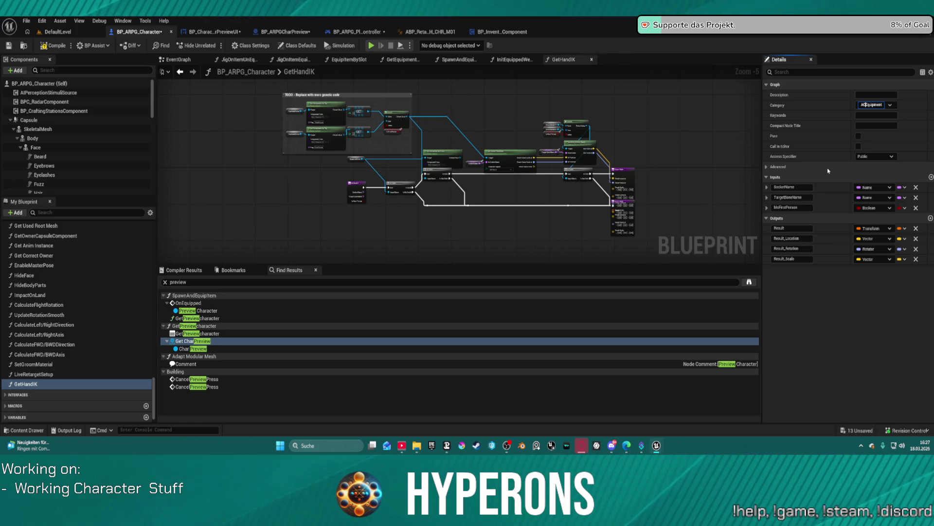
key("BackSpace")
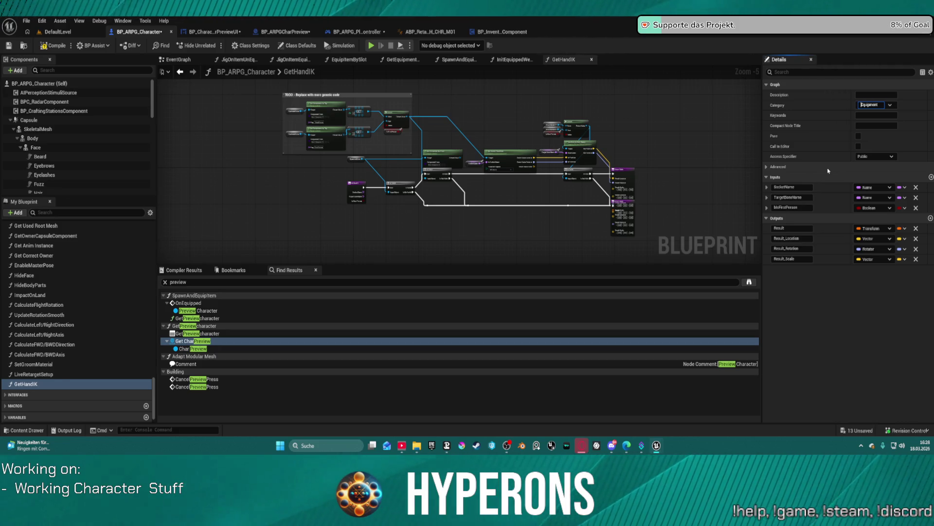
key("Return")
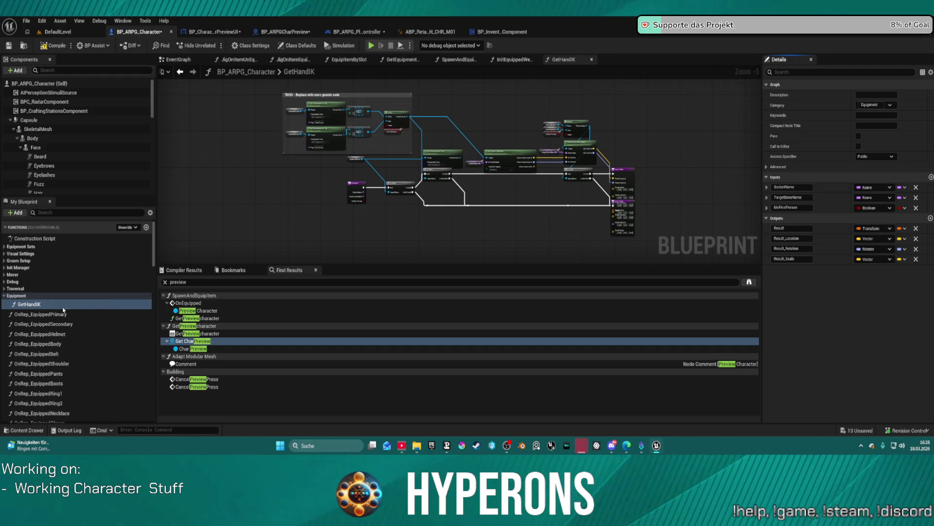
left_click(39, 315)
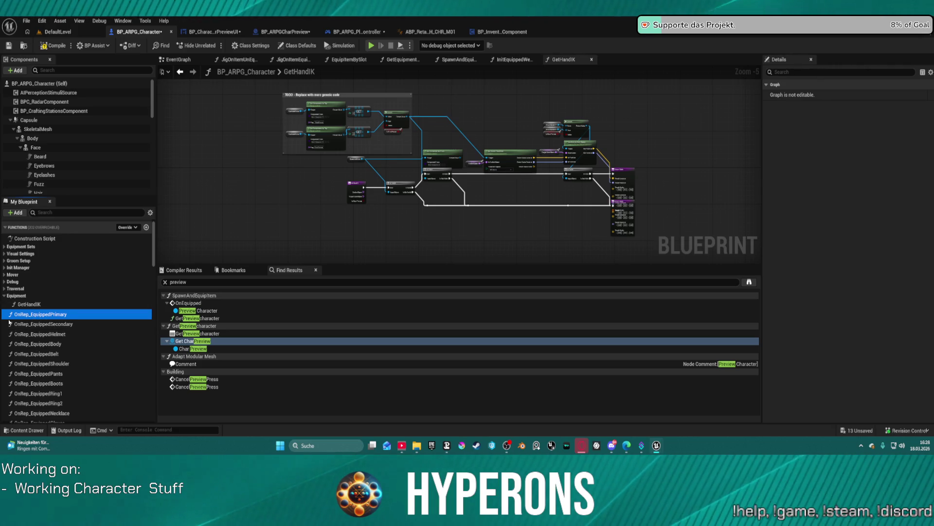
Wire the Body component into Get Socket Transform's Target and delete the Get Component by Class node.
left_click_drag(329, 237, 315, 190)
scroll(400, 179, "up", 5)
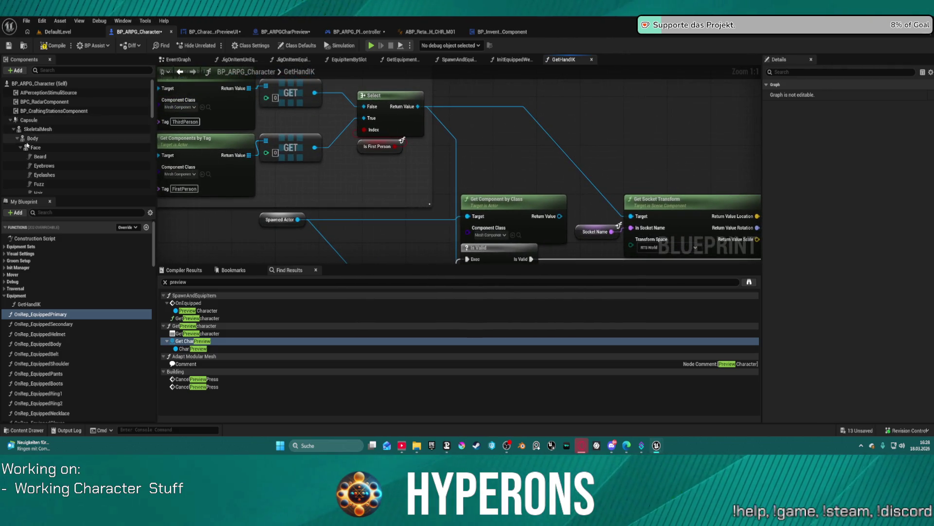
left_click_drag(38, 139, 518, 189)
left_click_drag(637, 216, 636, 217)
left_click_drag(511, 203, 493, 148)
left_click_drag(479, 192, 434, 173)
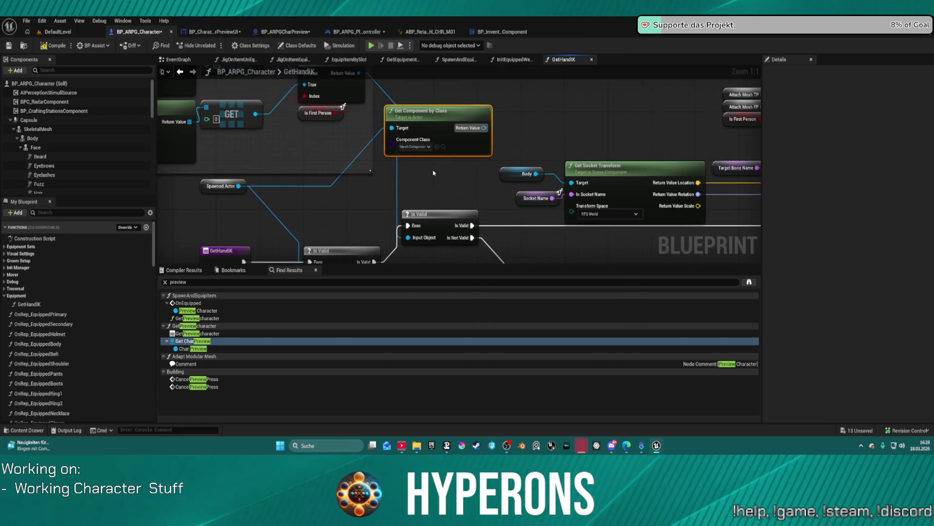
key("Delete")
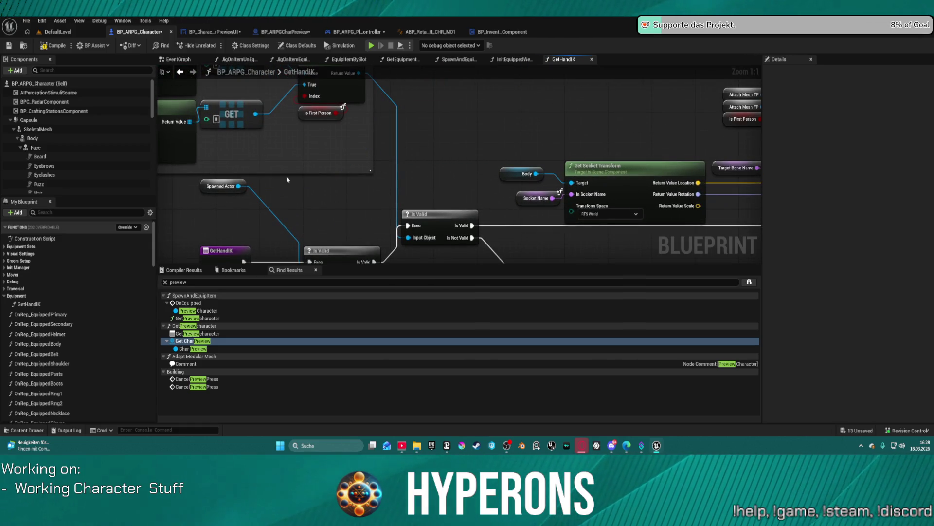
Separate the overlapping Return Node and delete the redundant Is Valid node and its leftover reroute point.
left_click(216, 186)
scroll(216, 186, "down", 3)
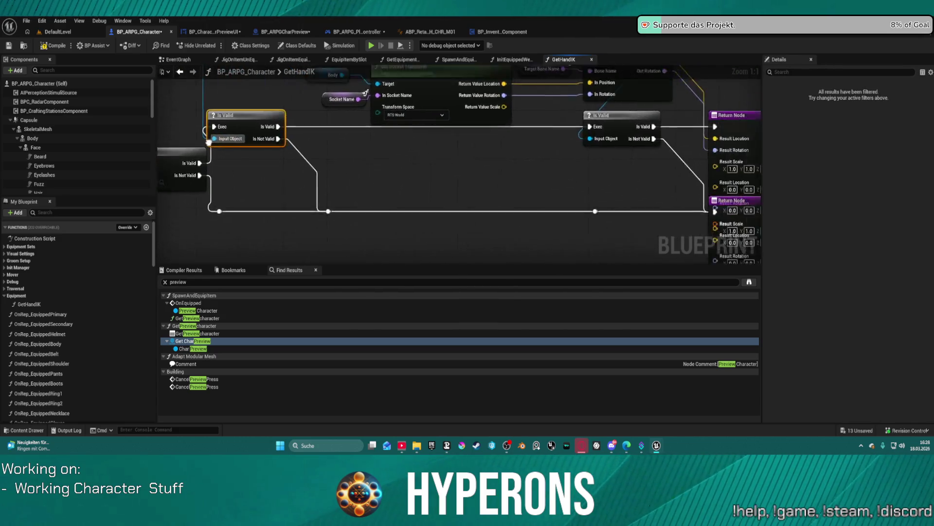
left_click_drag(178, 123, 230, 113)
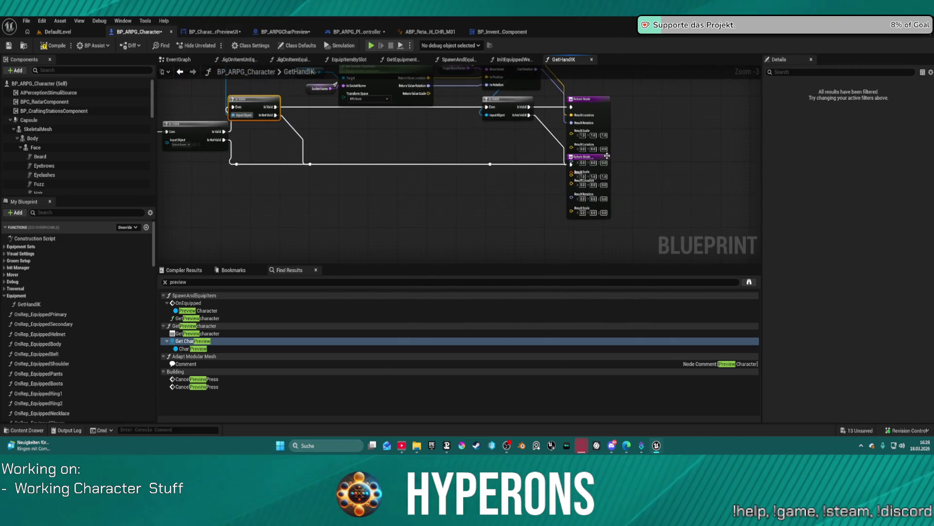
left_click_drag(609, 169, 608, 208)
left_click_drag(212, 140, 267, 190)
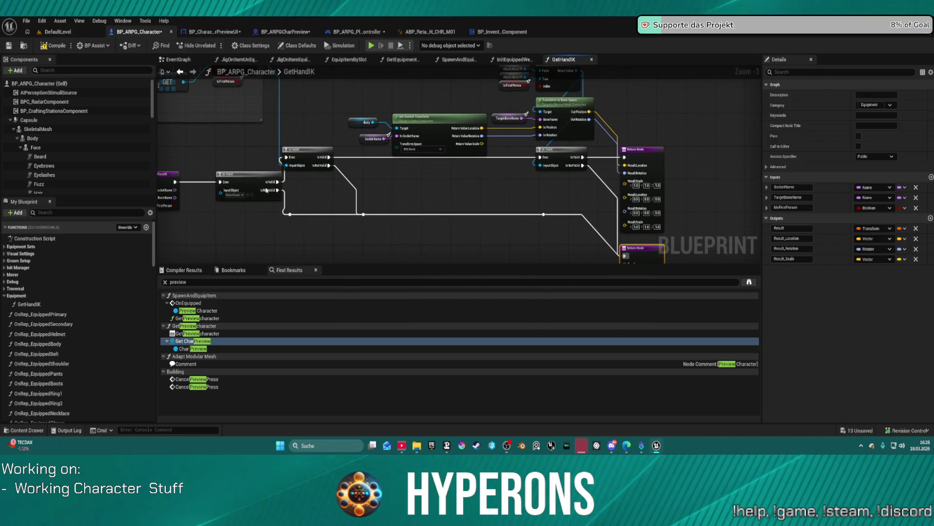
left_click(229, 174)
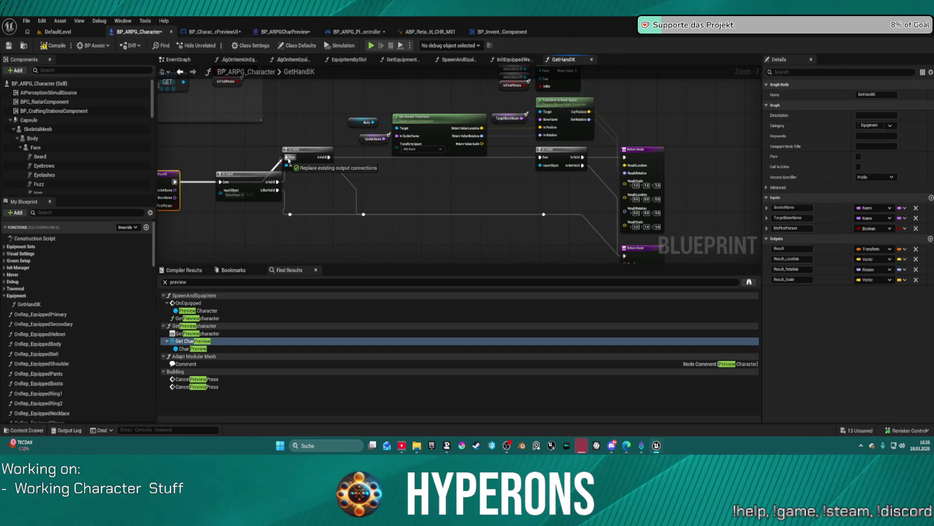
key("Delete")
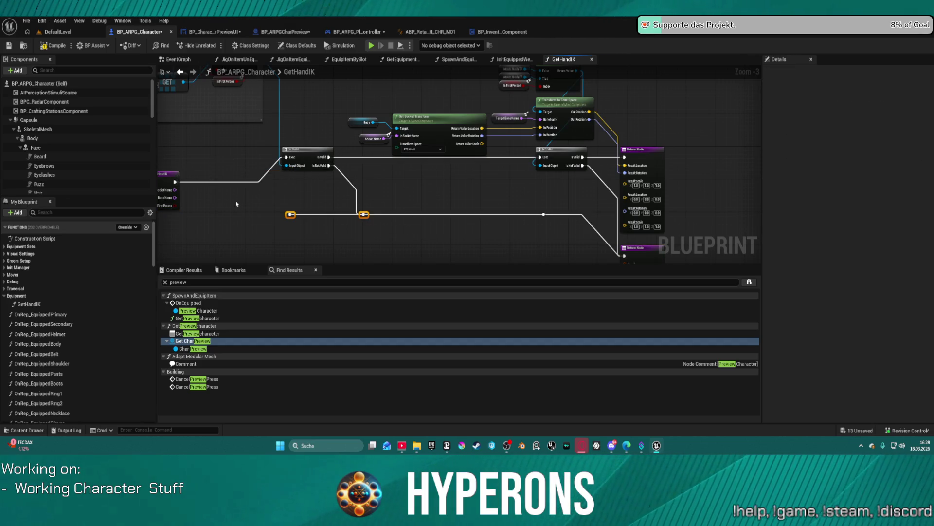
key("Delete")
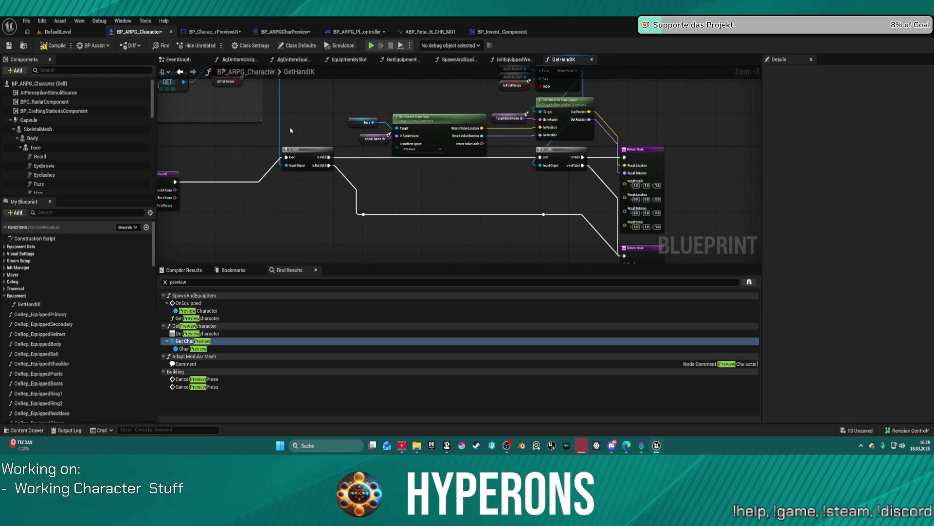
left_click(317, 149)
left_click_drag(317, 149, 598, 191)
scroll(598, 191, "up", 3)
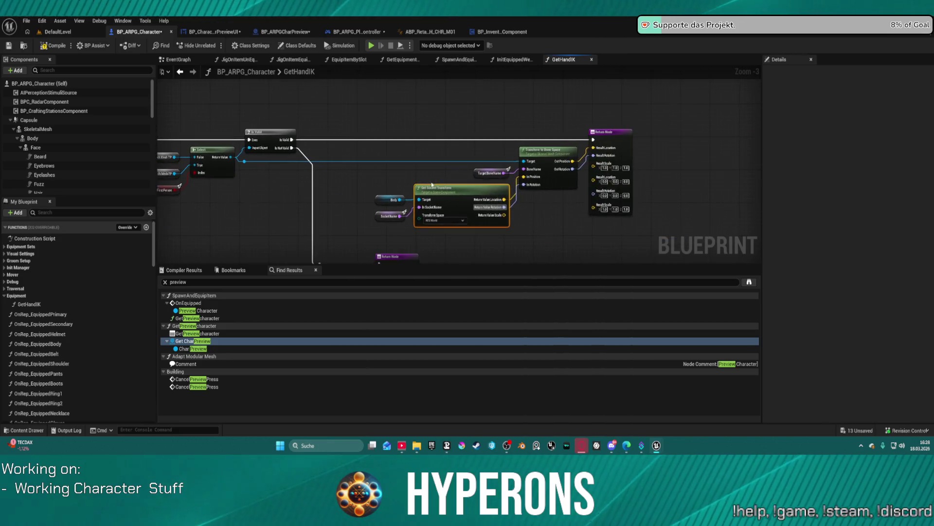
scroll(492, 203, "down", 2)
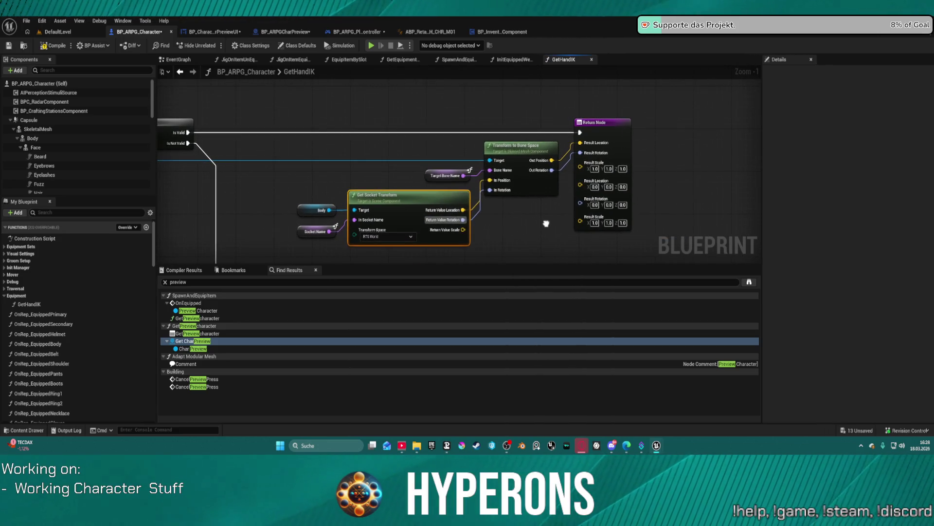
mouse_move(546, 223)
left_mouse_down()
mouse_move(500, 223)
mouse_move(595, 146)
mouse_move(924, 180)
mouse_move(550, 200)
left_mouse_up()
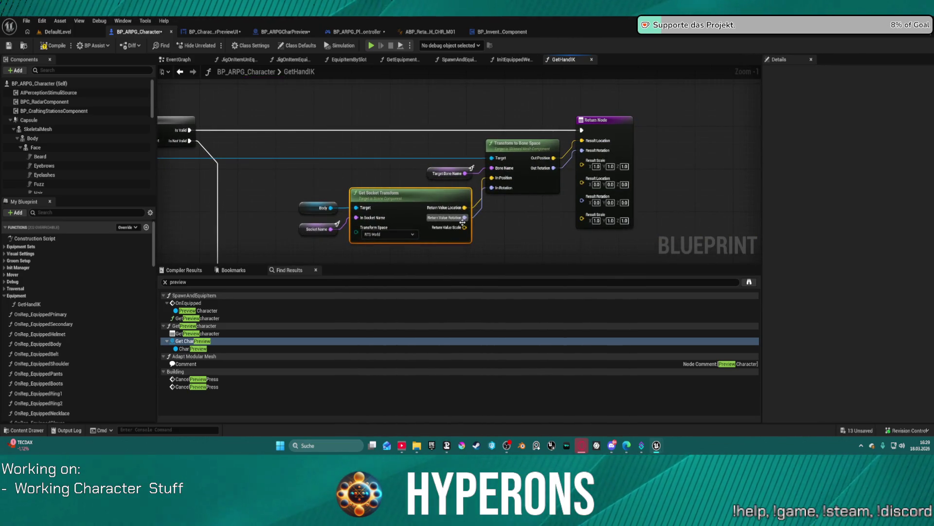
left_click_drag(466, 214, 764, 120)
scroll(683, 134, "down", 3)
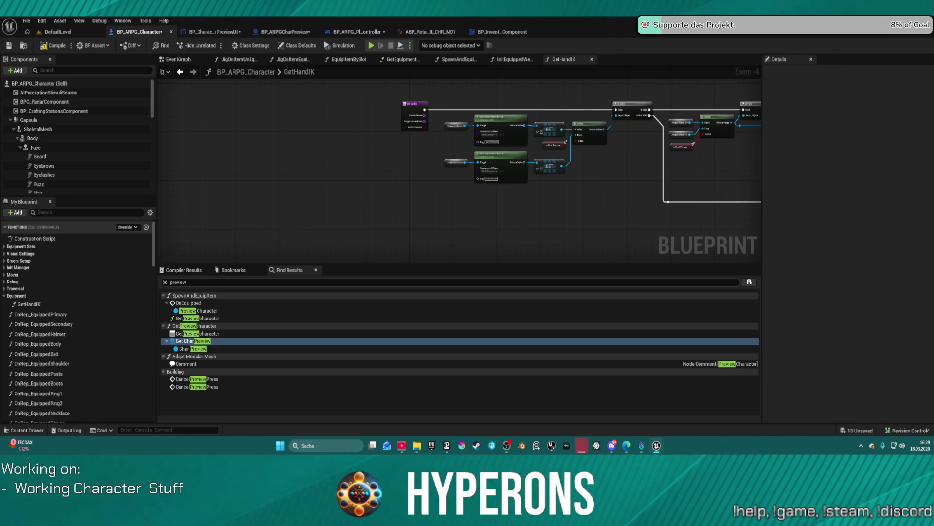
left_click_drag(655, 196, 577, 189)
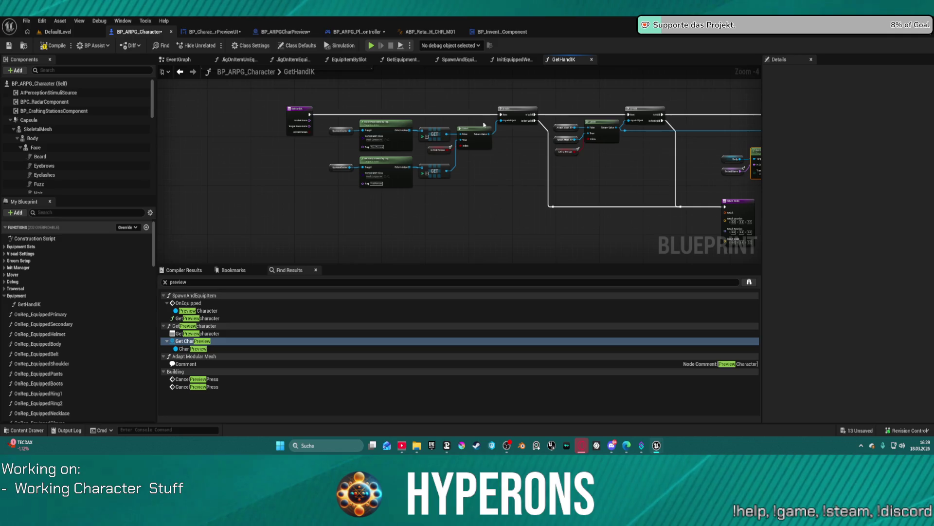
mouse_move(410, 113)
left_mouse_down()
mouse_move(282, 128)
mouse_move(458, 166)
left_mouse_up()
Delete the upper and lower Spawned Actor getter nodes in GetHandIK.
scroll(458, 166, "up", 2)
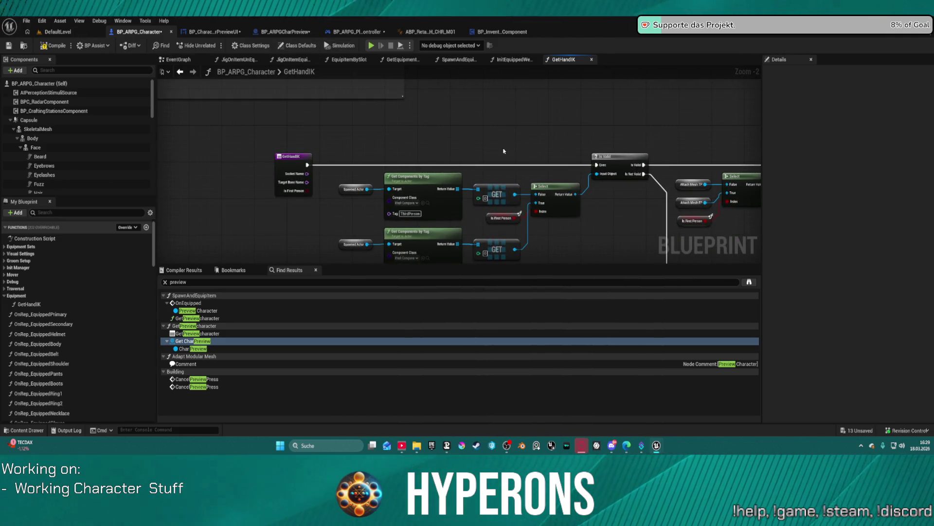
scroll(393, 164, "up", 2)
mouse_move(545, 175)
left_mouse_down()
mouse_move(504, 151)
mouse_move(335, 129)
mouse_move(525, 131)
left_mouse_up()
scroll(505, 151, "down", 2)
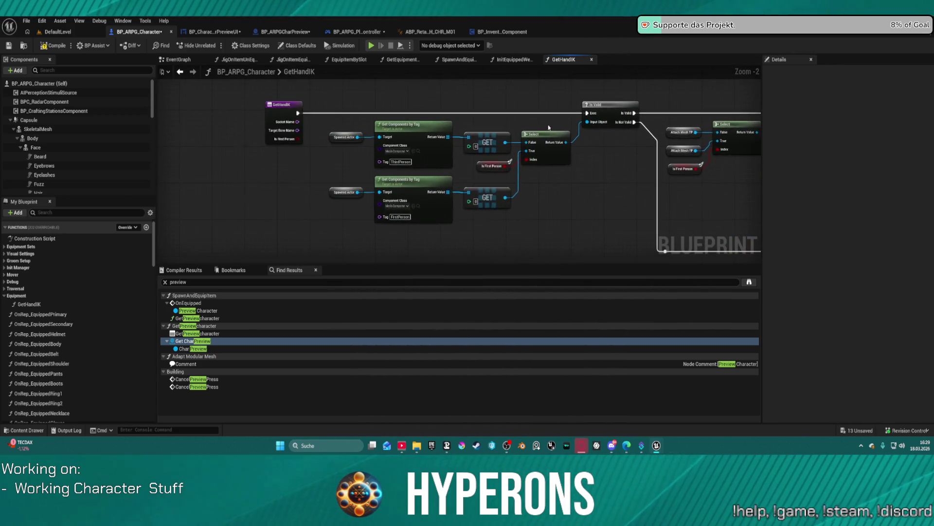
scroll(328, 145, "up", 2)
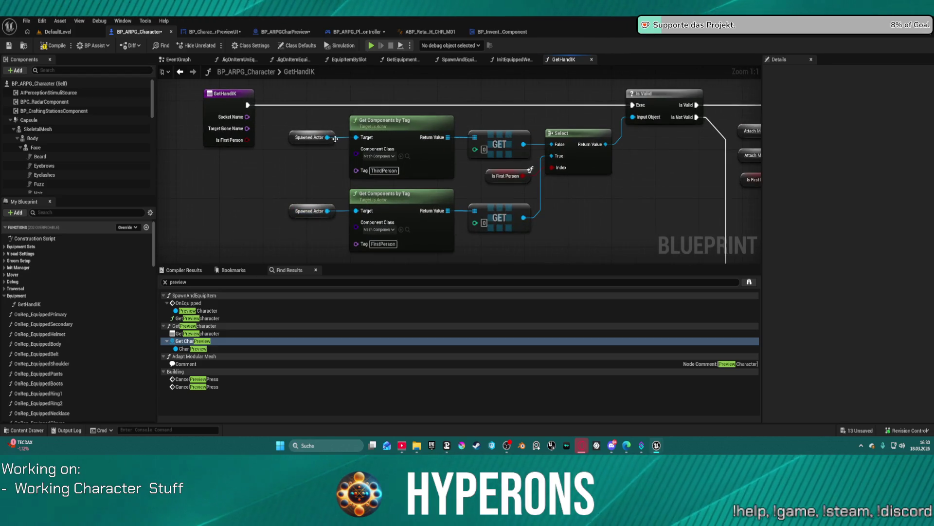
left_click(310, 137)
key("Delete")
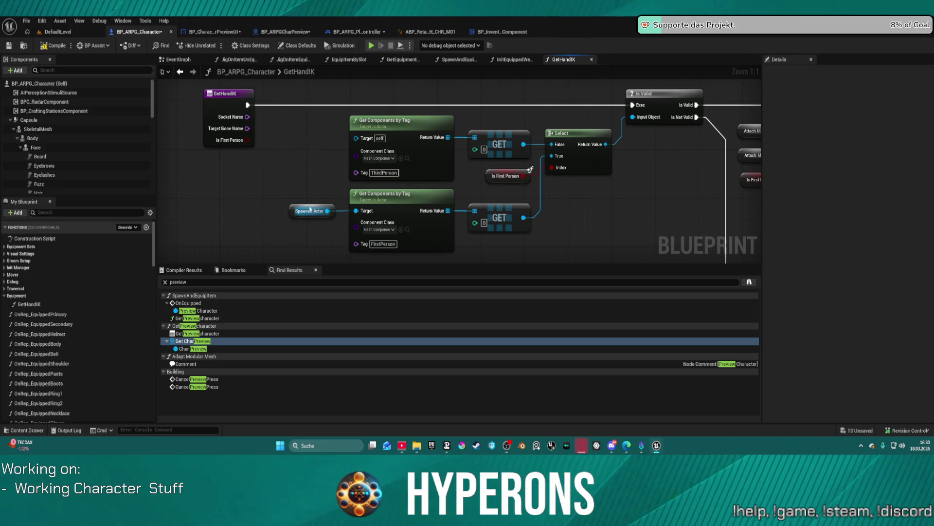
left_click(318, 214)
key("Delete")
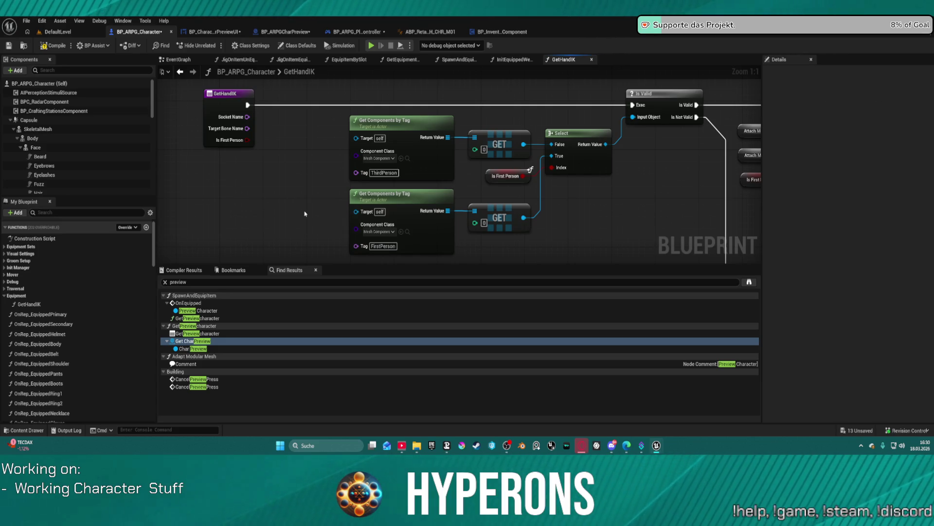
Replace Attach Mesh TP with the Body component and Attach Mesh FP with SkeletalMesh_FP.
left_click_drag(605, 209, 318, 158)
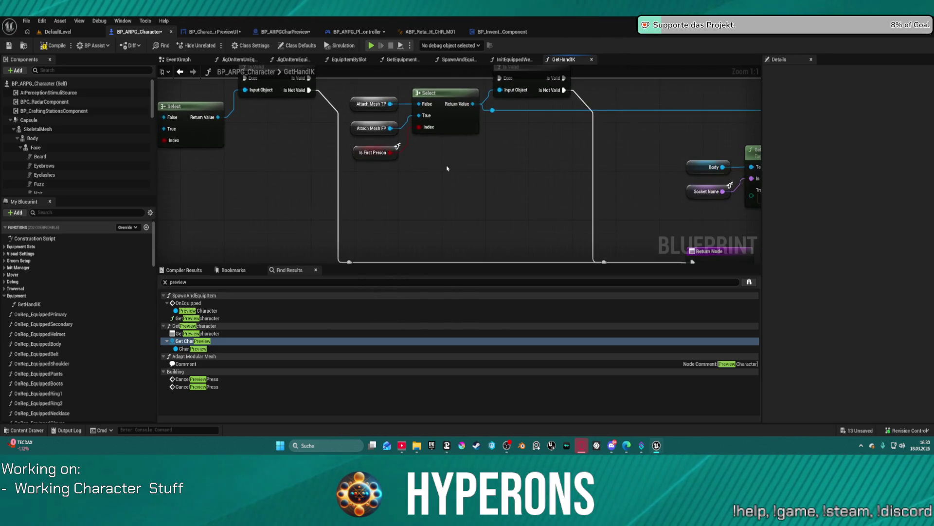
scroll(317, 159, "down", 3)
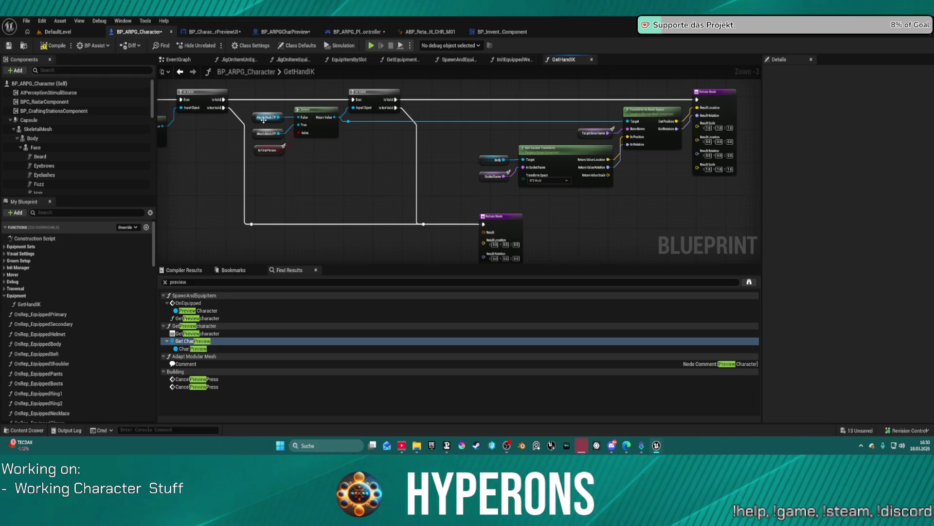
scroll(263, 119, "up", 3)
mouse_move(257, 162)
left_mouse_down()
mouse_move(537, 162)
mouse_move(367, 160)
left_mouse_up()
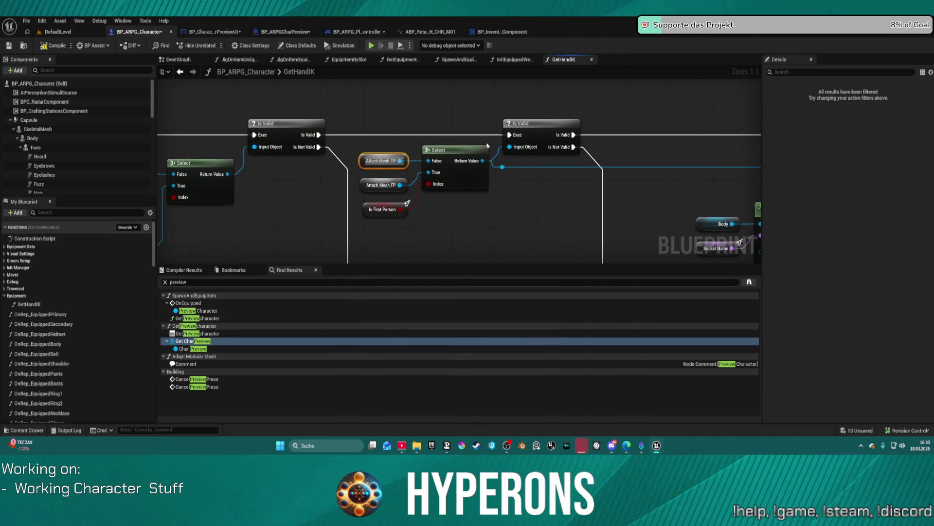
mouse_move(563, 190)
left_mouse_down()
mouse_move(543, 190)
mouse_move(767, 182)
mouse_move(871, 152)
mouse_move(658, 164)
left_mouse_up()
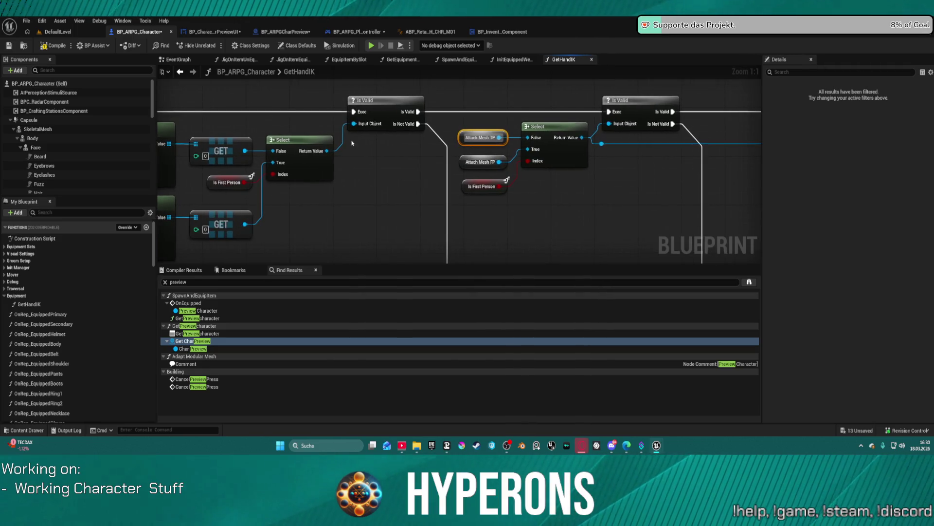
left_click_drag(55, 138, 464, 138)
scroll(51, 157, "down", 5)
mouse_move(51, 158)
left_mouse_down()
mouse_move(209, 165)
mouse_move(415, 146)
mouse_move(464, 164)
left_mouse_up()
scroll(477, 149, "down", 4)
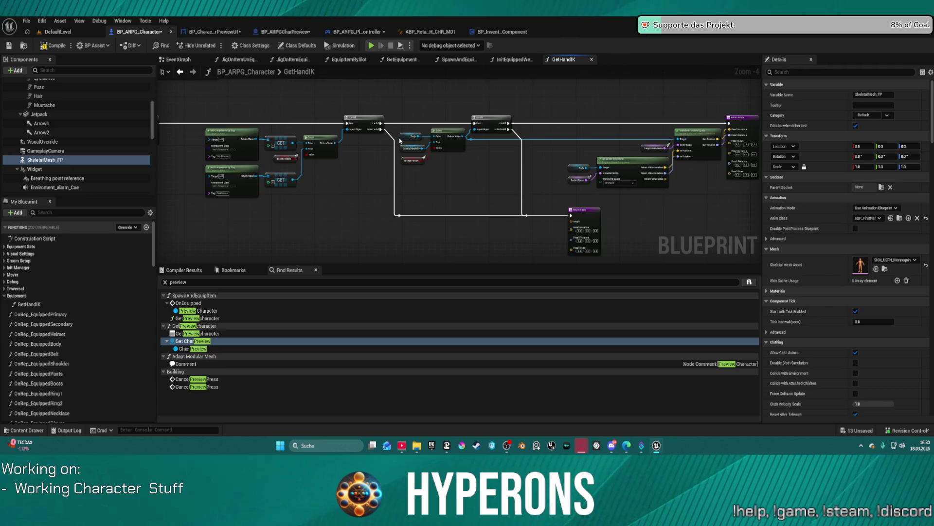
Connect a SkeletalMesh getter to Get Socket Transform's Target in place of Body.
scroll(381, 115, "up", 4)
mouse_move(499, 170)
left_mouse_down()
mouse_move(375, 233)
mouse_move(355, 229)
mouse_move(536, 185)
mouse_move(630, 198)
mouse_move(810, 191)
mouse_move(814, 137)
mouse_move(738, 138)
mouse_move(738, 157)
left_mouse_up()
scroll(35, 107, "up", 5)
left_click_drag(36, 106, 624, 144)
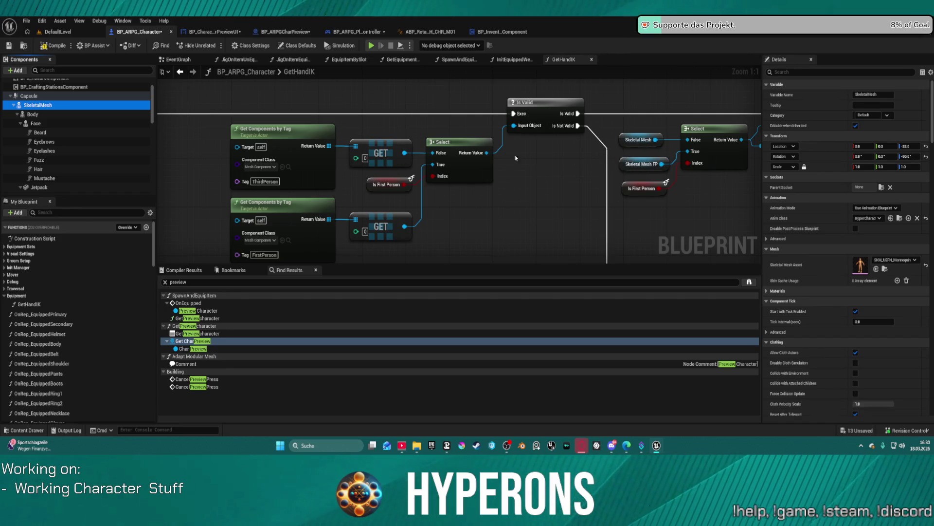
left_click(52, 46)
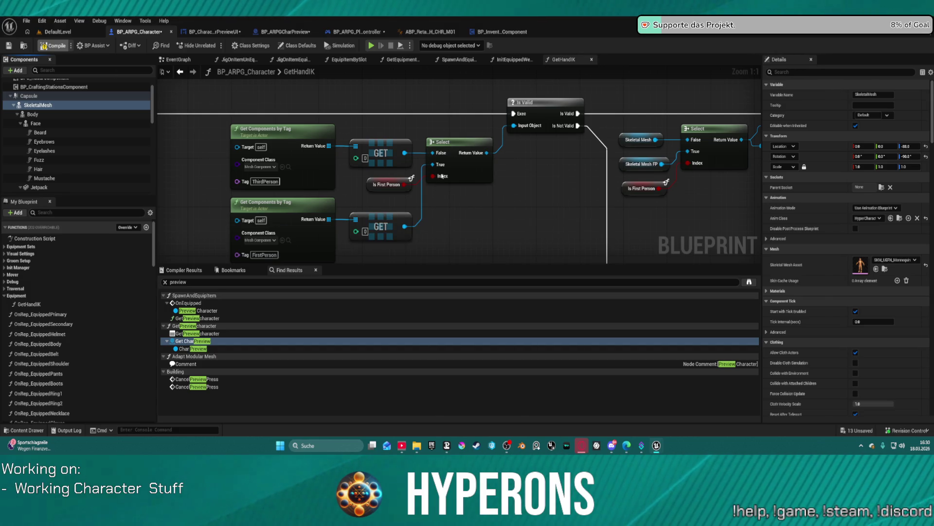
scroll(441, 176, "down", 5)
scroll(537, 193, "up", 4)
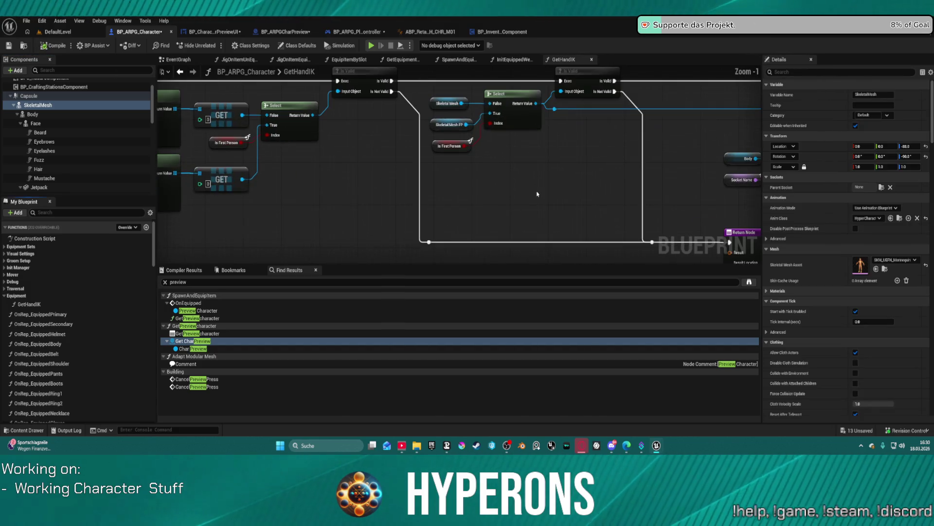
scroll(332, 199, "down", 3)
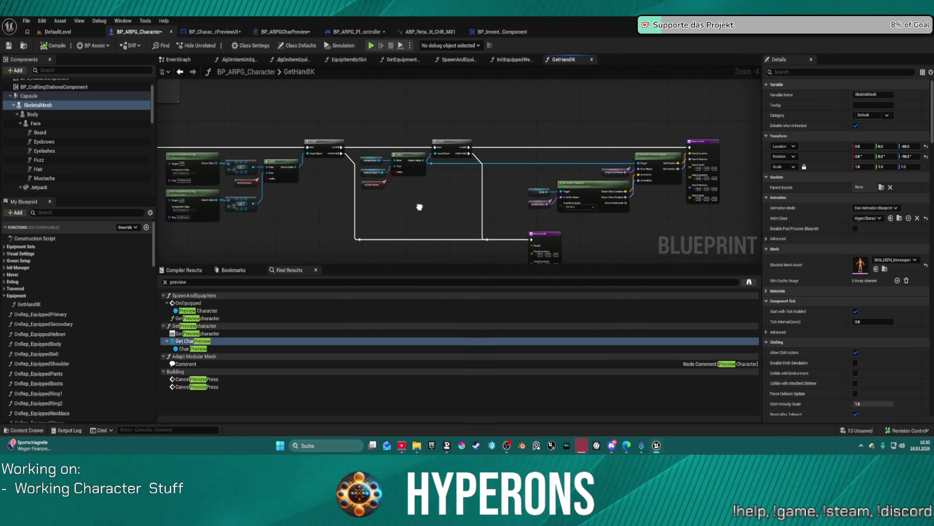
scroll(560, 195, "up", 5)
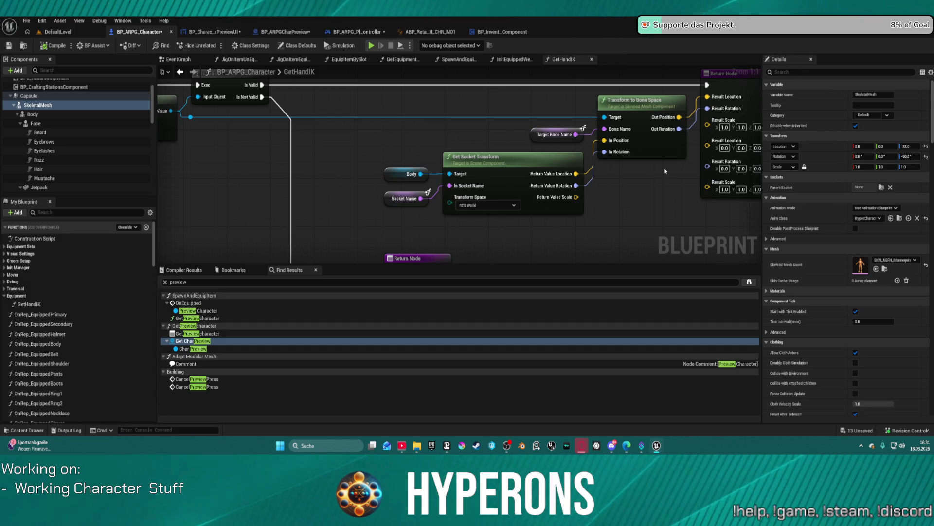
mouse_move(38, 105)
left_mouse_down()
mouse_move(249, 143)
mouse_move(303, 168)
left_mouse_up()
left_click_drag(497, 180, 730, 139)
Bring the GetHandIK entry node into view and select it to check its inputs.
scroll(44, 90, "down", 1)
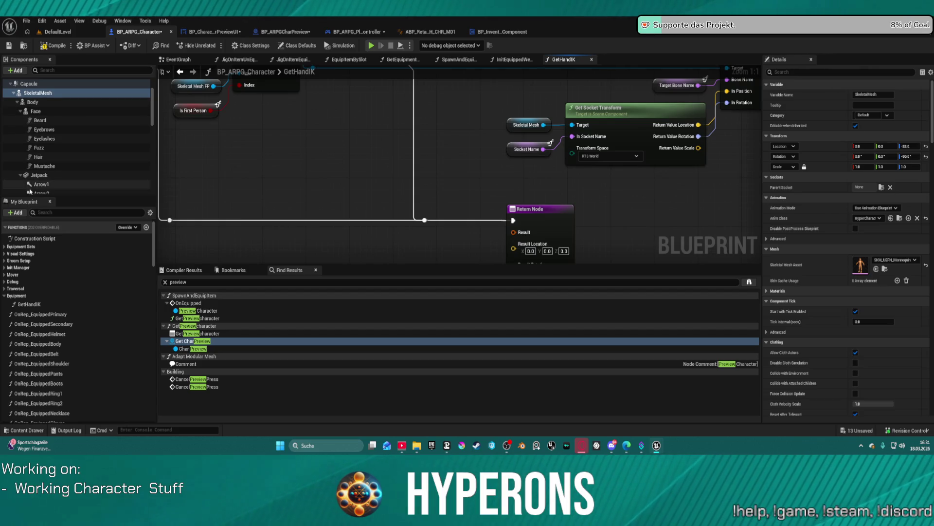
scroll(29, 191, "down", 10)
scroll(542, 193, "down", 3)
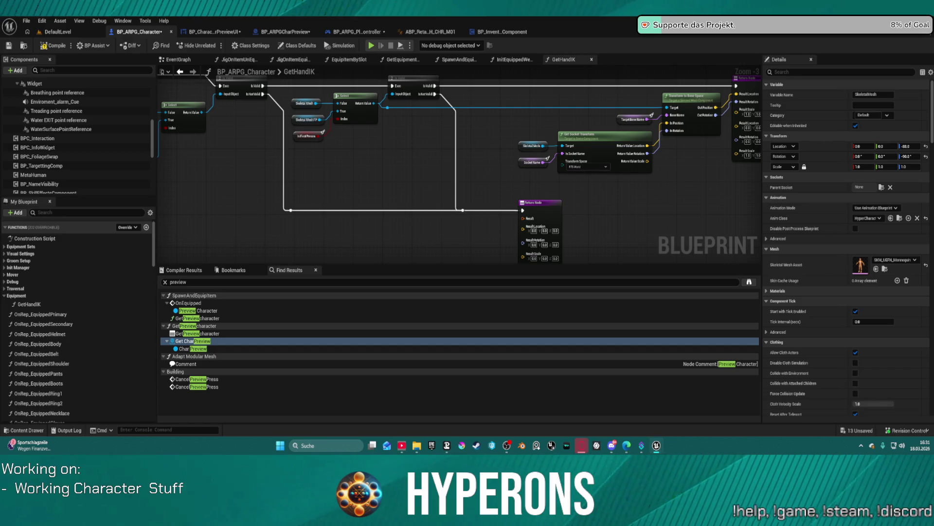
mouse_move(279, 150)
left_mouse_down()
mouse_move(712, 233)
mouse_move(680, 229)
left_mouse_up()
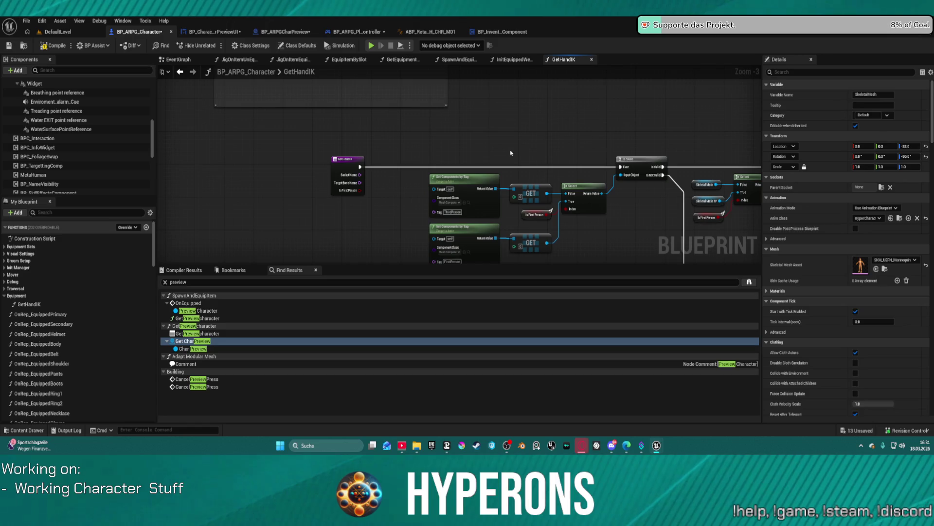
left_click(339, 167)
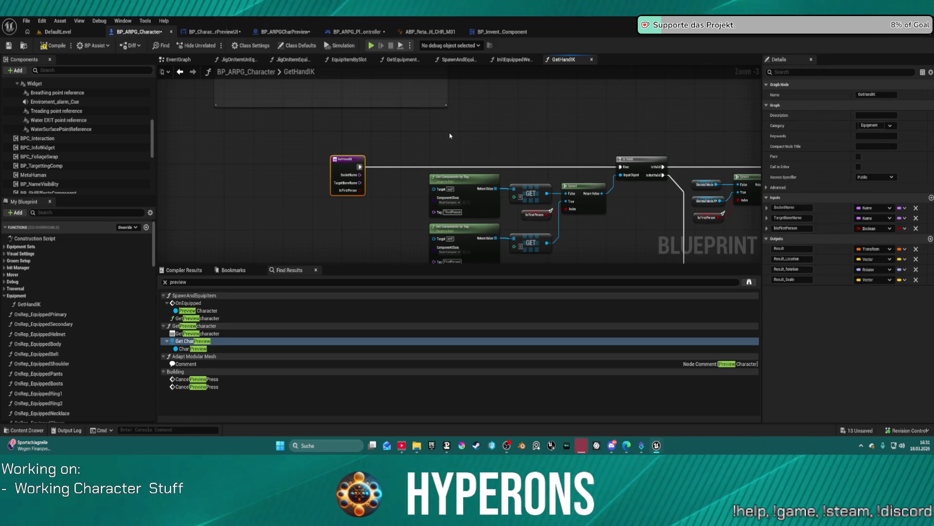
mouse_move(449, 136)
left_mouse_down()
mouse_move(478, 123)
mouse_move(329, 76)
mouse_move(246, 153)
mouse_move(371, 122)
left_mouse_up()
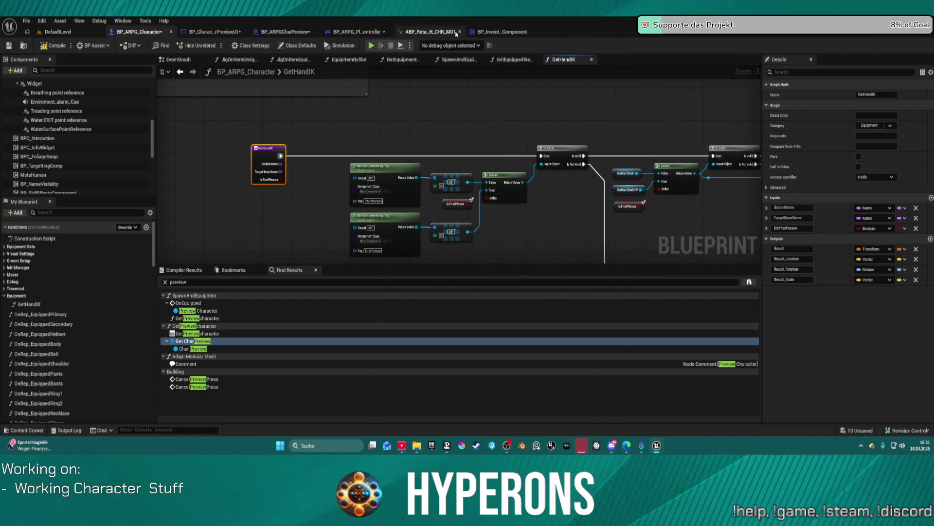
In ABP_Retarget_MH_CHR_M01's UpdateHandIK graph, delete the lower row of hand-IK nodes.
left_click(431, 33)
mouse_move(343, 198)
left_mouse_down()
mouse_move(292, 219)
mouse_move(224, 213)
mouse_move(292, 146)
mouse_move(407, 115)
mouse_move(407, 194)
mouse_move(317, 178)
left_mouse_up()
scroll(316, 179, "up", 2)
left_click_drag(252, 163, 331, 234)
type("get")
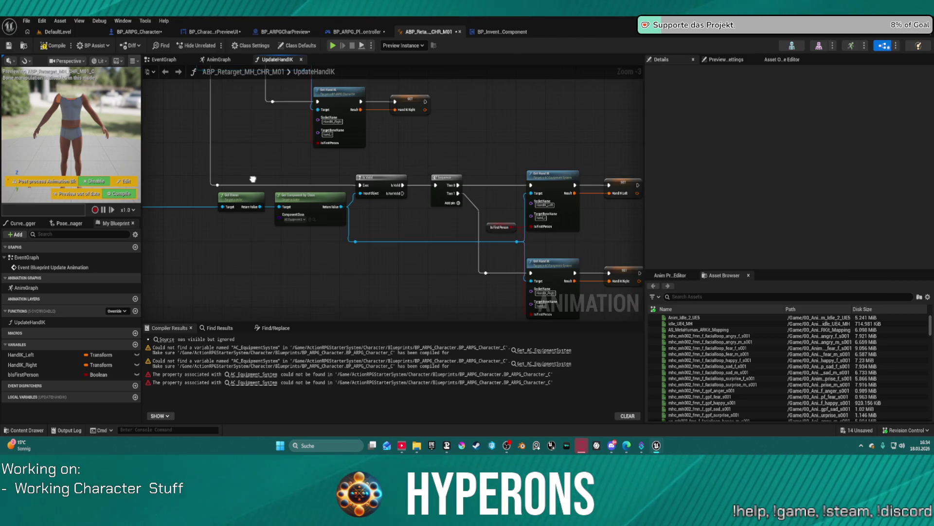
left_click_drag(228, 185, 475, 262)
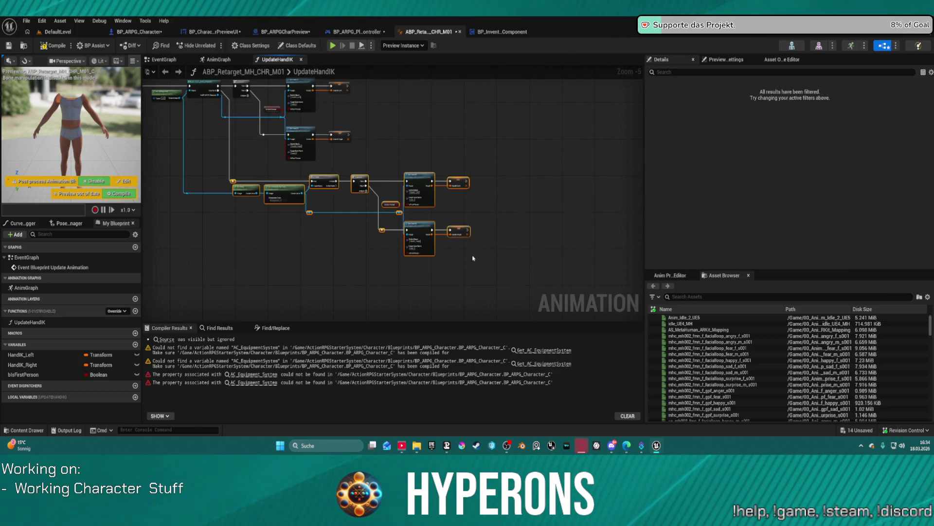
key("Delete")
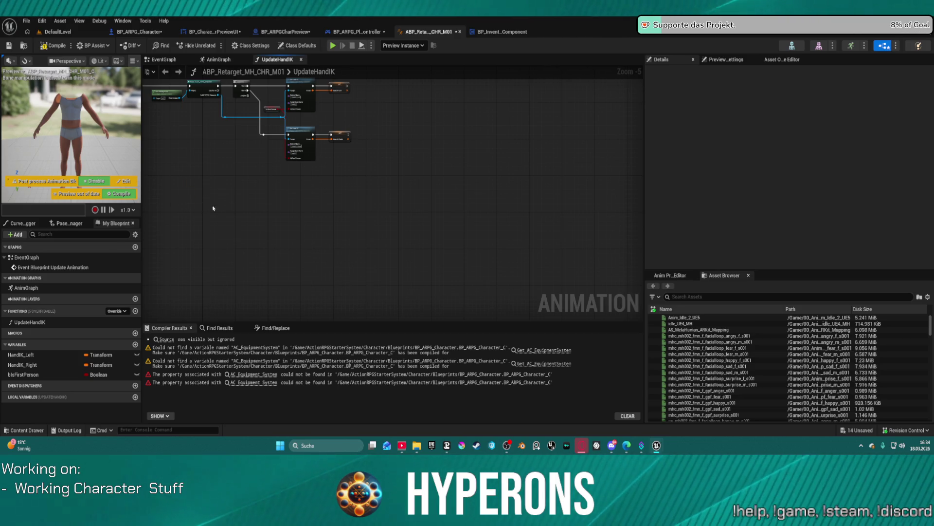
Recompile the animation blueprint with F7 and return to the DefaultLevel editor.
key("F7")
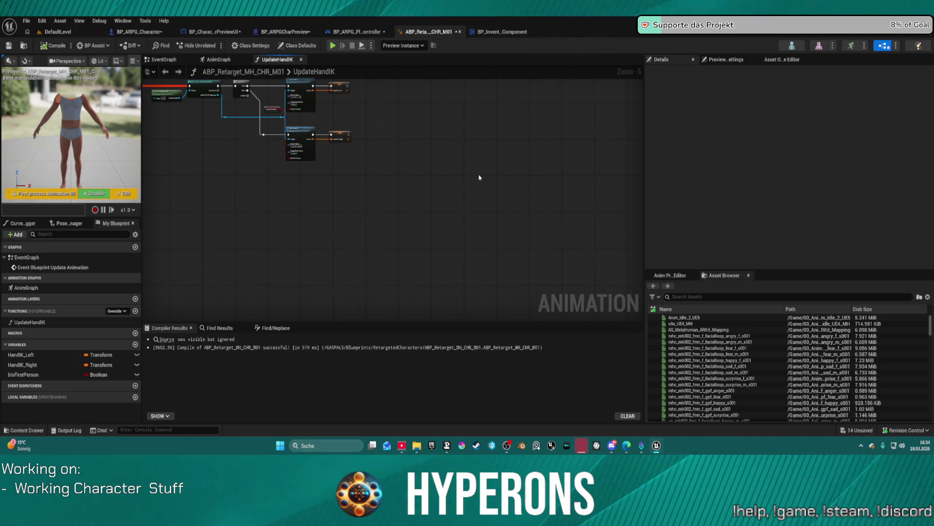
scroll(436, 172, "up", 3)
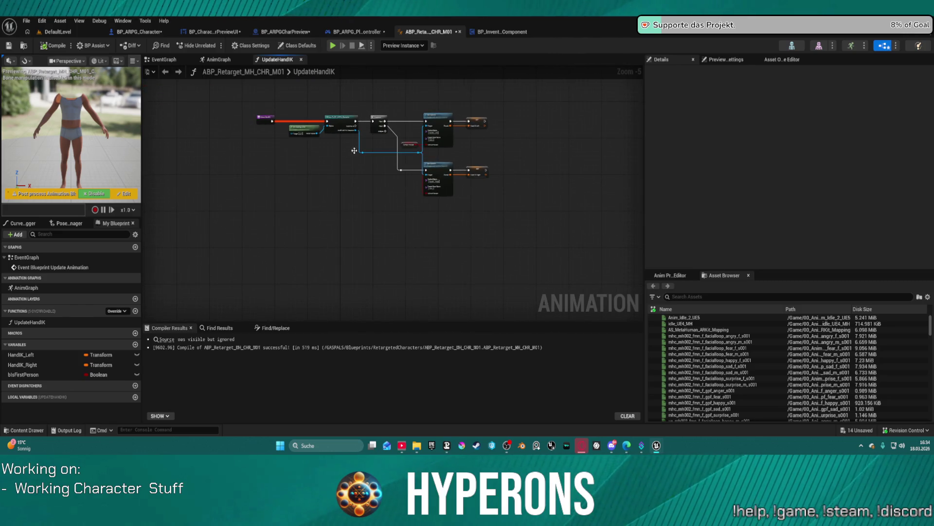
scroll(538, 202, "up", 3)
left_click_drag(354, 181, 318, 187)
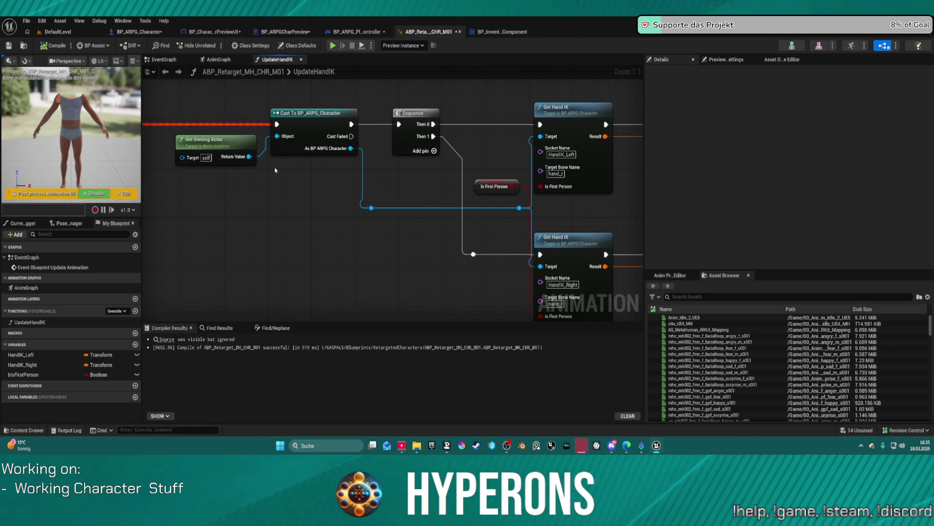
mouse_move(274, 172)
left_mouse_down()
mouse_move(287, 191)
mouse_move(215, 201)
mouse_move(281, 194)
mouse_move(247, 200)
left_mouse_up()
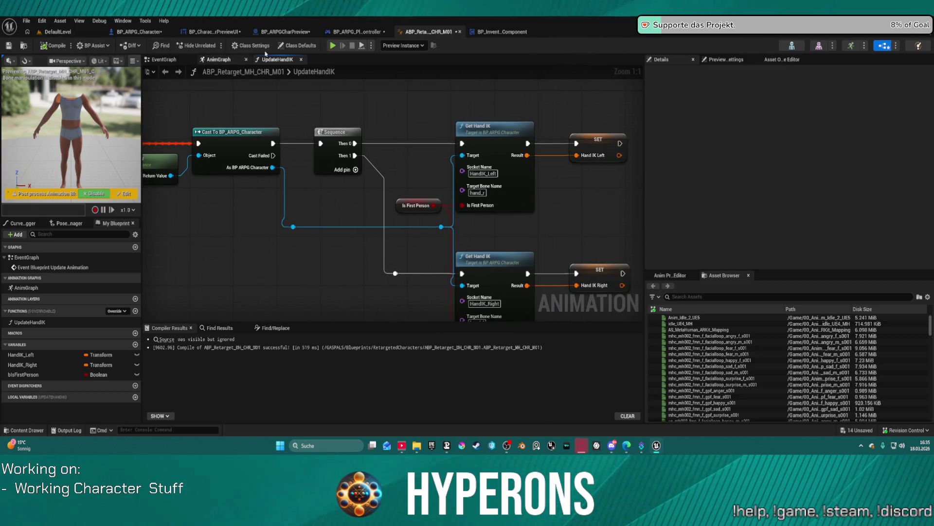
left_click(65, 31)
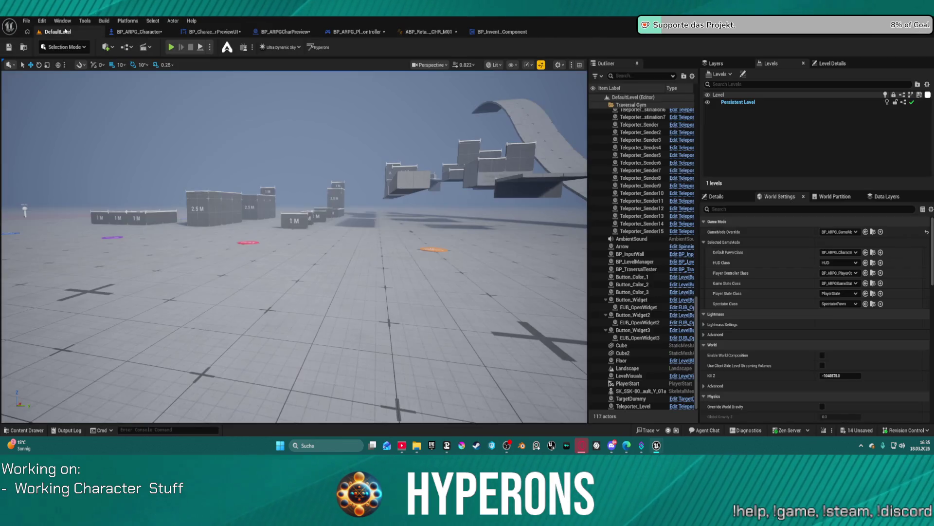
Start Play, cancel at the Blueprint Compilation Errors dialog, and return to ABP_Retarget_MH_CHR_M01.
key("alt+p")
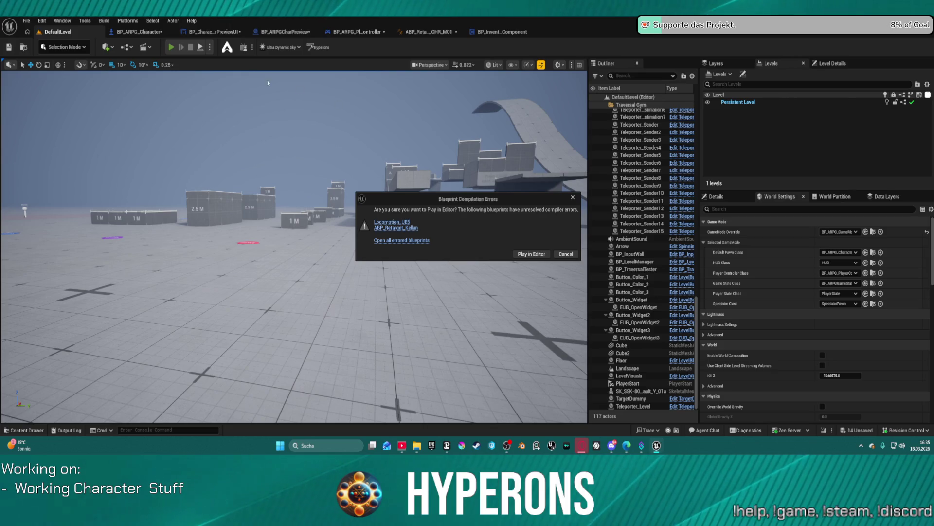
left_click(565, 254)
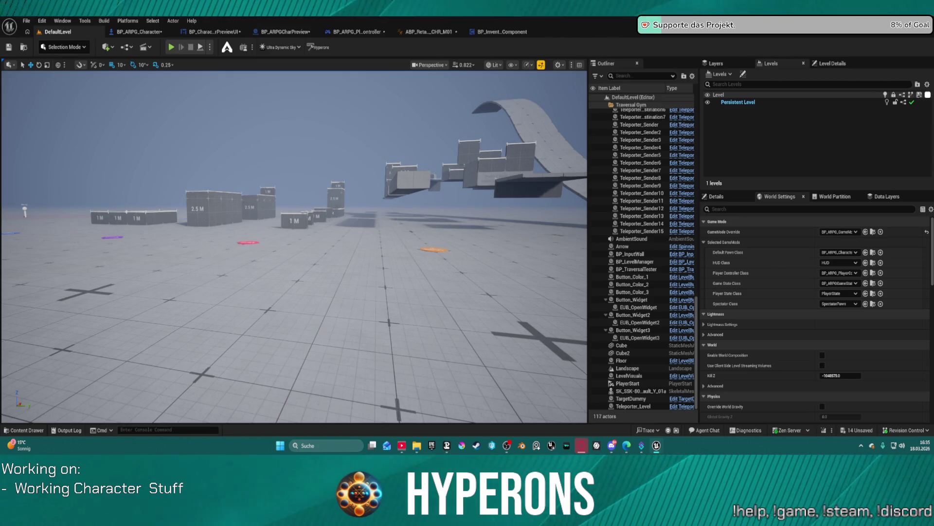
left_click(430, 33)
scroll(299, 89, "down", 4)
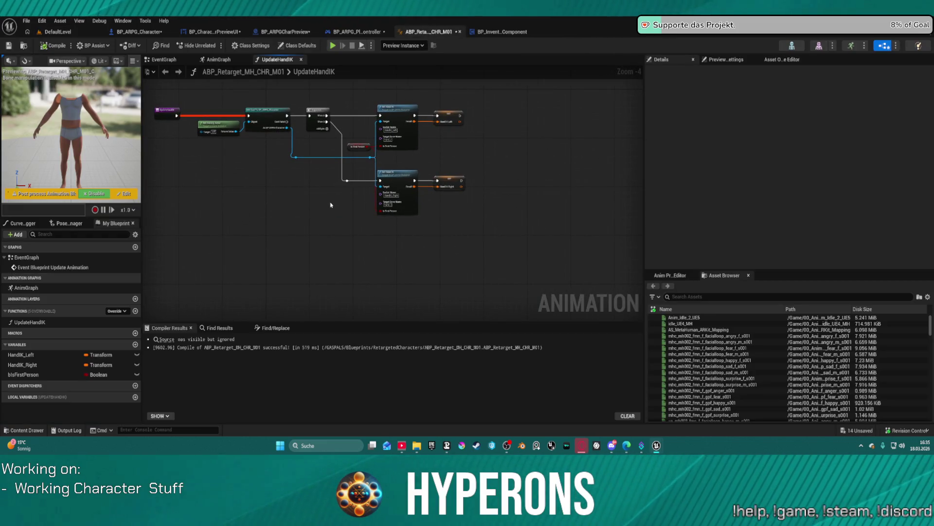
Undo the deletion to restore the lower hand-IK node row and inspect Get Owner and Get Hand IK.
key("ctrl+z")
key("ctrl+z")
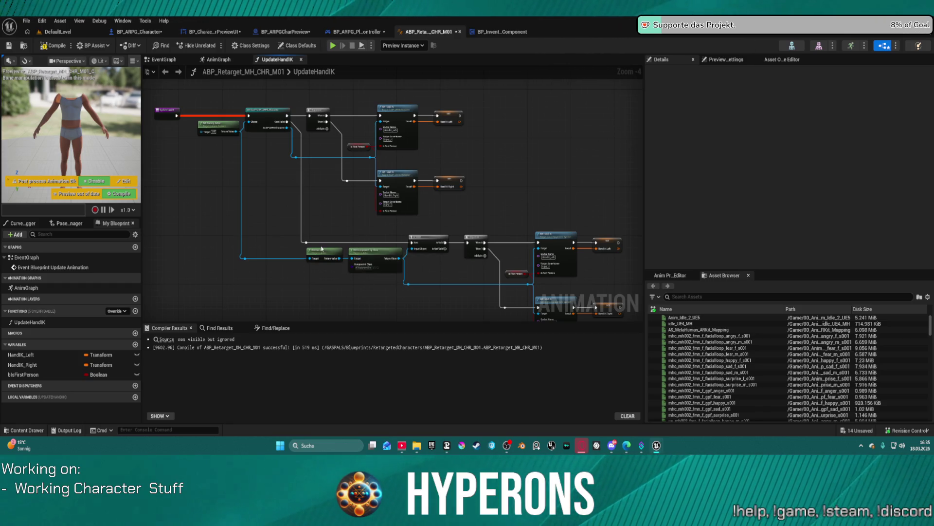
scroll(323, 273, "up", 4)
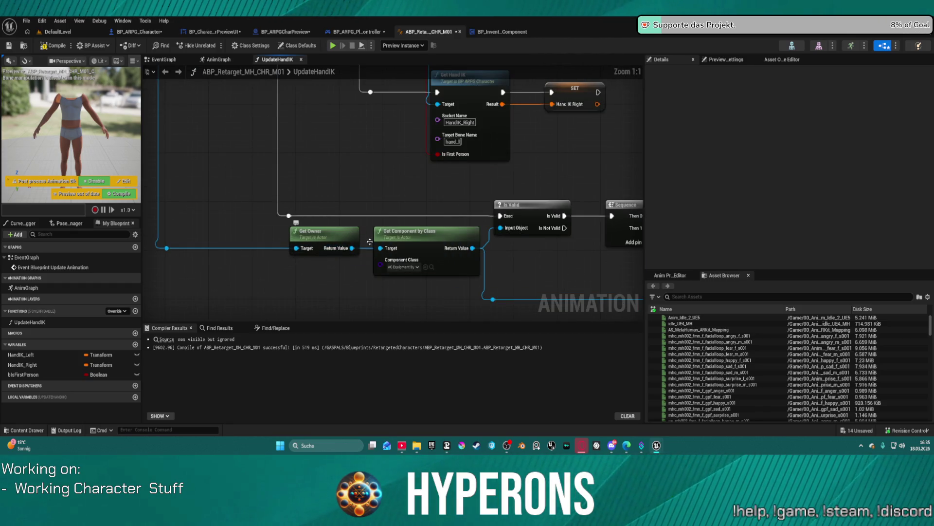
left_click_drag(306, 211, 452, 281)
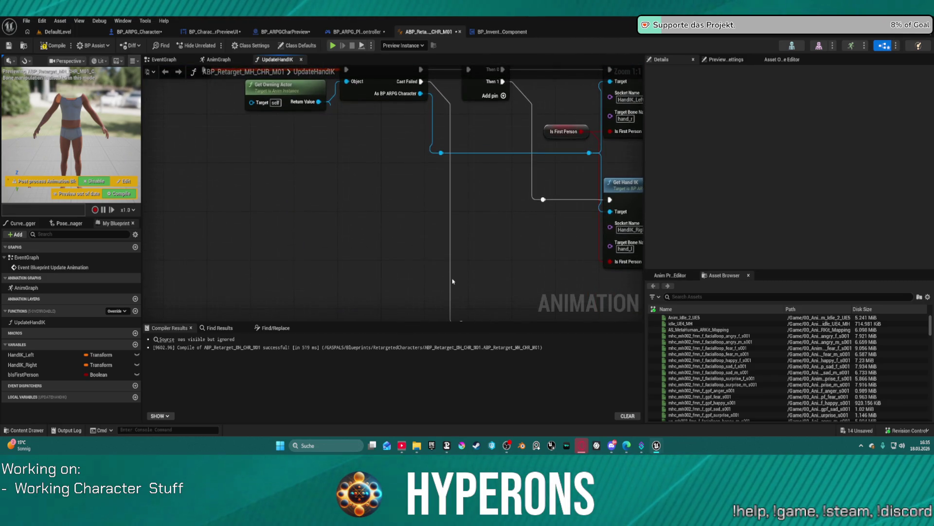
left_click_drag(375, 266, 300, 170)
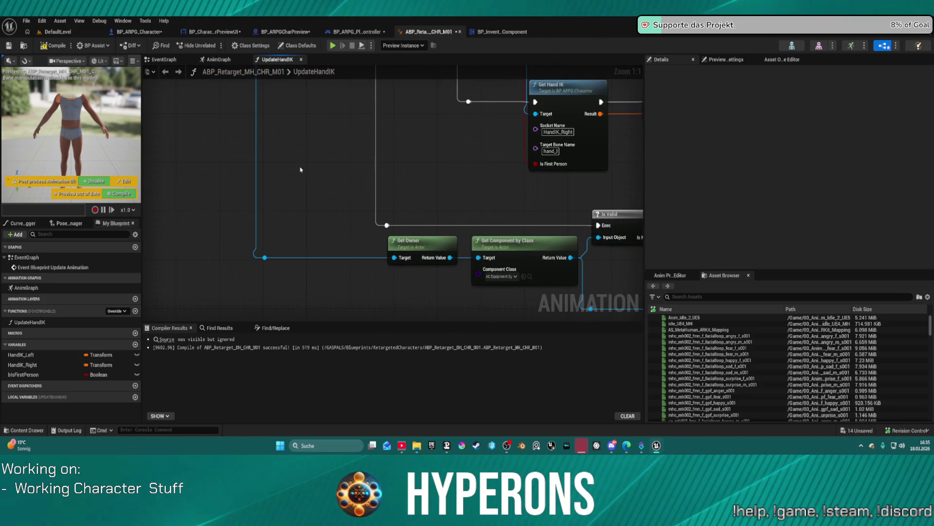
left_click(428, 245)
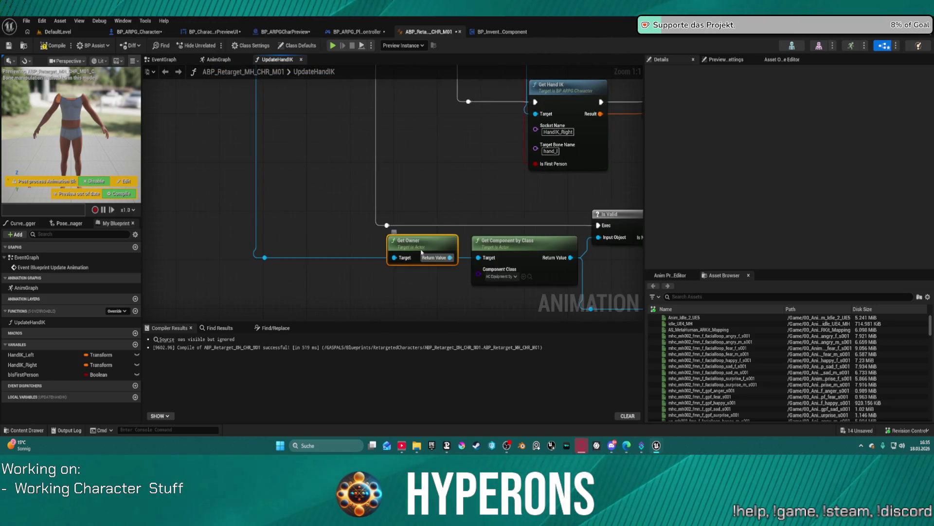
scroll(317, 272, "down", 5)
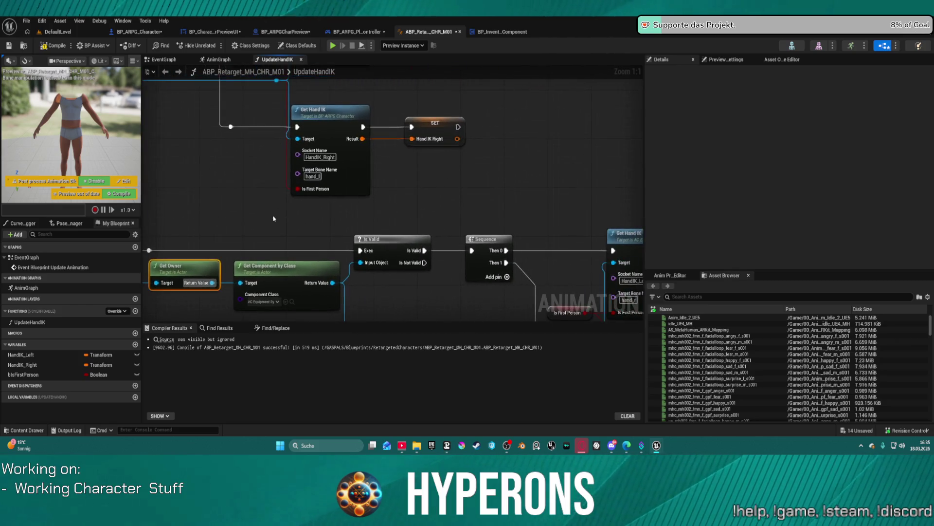
left_click_drag(251, 152, 257, 169)
left_click_drag(380, 168, 449, 120)
Select the Set, Sequence and IK node groups, undo a formatting change, and recompile.
mouse_move(359, 94)
left_mouse_down()
mouse_move(490, 222)
mouse_move(512, 225)
left_mouse_up()
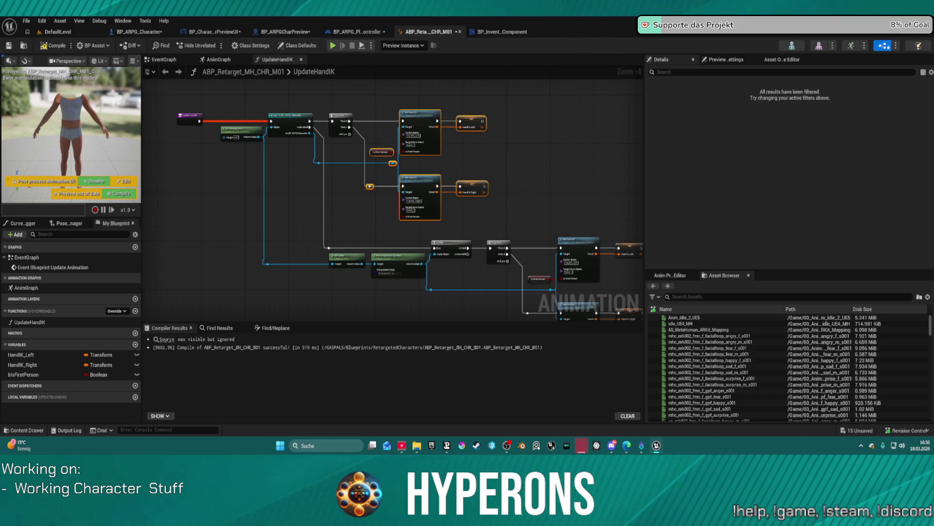
key("ctrl+z")
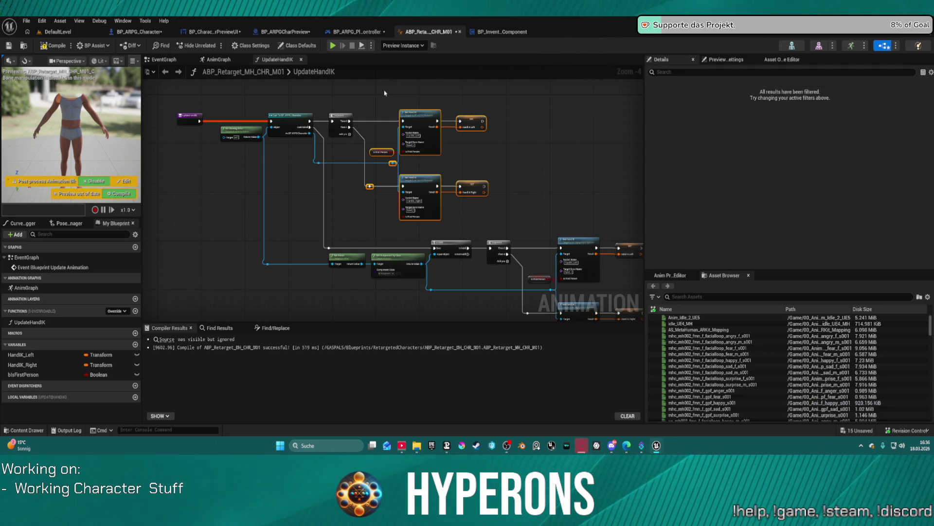
left_click_drag(336, 87, 504, 226)
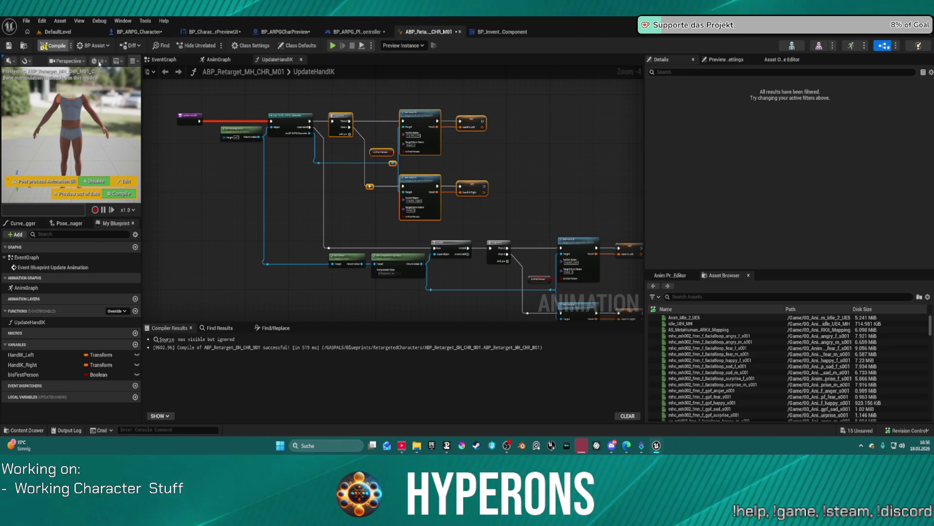
key("F7")
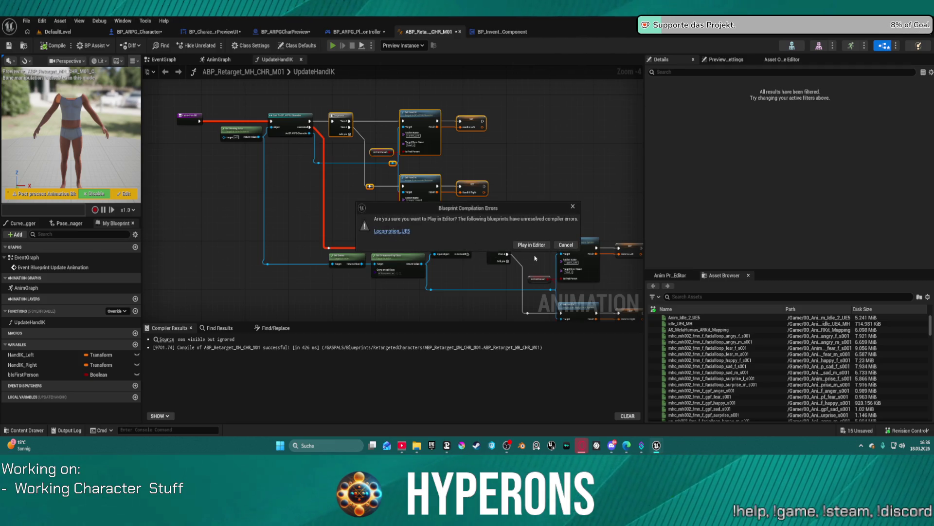
Launch the game preview anyway, run and roll the character, and climb onto the blue cubes.
left_click(539, 247)
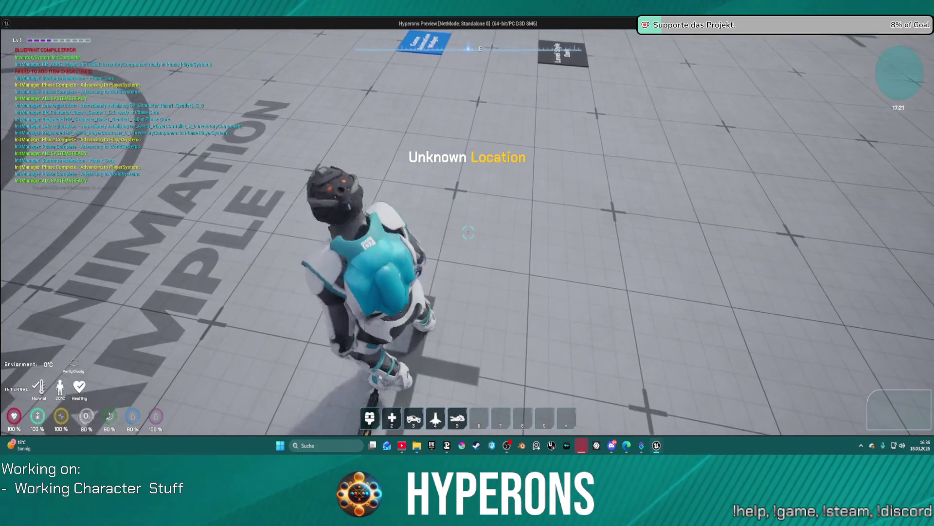
key("w")
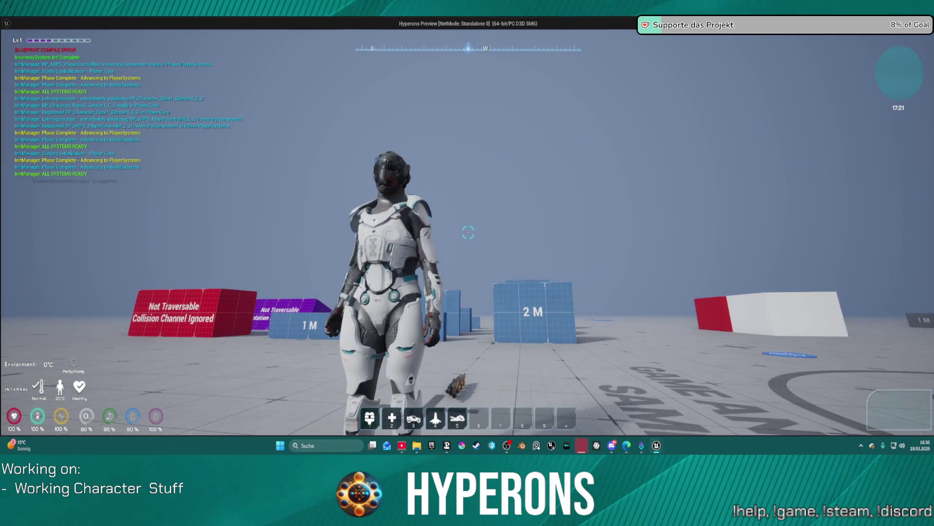
key("w")
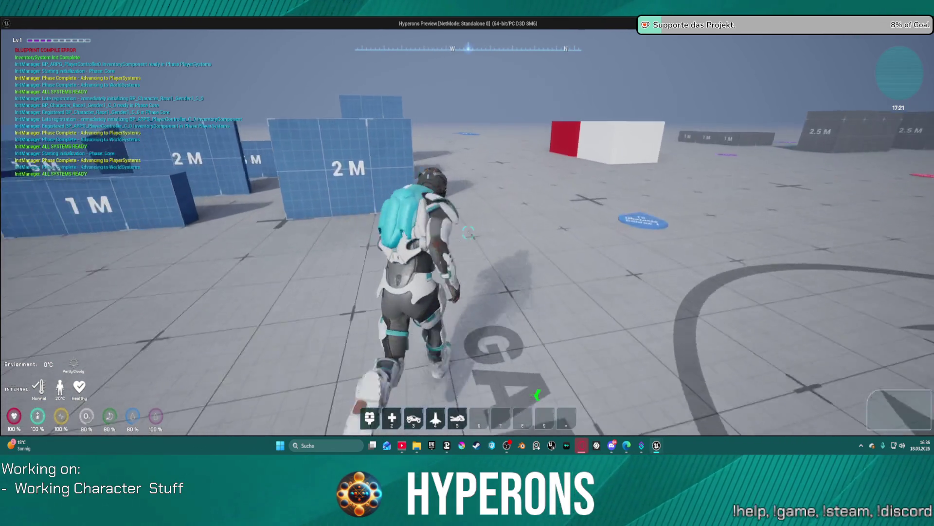
key("w")
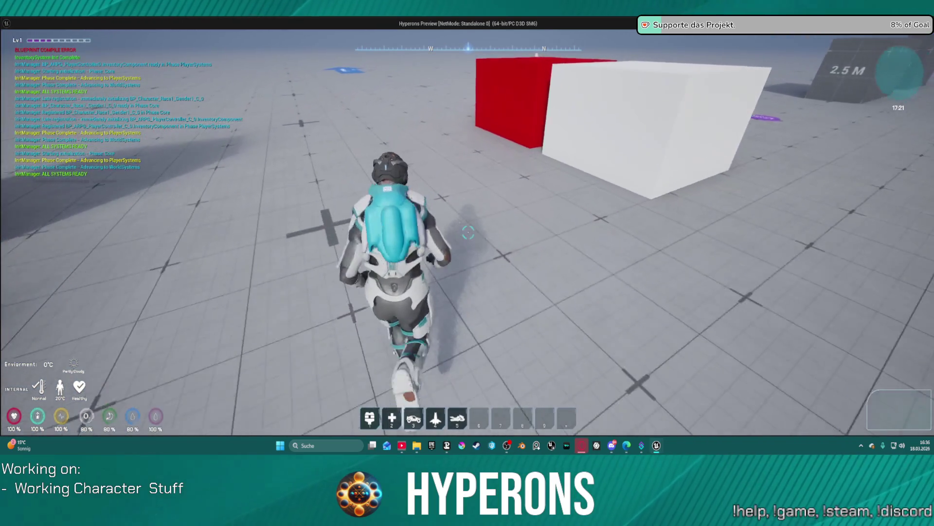
key("w")
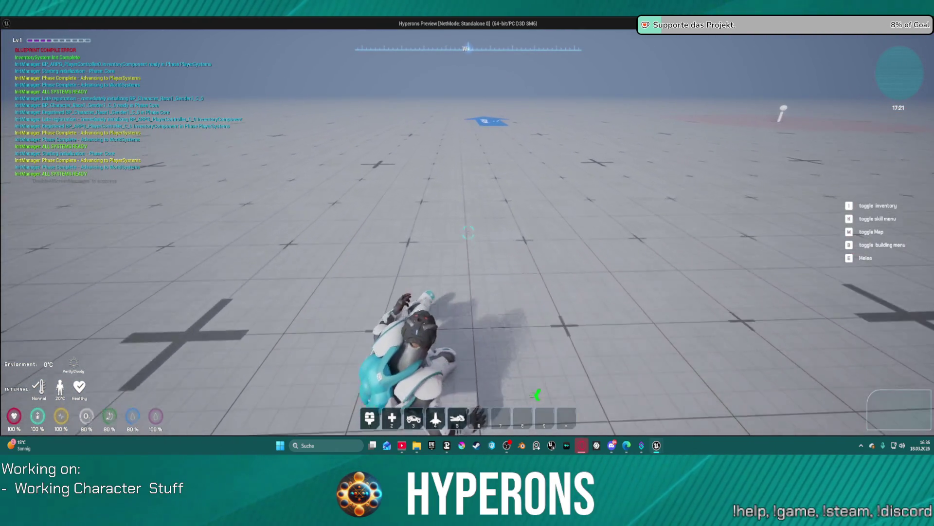
key("w")
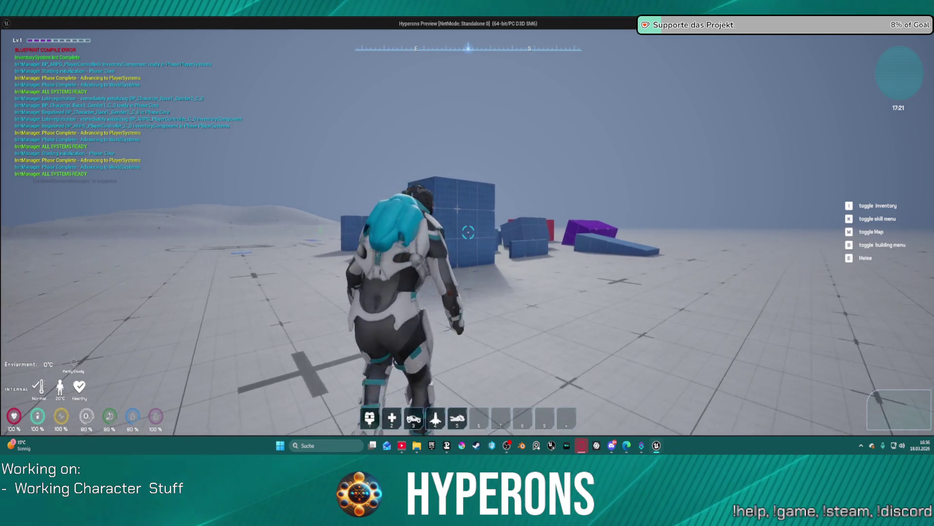
key("w")
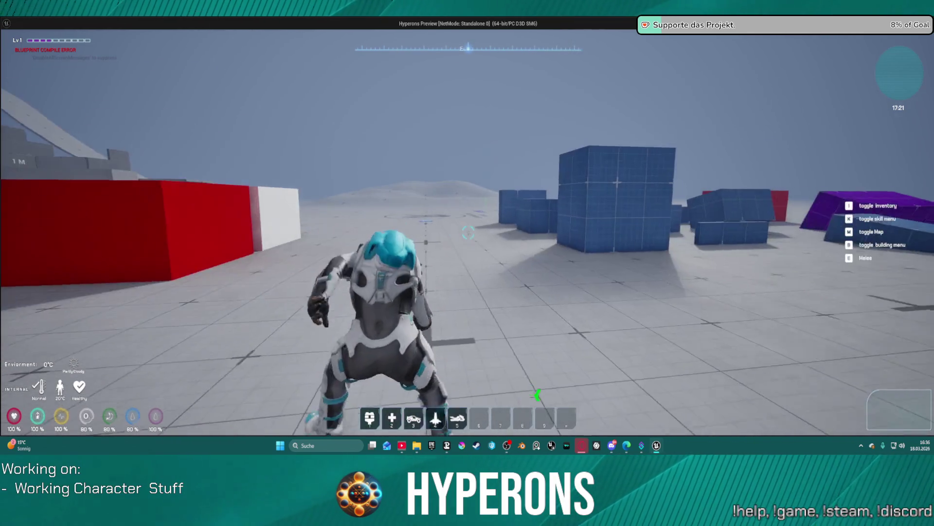
key("w")
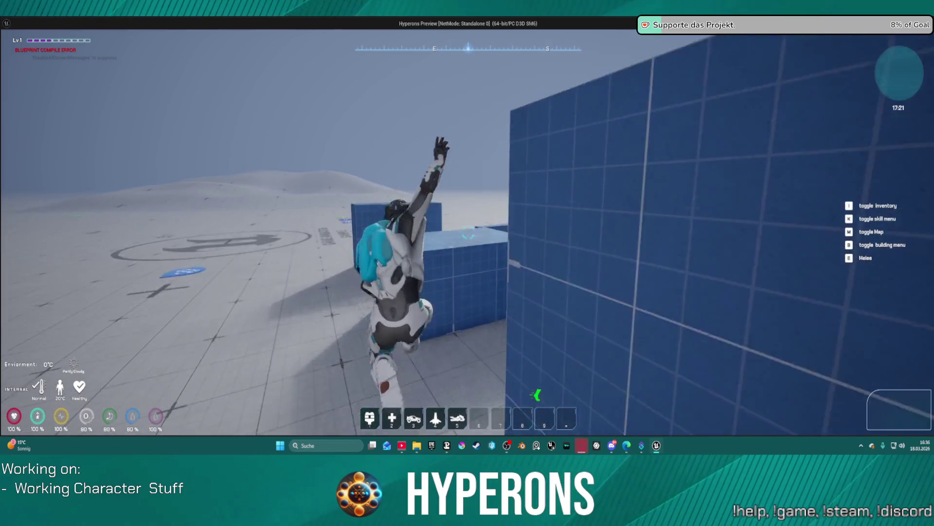
key("w")
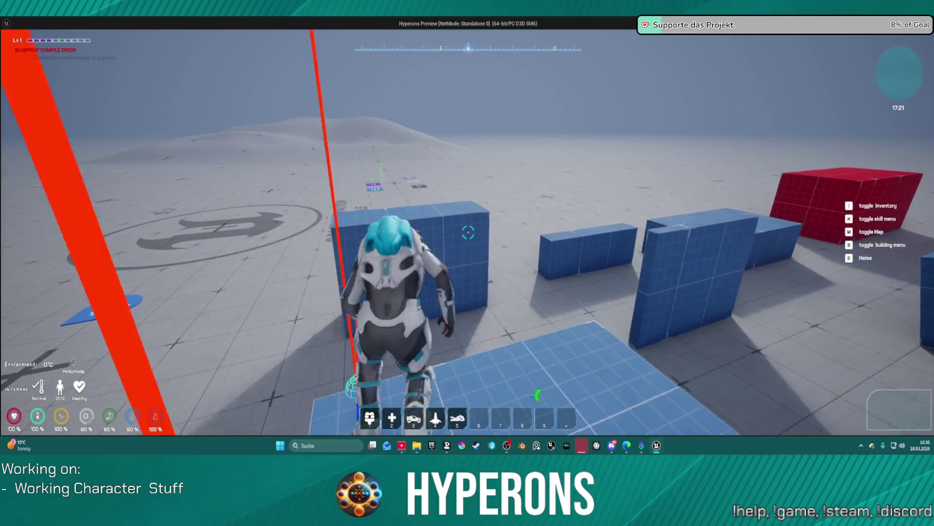
key("w")
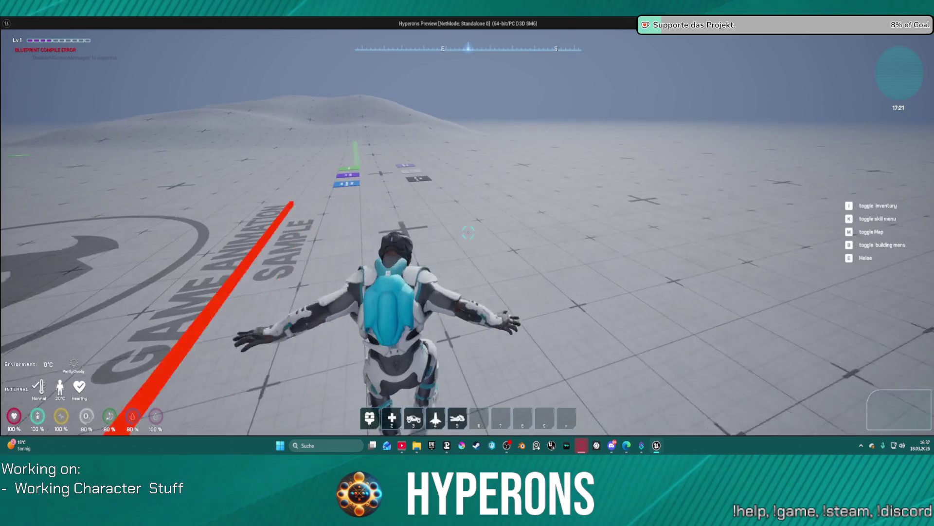
key("w")
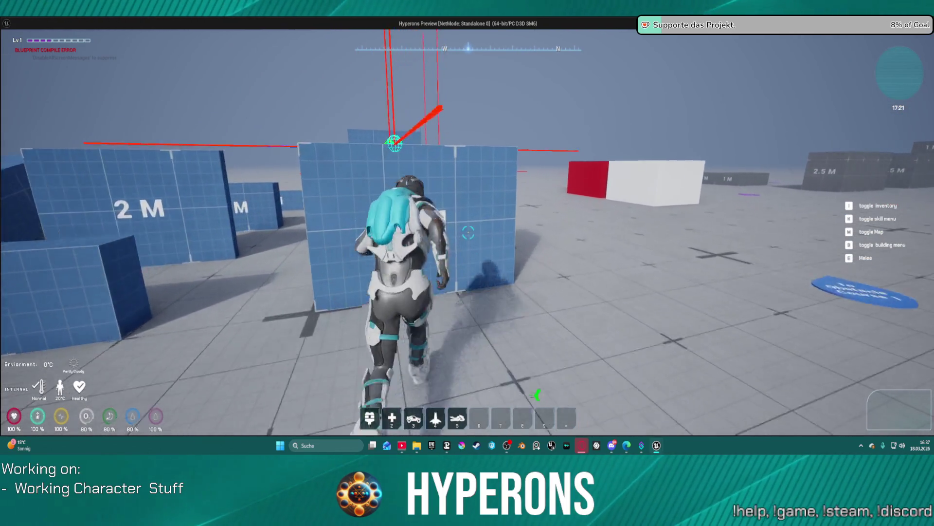
key("w")
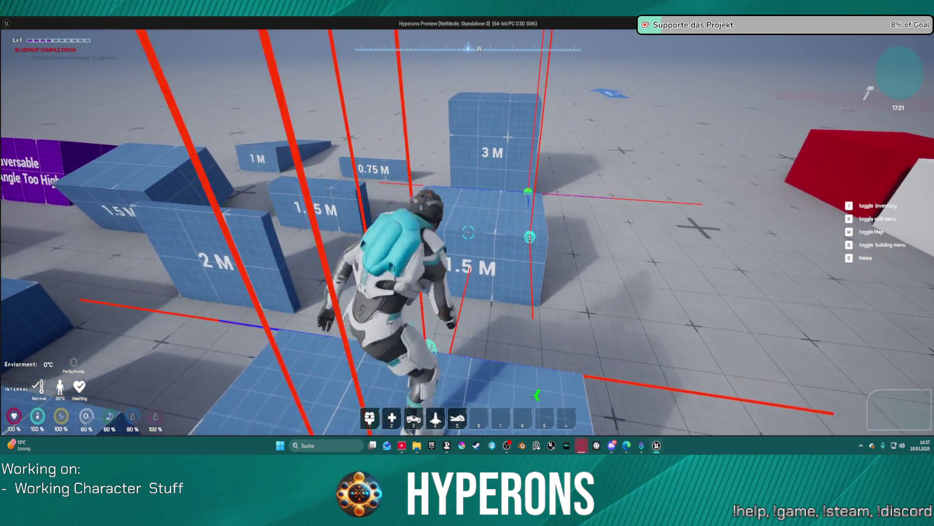
Climb the 3 M cube and 2.5 M wall, cross the grid floor, then exit with Esc.
key("w")
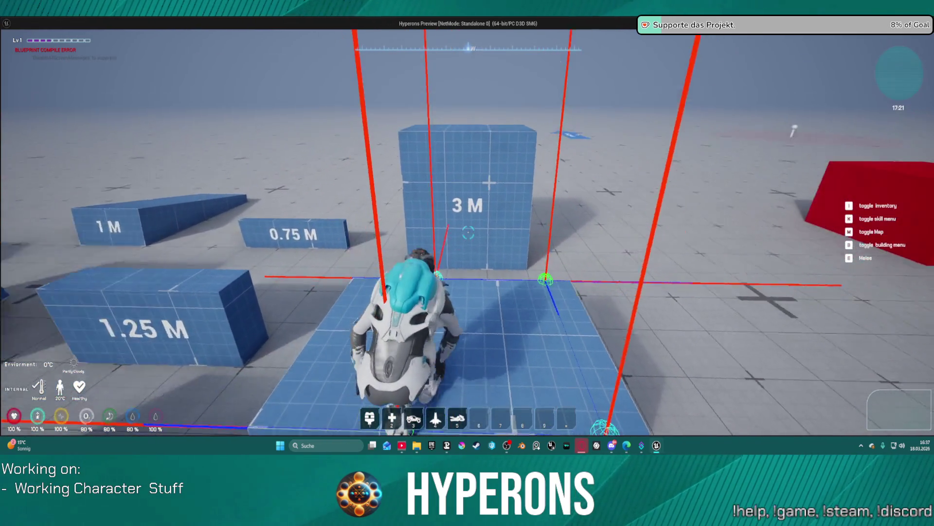
key("w")
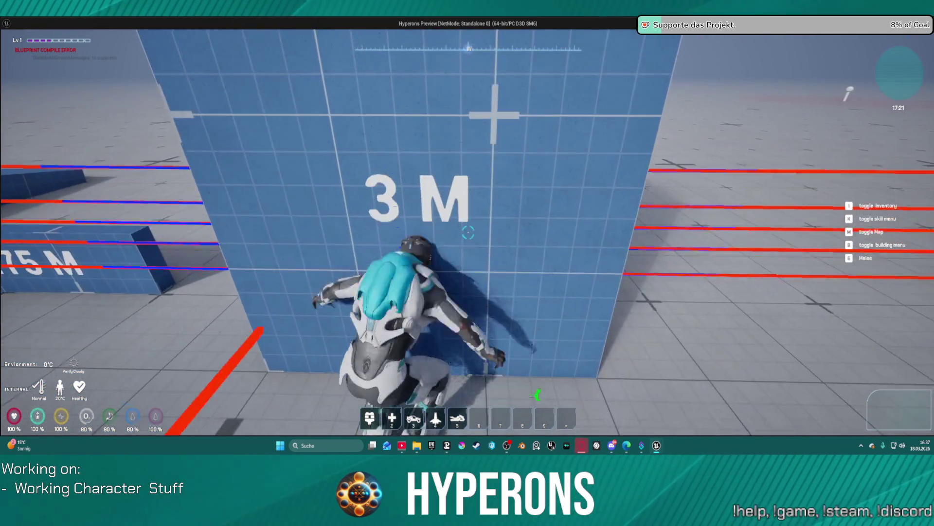
key("w")
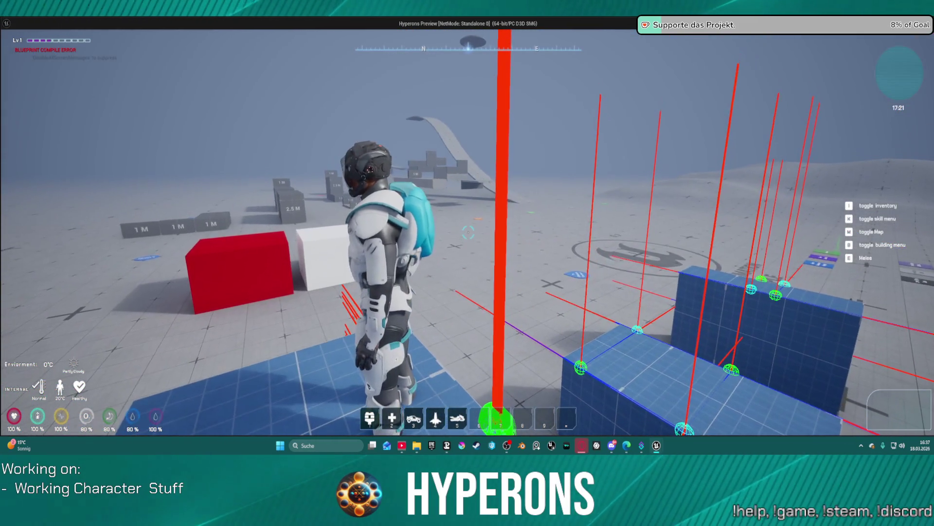
key("w")
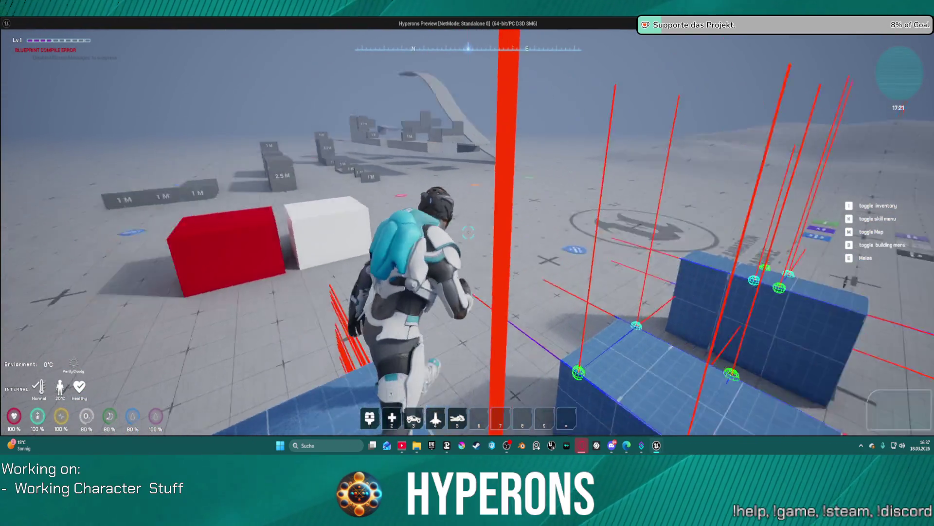
key("w")
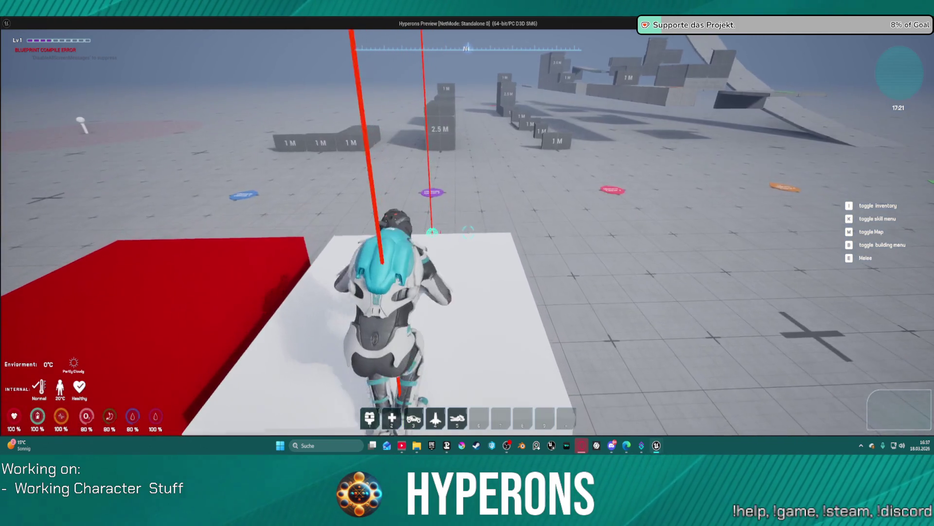
key("w")
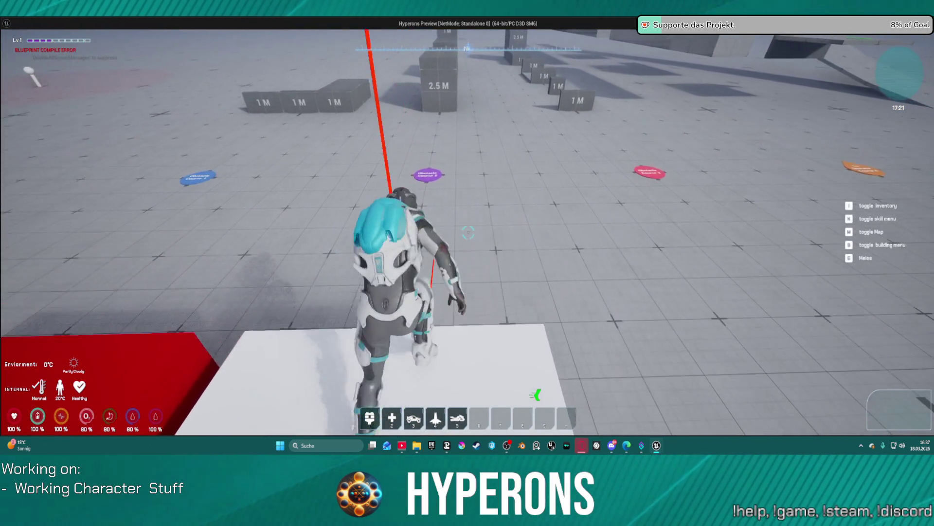
key("w")
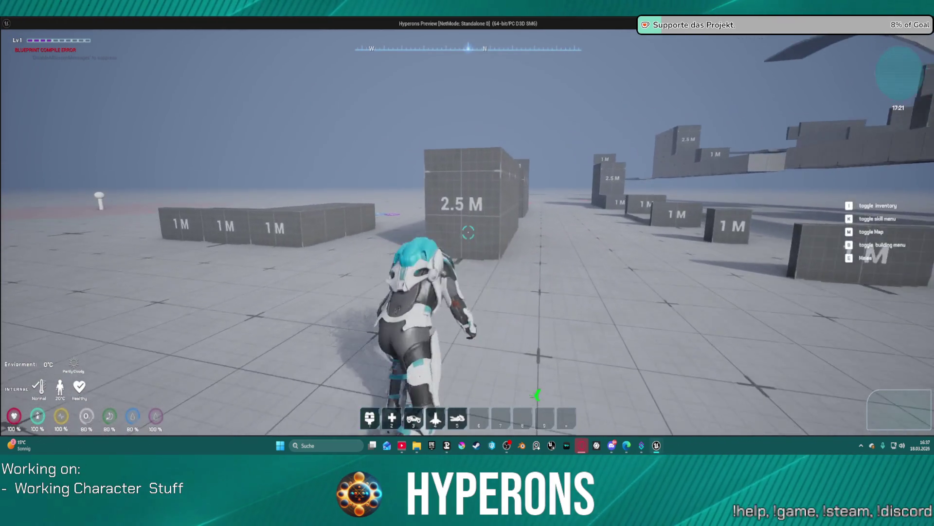
key("w")
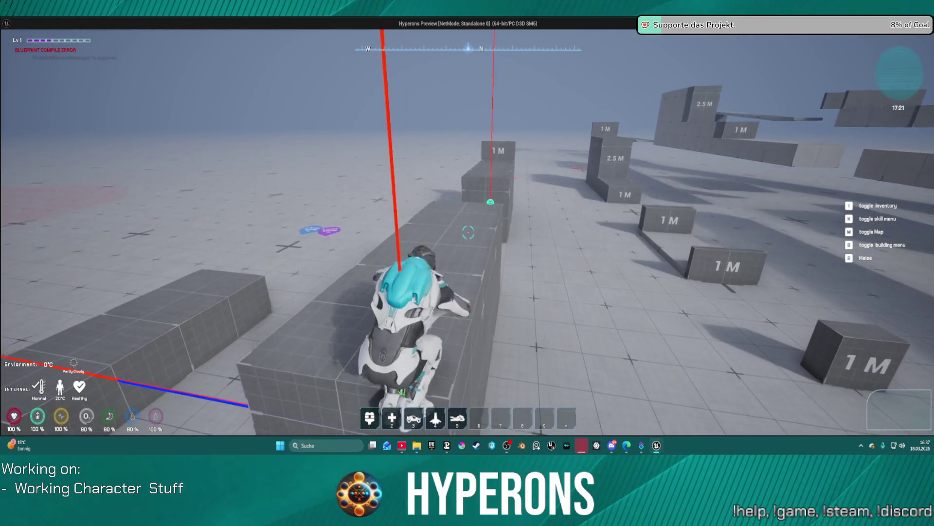
key("w")
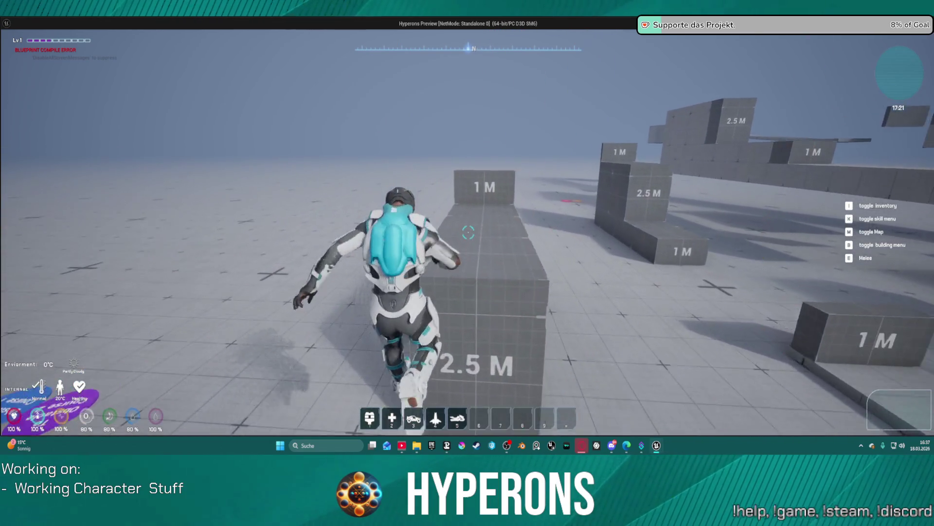
key("w")
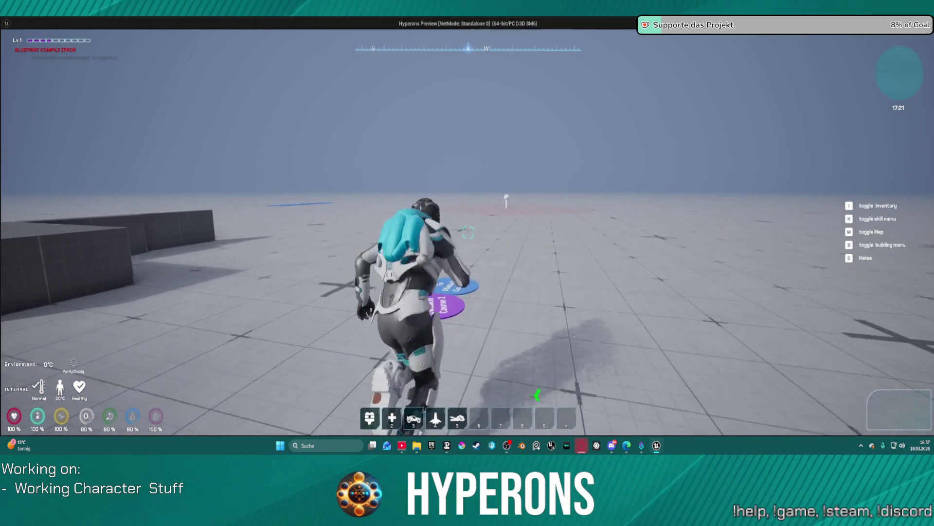
key("w")
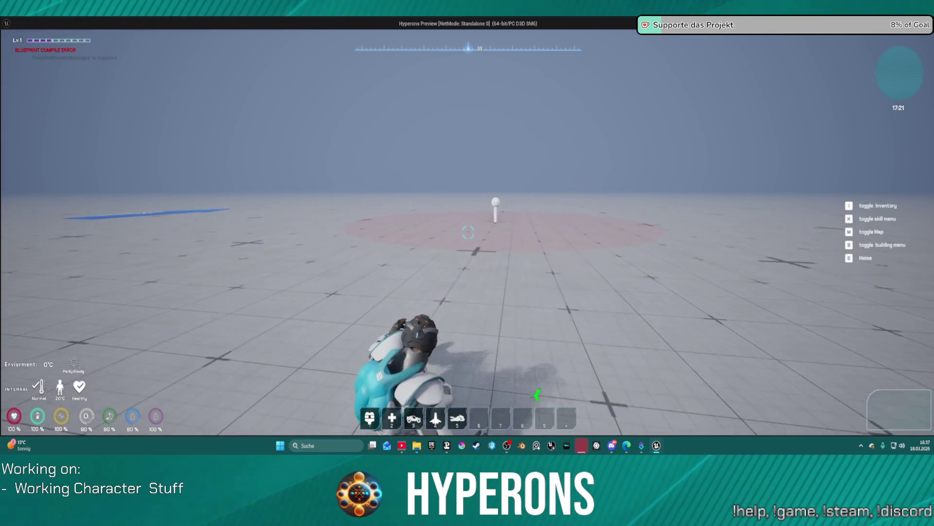
key("Escape")
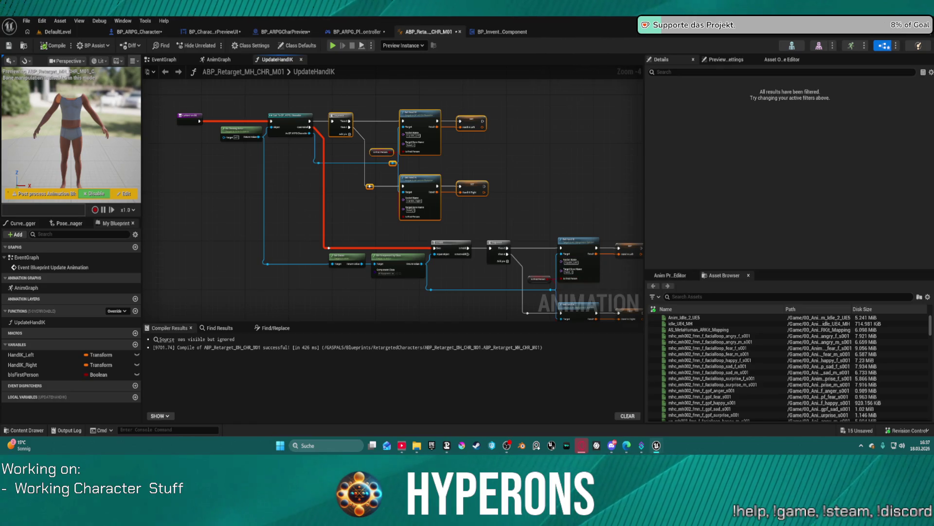
Switch to BP_ARPG_Character's GetHandIK graph and zoom out.
left_click(151, 32)
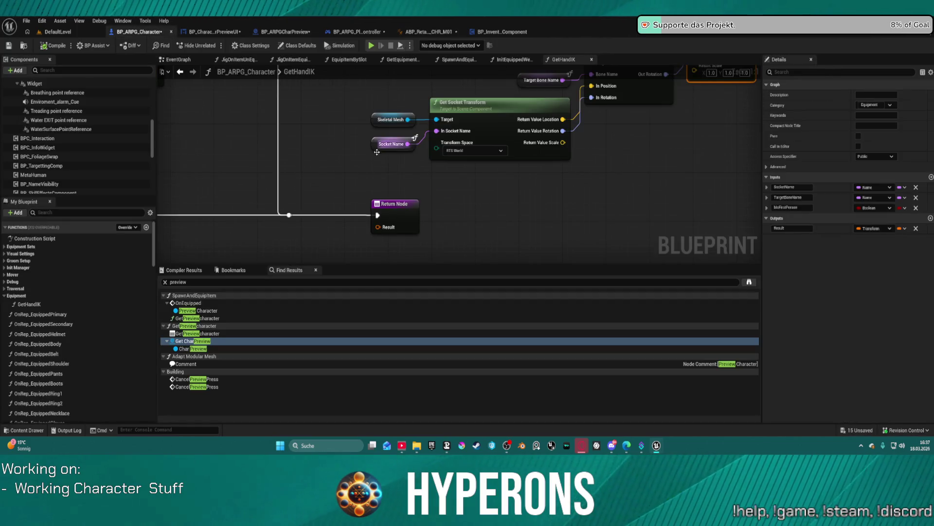
scroll(379, 161, "down", 4)
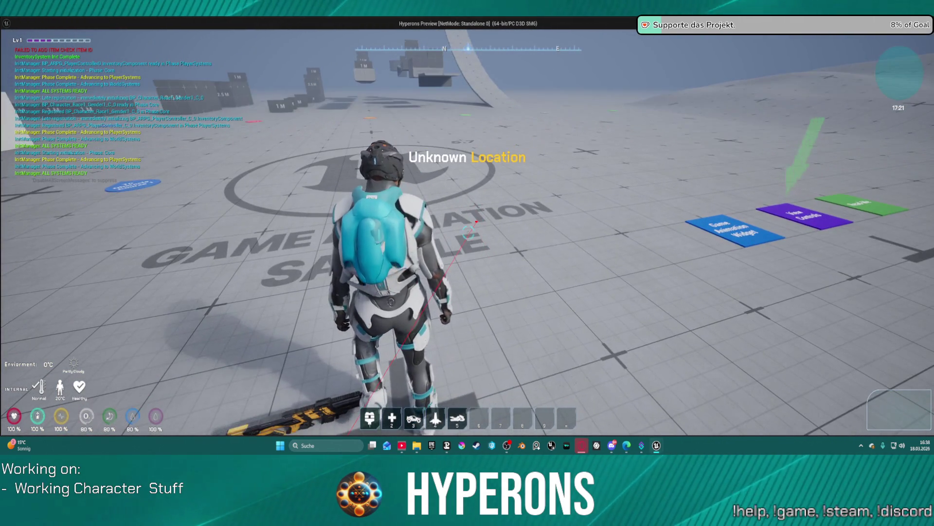
In game, equip MG 01 from the inventory, run forward, then stop the preview.
key("w")
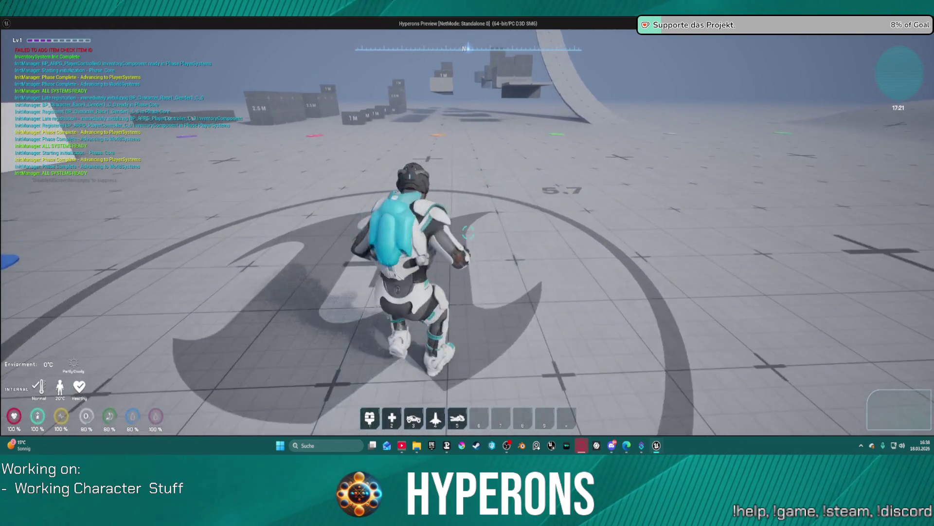
key("i")
right_click(841, 271)
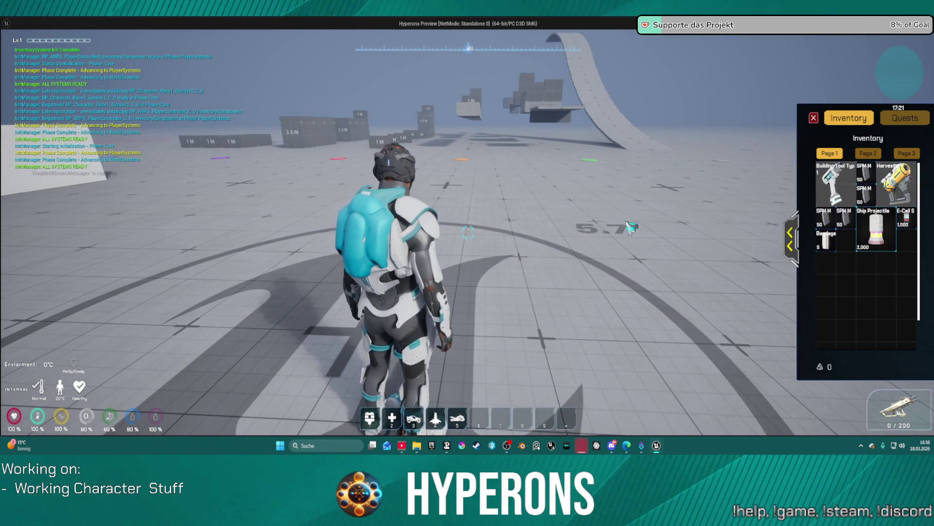
key("i")
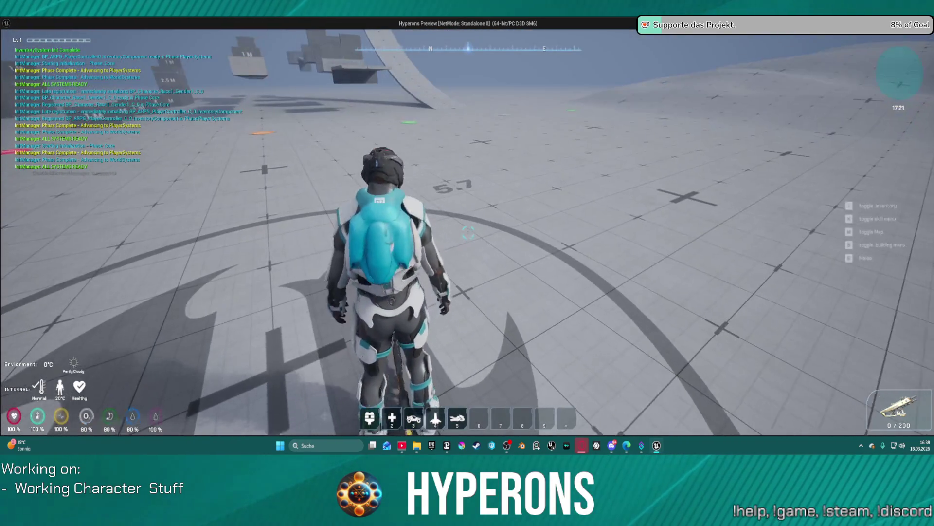
key("w")
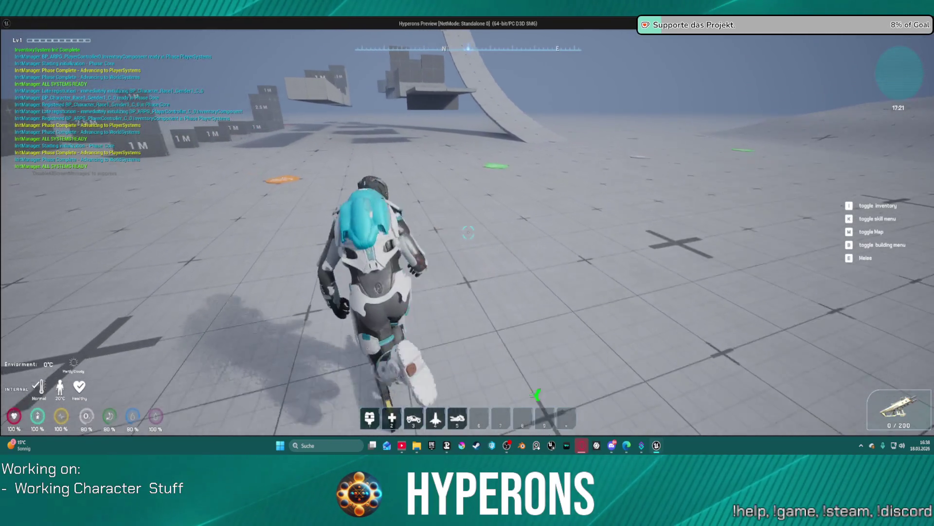
key("alt+Tab")
key("Escape")
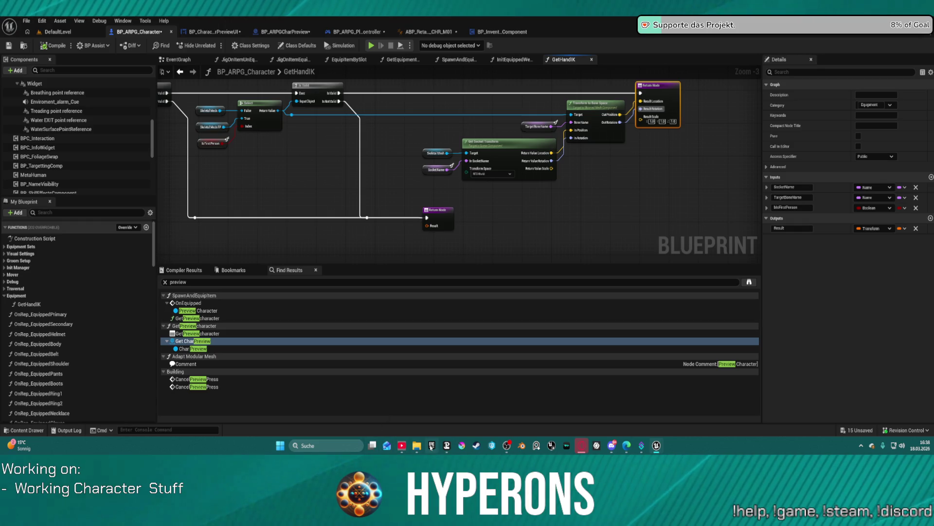
Open the Content Drawer with Ctrl+Space and browse the folder tree, collapsing the Character folder.
left_click(364, 250)
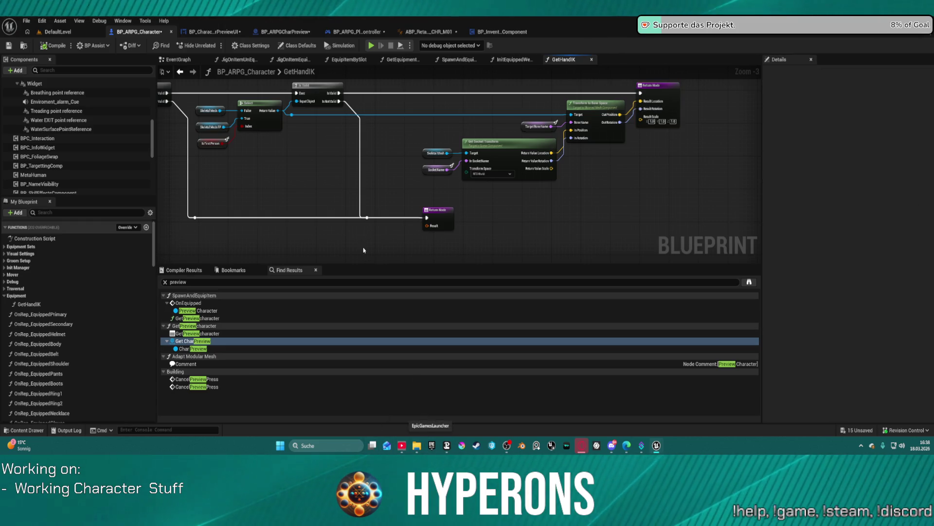
key("ctrl+space")
scroll(46, 361, "up", 10)
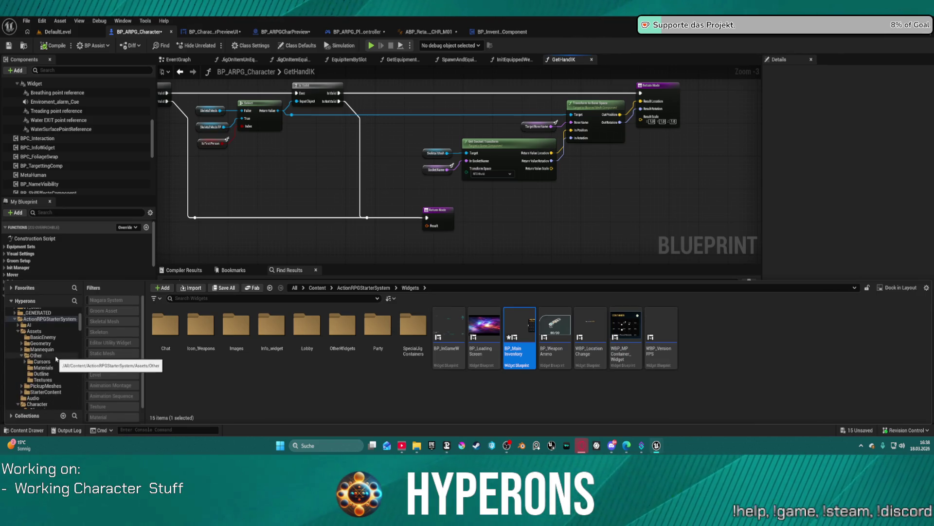
scroll(56, 359, "down", 10)
scroll(58, 359, "up", 3)
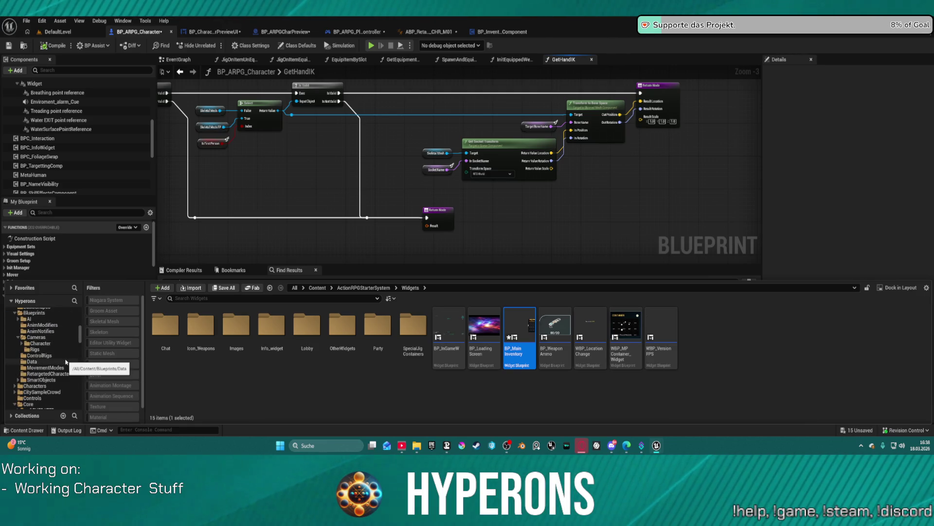
scroll(47, 372, "up", 1)
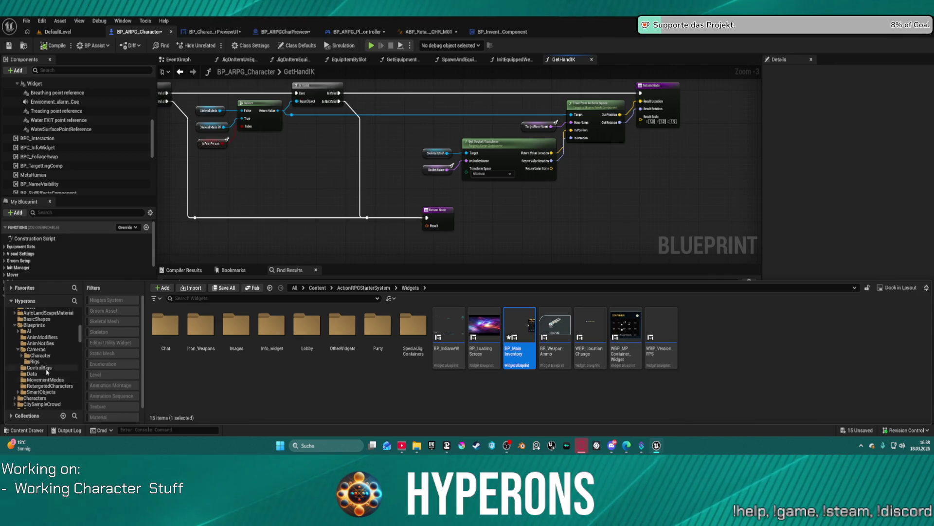
scroll(40, 358, "down", 5)
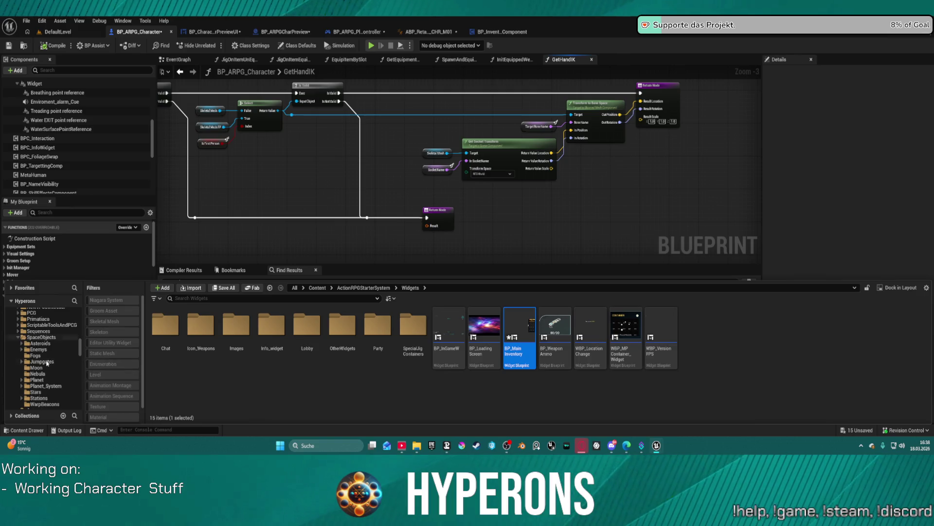
scroll(55, 349, "down", 5)
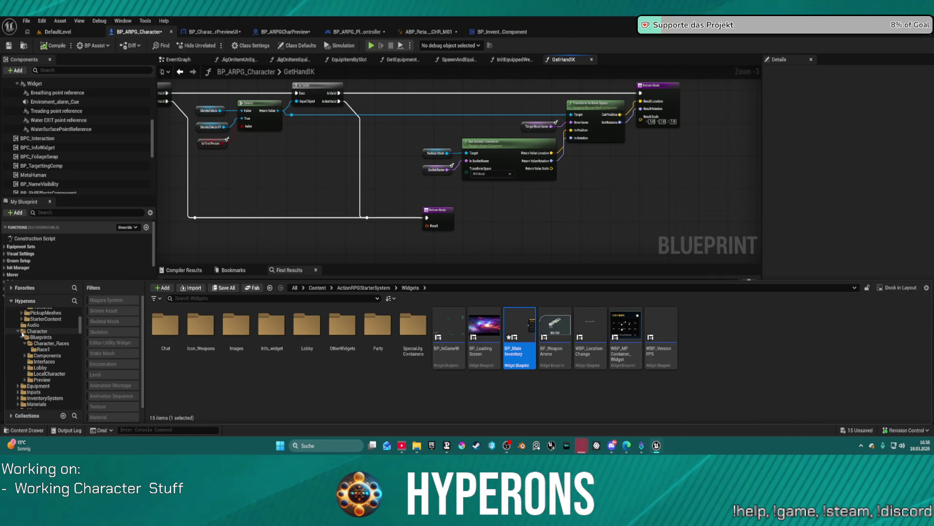
left_click(18, 332)
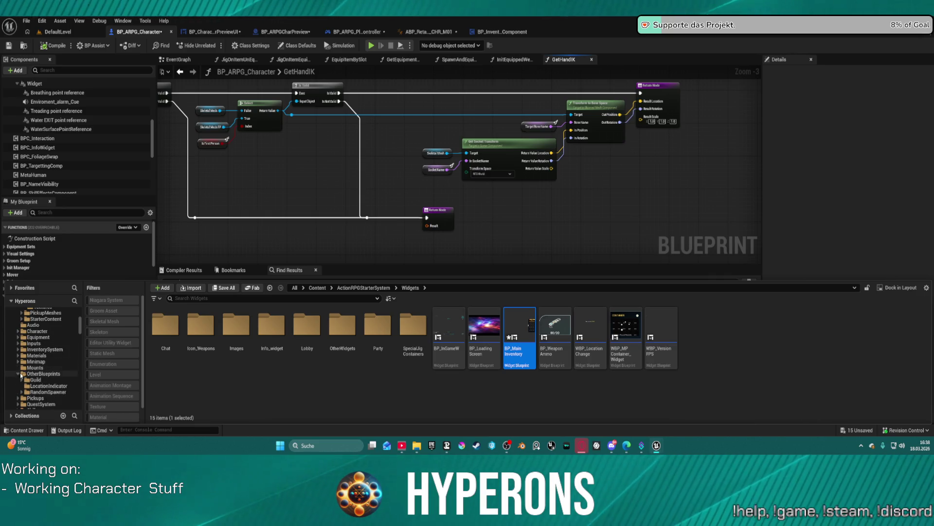
scroll(34, 365, "up", 2)
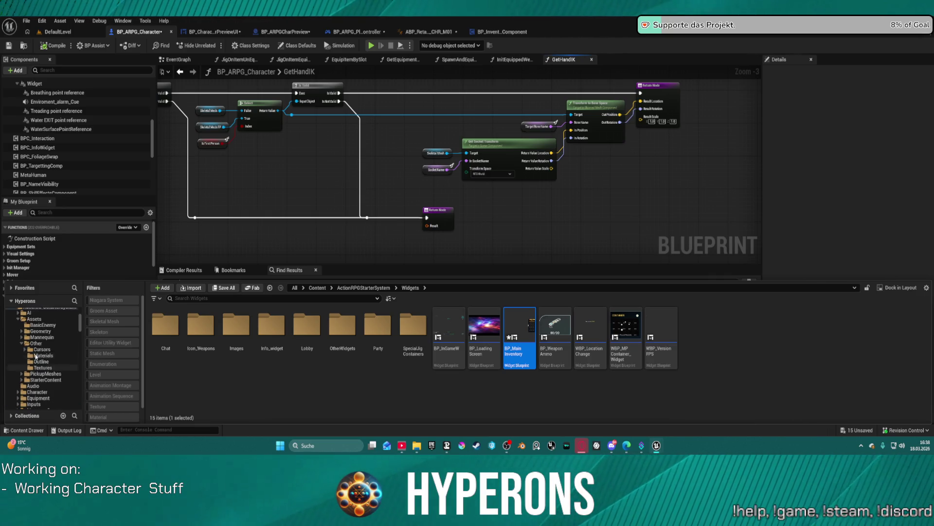
scroll(37, 357, "down", 4)
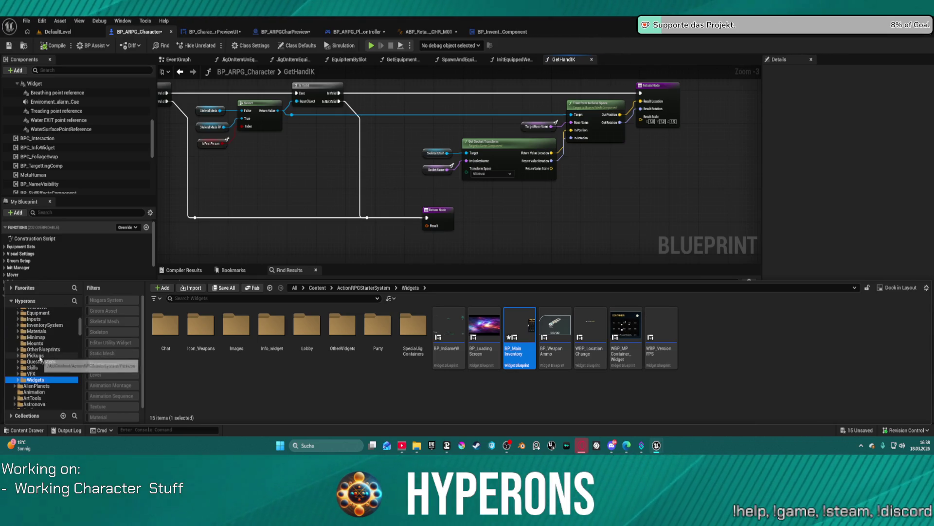
Open the InventorySystem folder and open the DA_InventoryItems data asset.
left_click(52, 331)
left_click(43, 324)
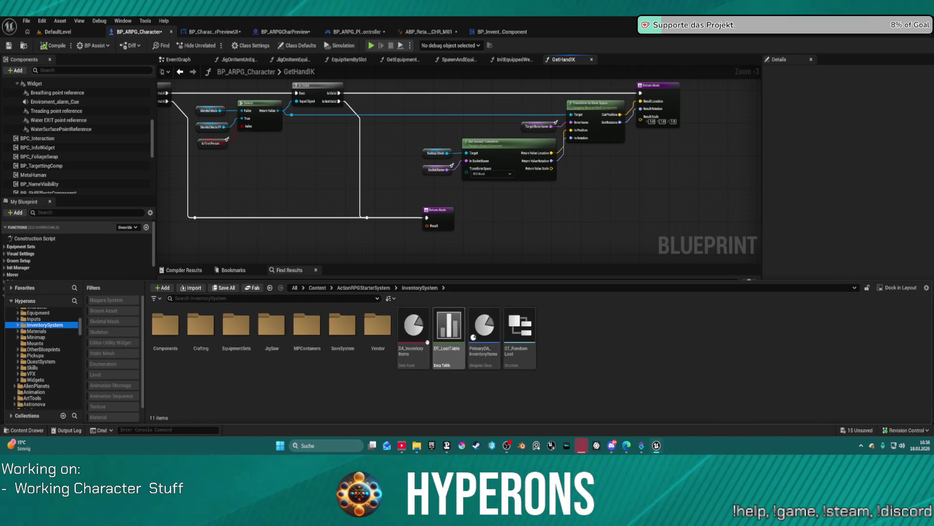
left_click(424, 348)
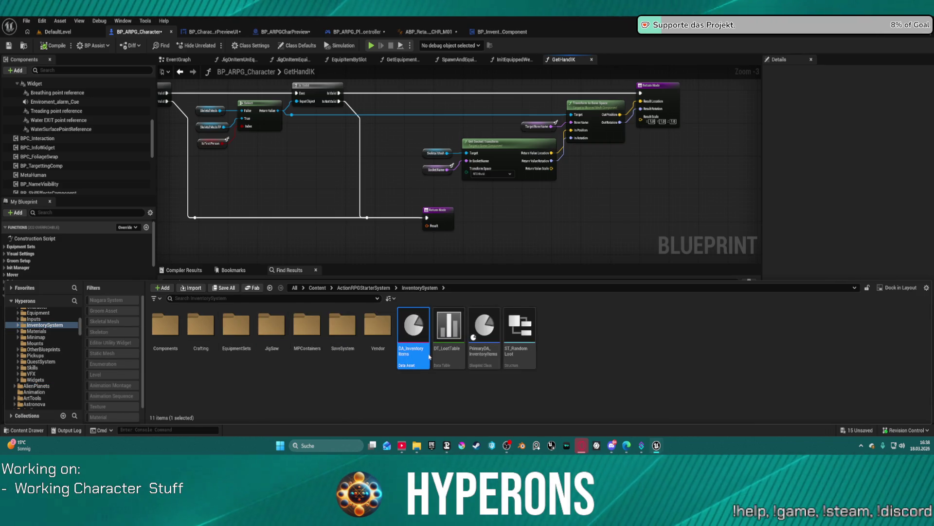
double_click(427, 355)
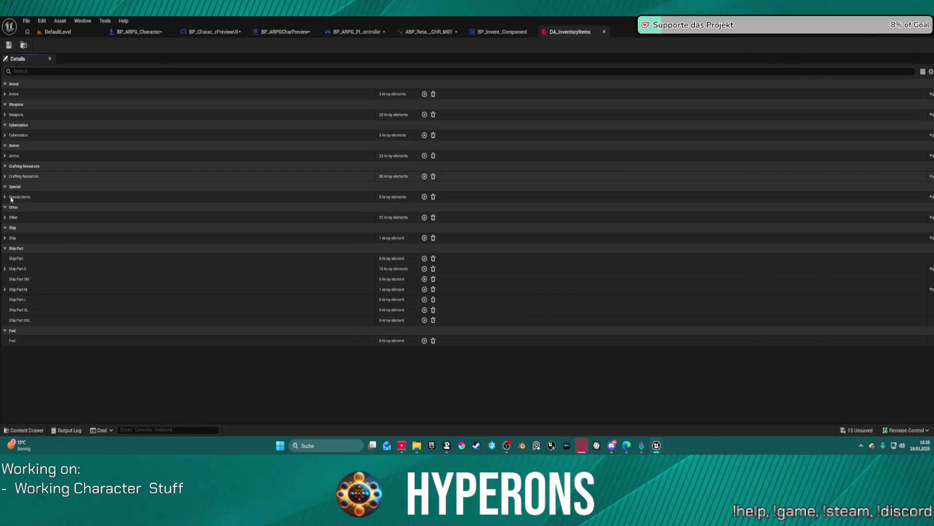
Set weapon Index [6]'s EquipToMainHandSocket to Overlay_Rifle in DA_InventoryItems, then launch play-in-editor.
left_click(5, 115)
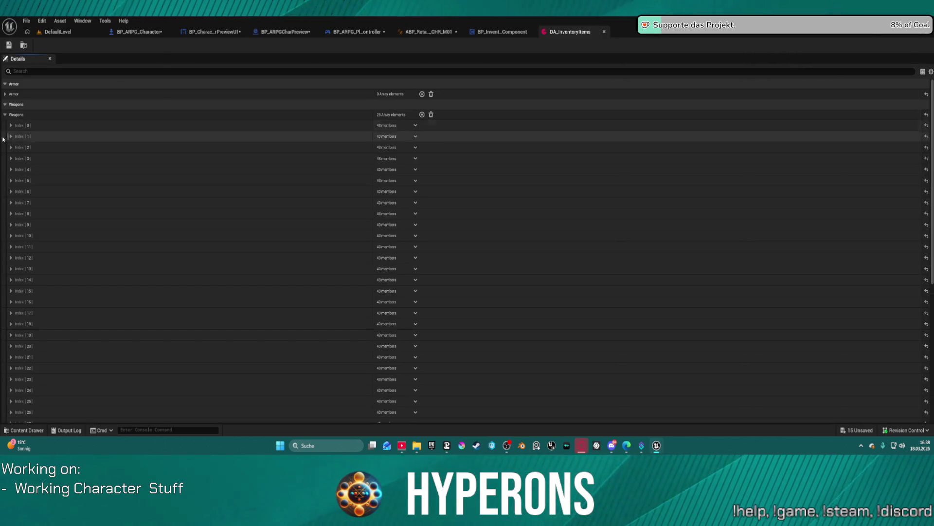
left_click(11, 204)
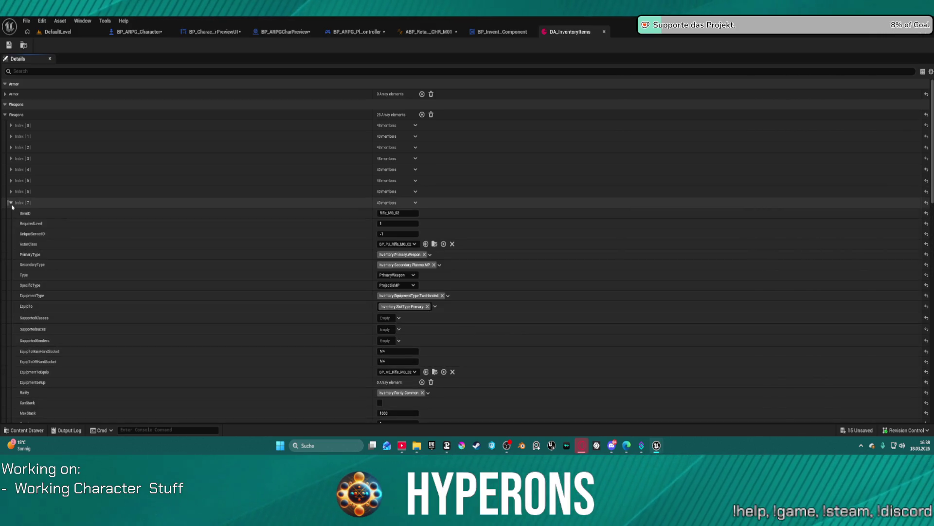
left_click(11, 203)
left_click(10, 192)
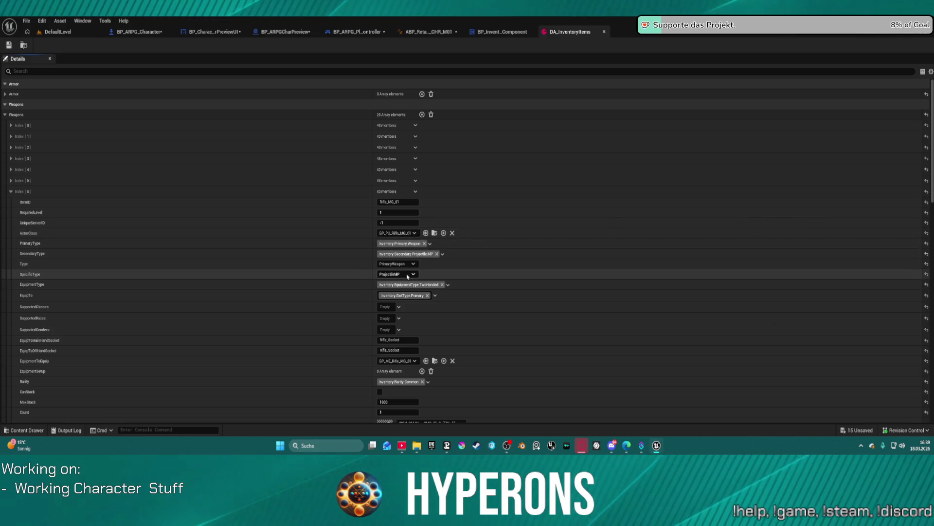
scroll(417, 307, "down", 2)
type("Overlay")
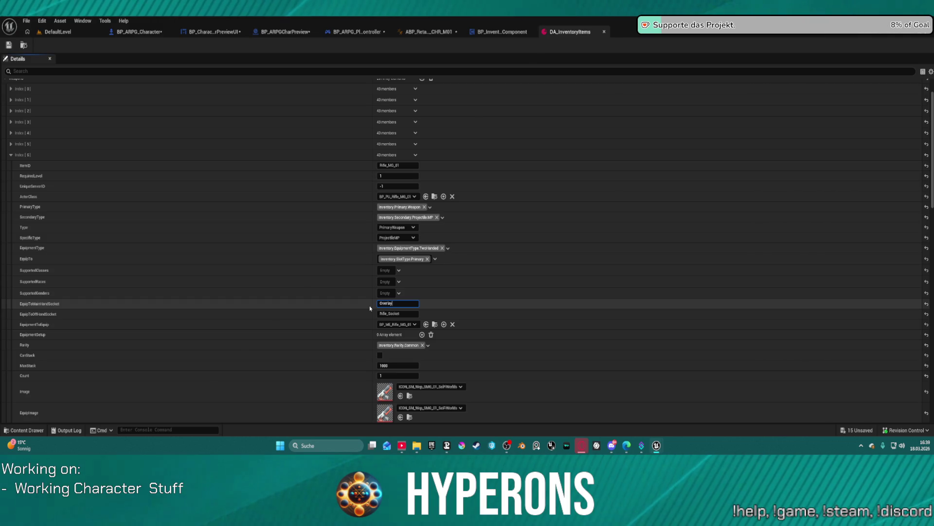
type("_Rifle")
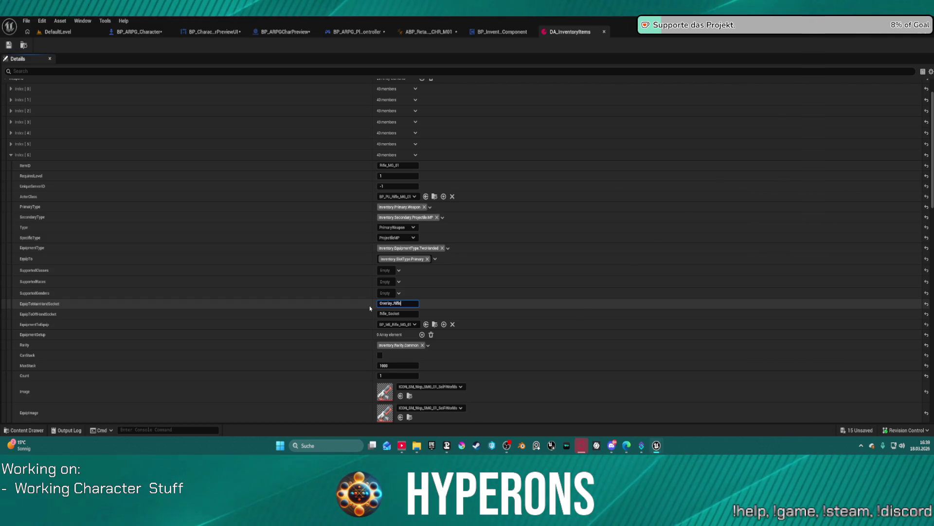
left_click(57, 313)
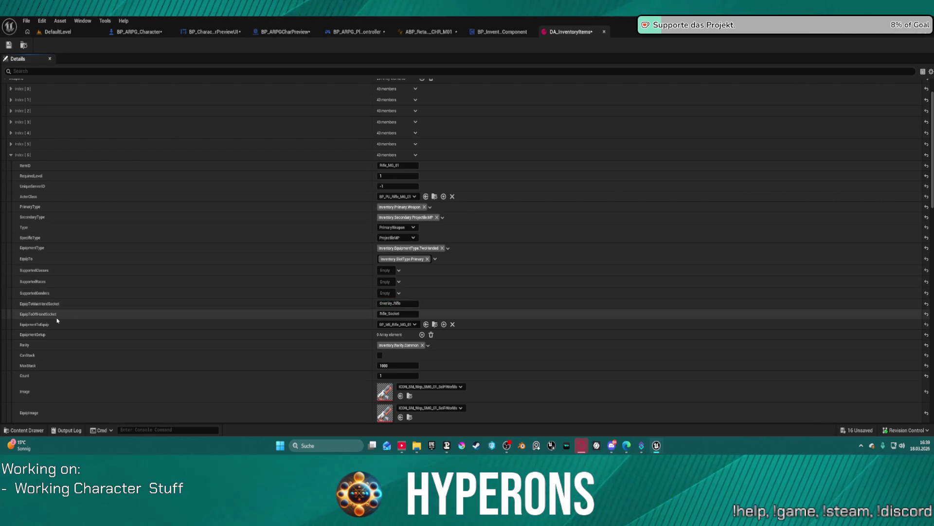
key("ctrl+Tab")
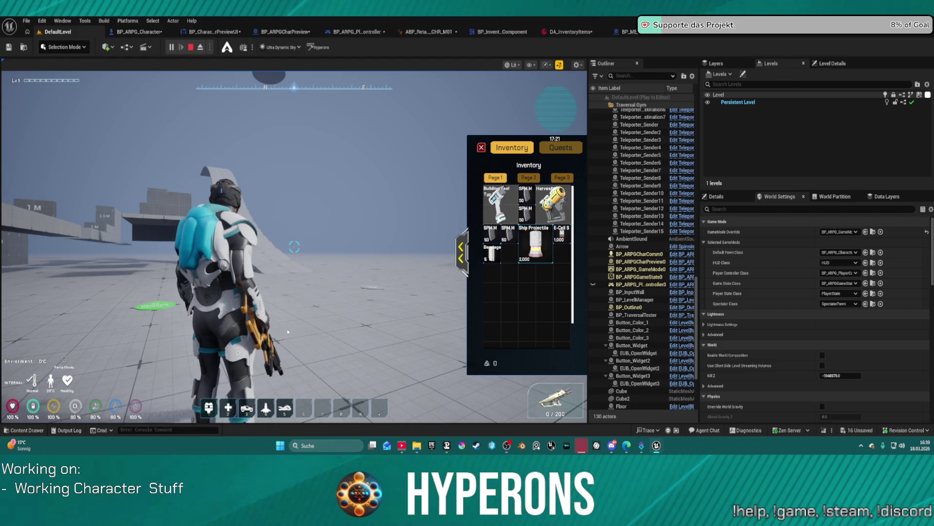
Stop the play session and bring up the Content Drawer on the Rifles folder.
key("Escape")
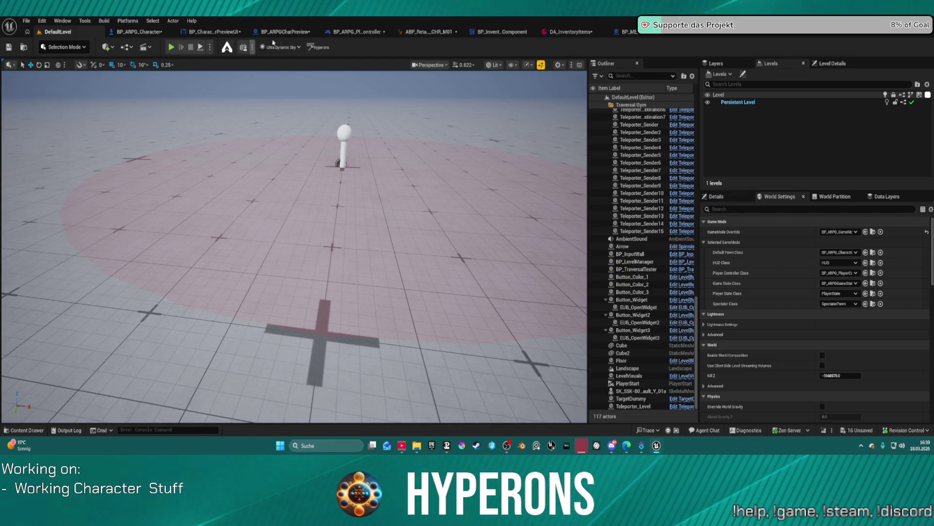
key("ctrl+space")
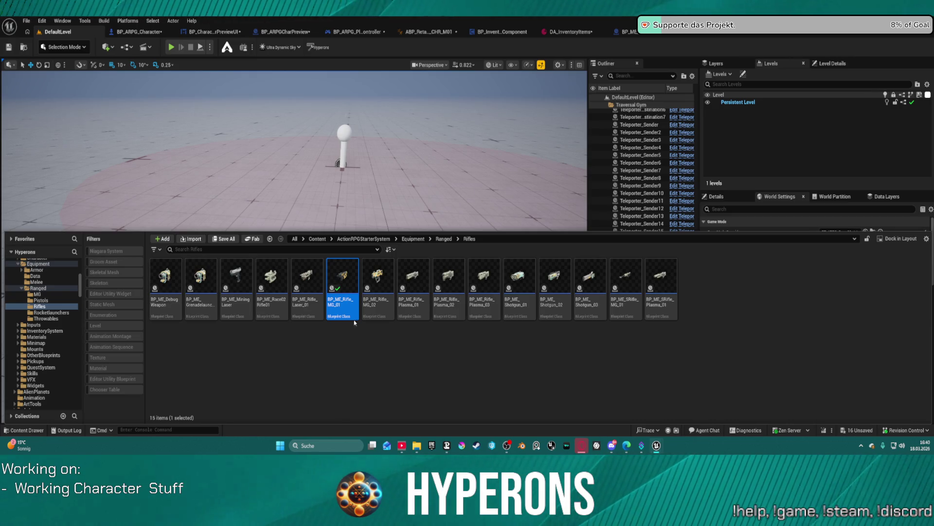
Switch back to the BP_ARPG_Character editor showing its GetHandIK function graph.
left_click(154, 32)
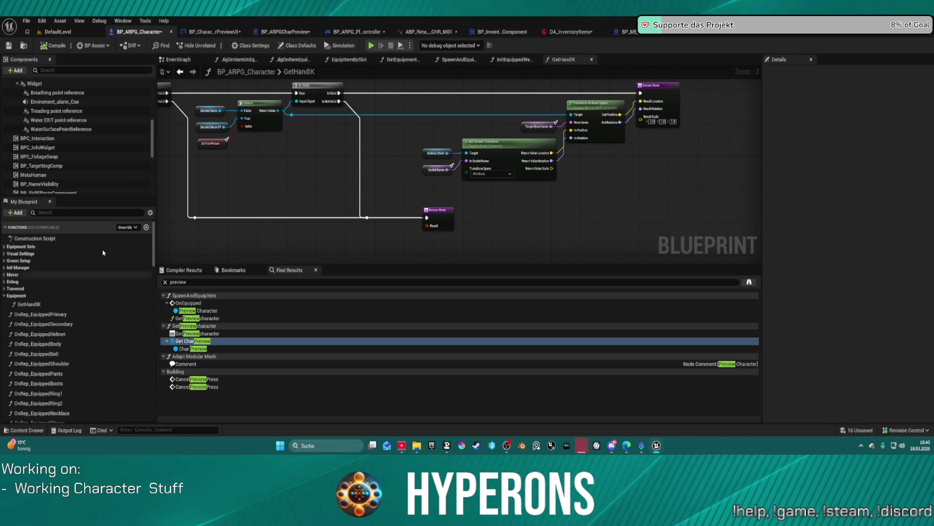
Show the class defaults and browse the Animation, Movement and Weapon variable categories.
left_click(297, 45)
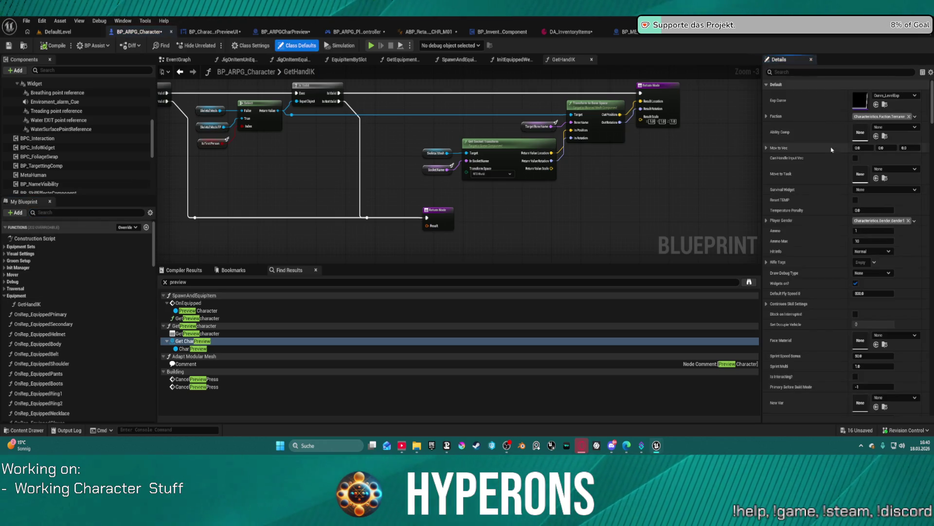
scroll(118, 333, "down", 1)
scroll(117, 333, "down", 10)
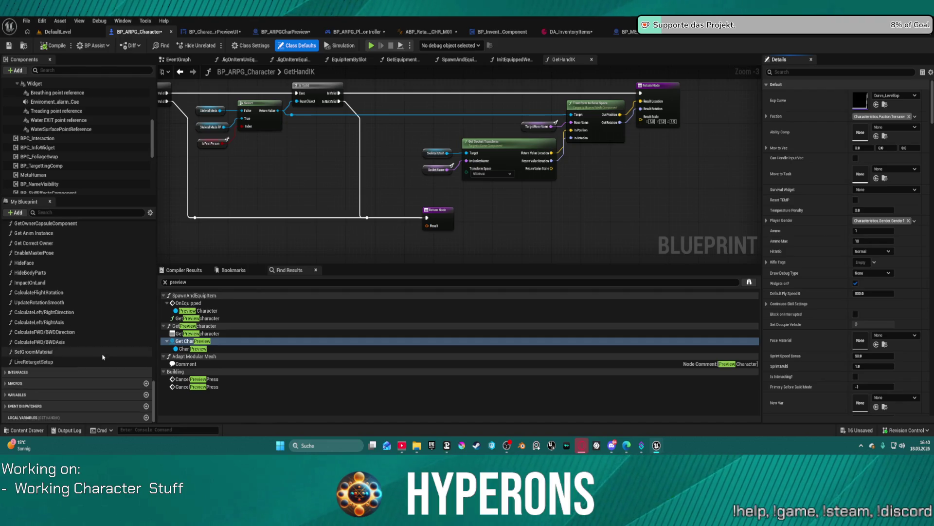
scroll(45, 324, "up", 15)
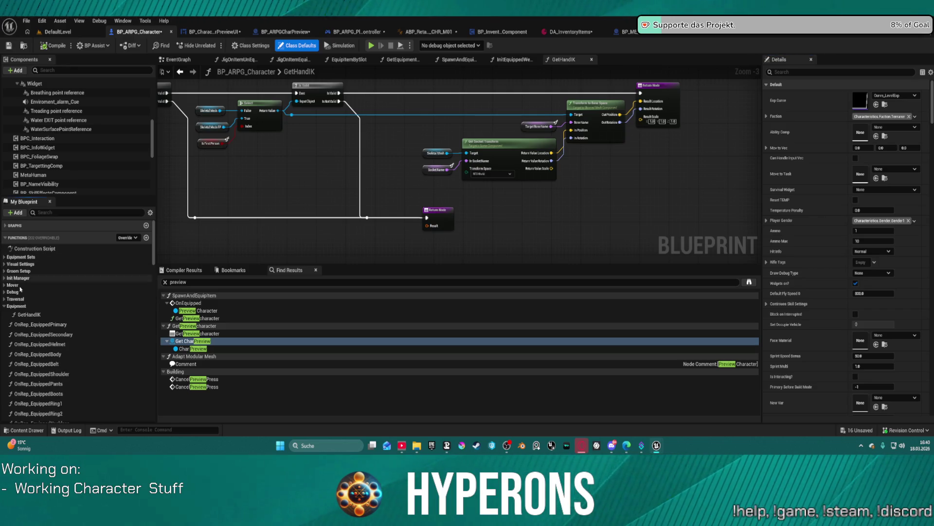
scroll(29, 319, "down", 10)
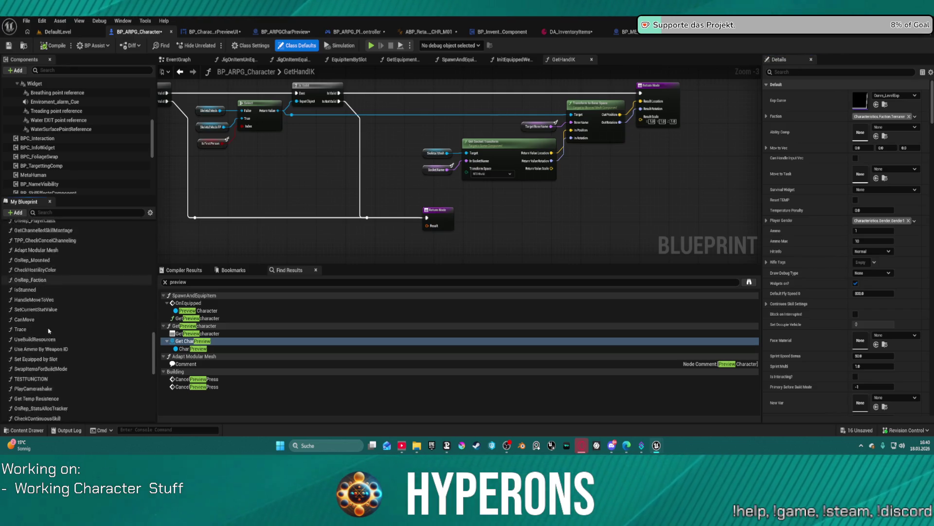
left_click(15, 394)
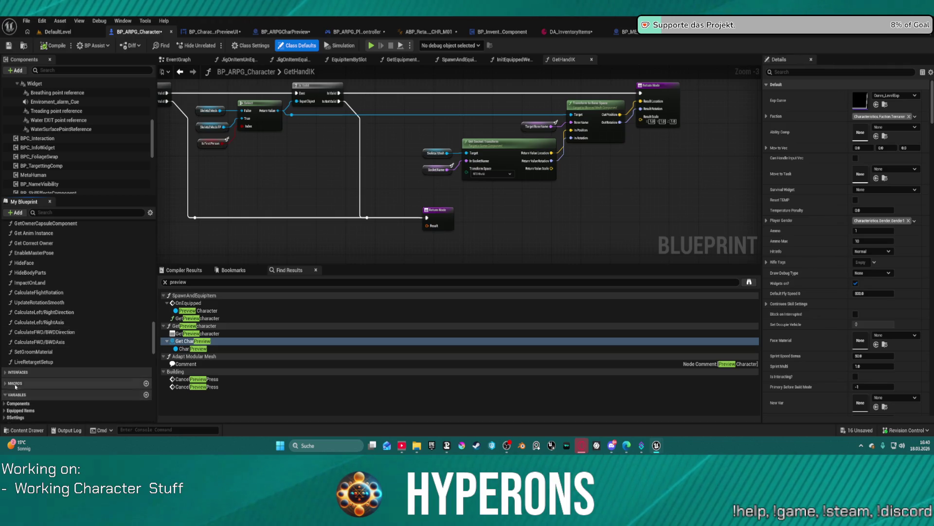
scroll(15, 375, "down", 5)
scroll(14, 360, "down", 1)
left_click(5, 335)
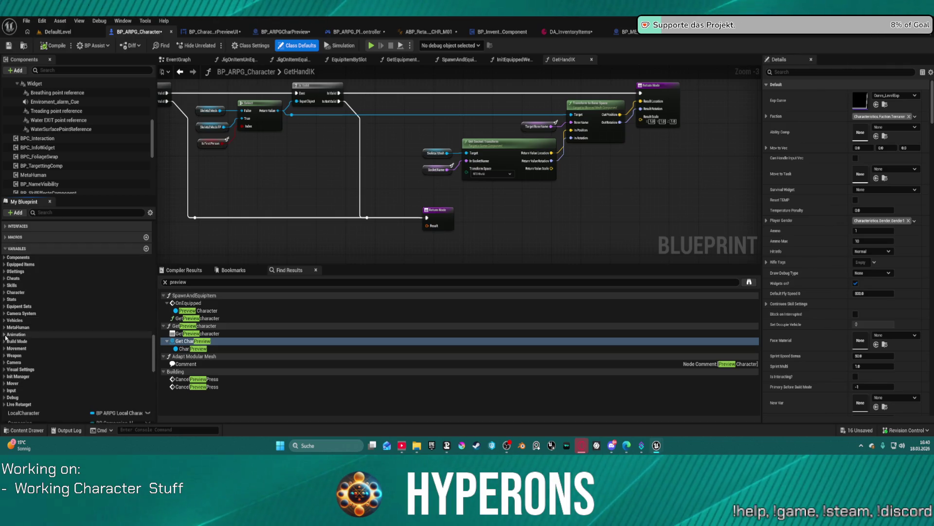
scroll(5, 321, "down", 5)
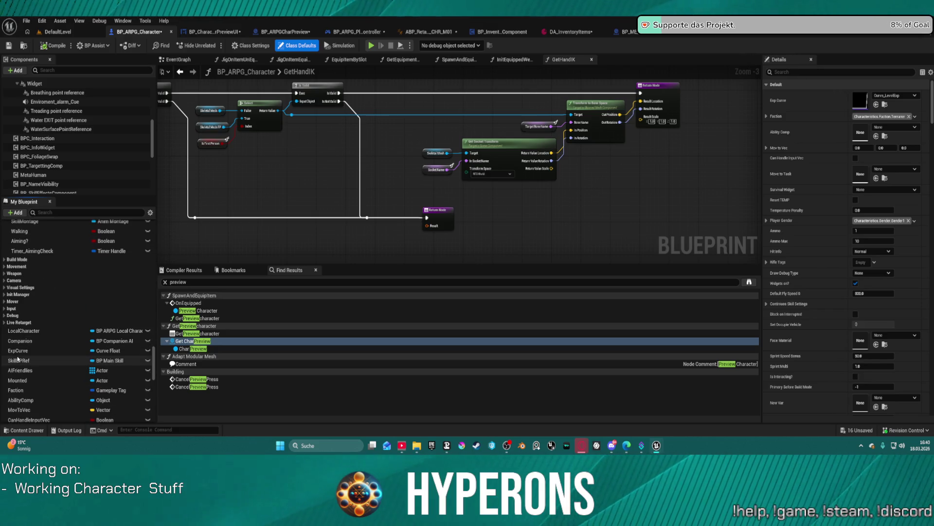
left_click(3, 267)
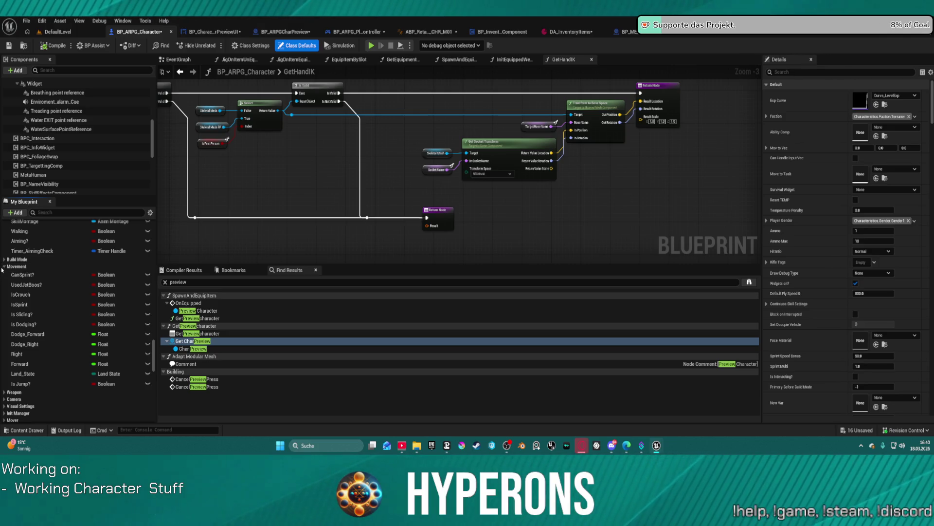
left_click(5, 267)
left_click(8, 273)
left_click(8, 273)
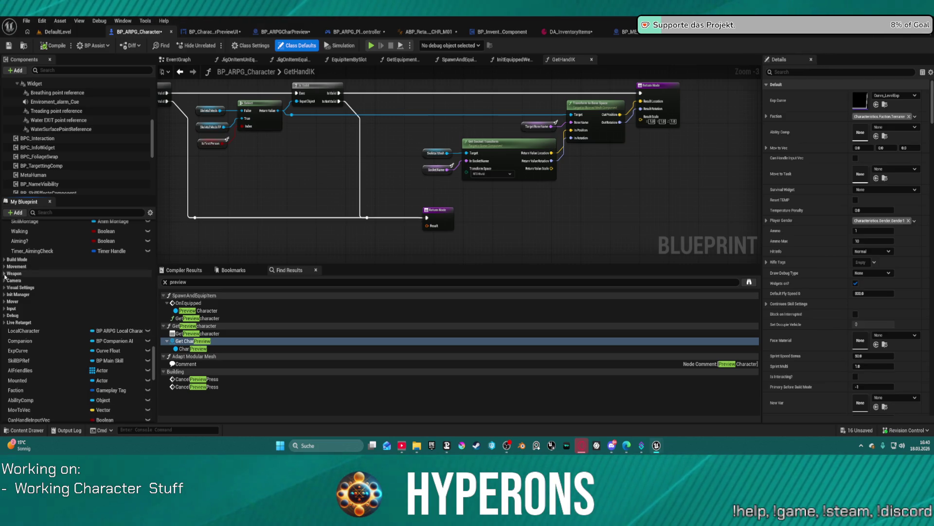
scroll(17, 306, "up", 2)
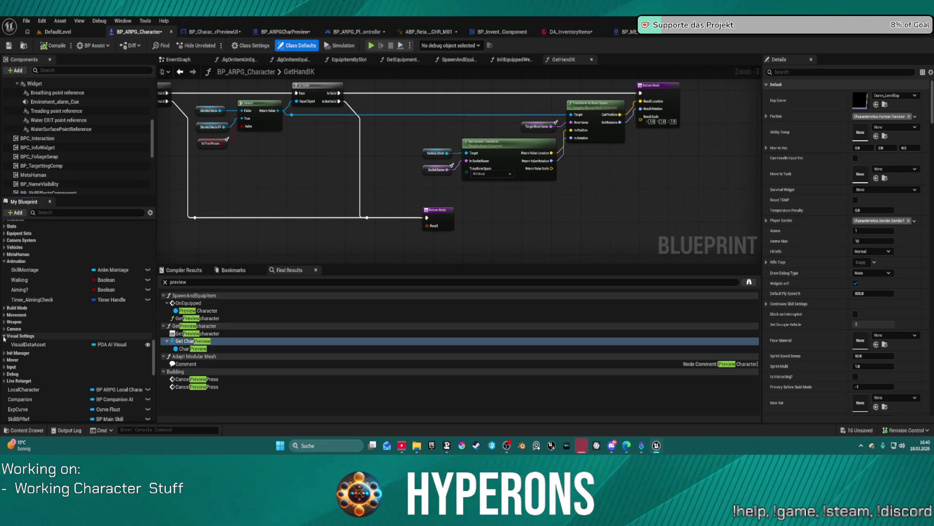
Filter the Blueprint's members by 'state' and select the Animation_State variable.
left_click(39, 213)
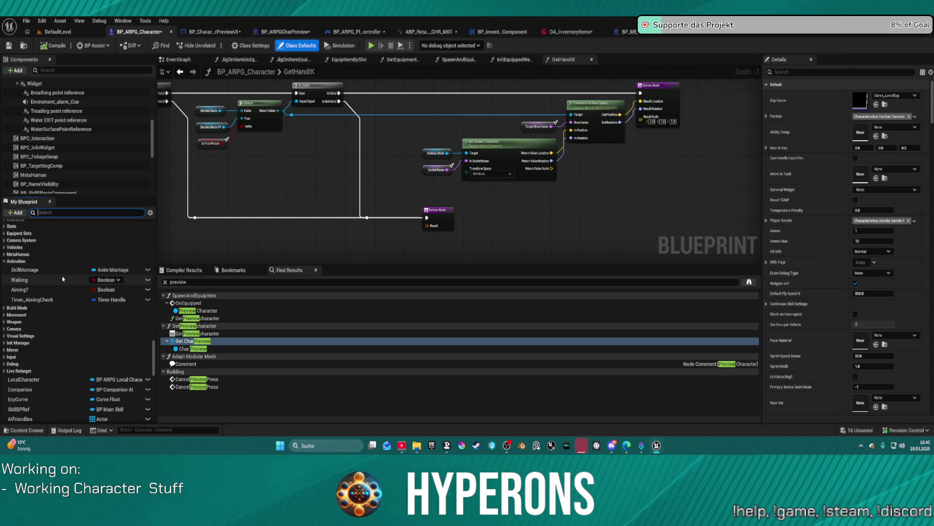
type("st")
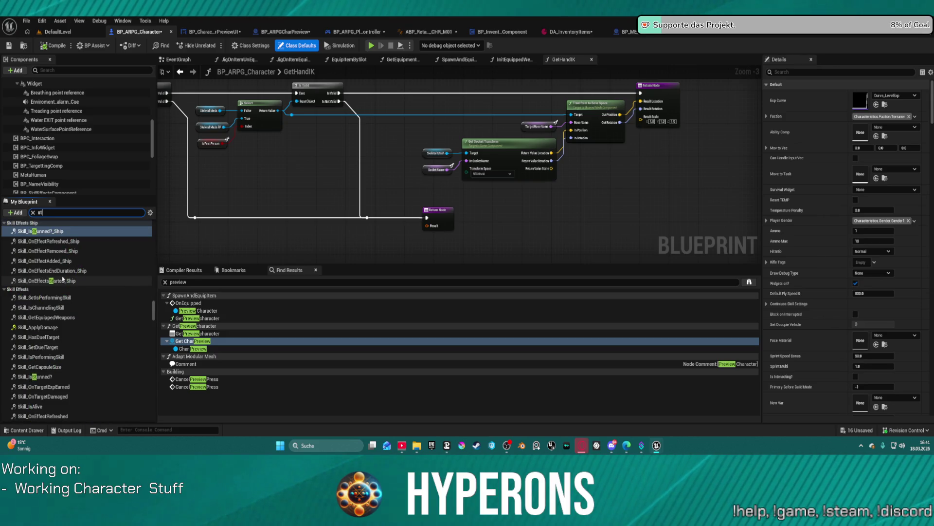
type("ate")
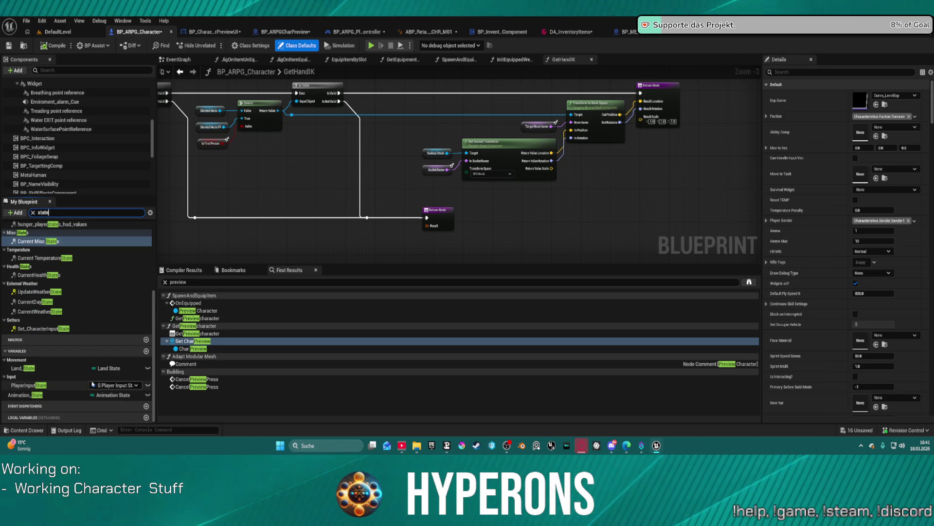
left_click(14, 394)
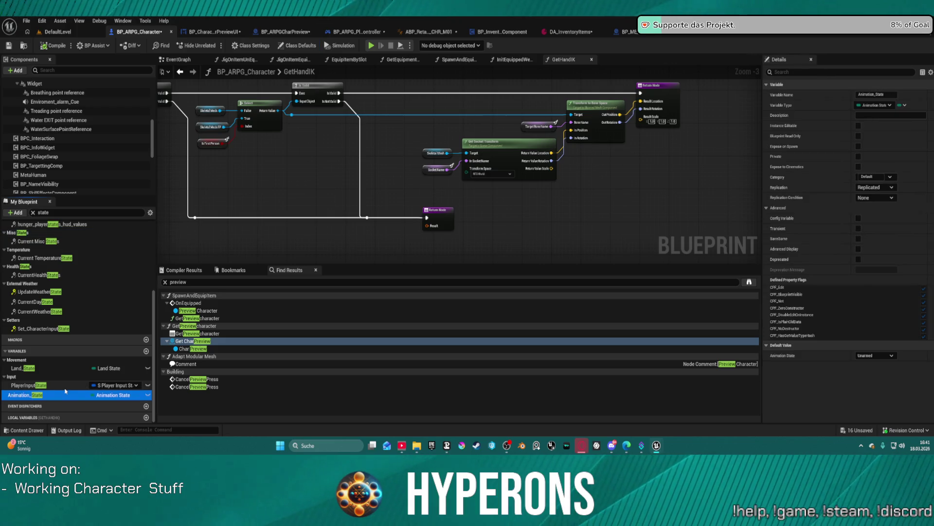
Search 'anim', drag Animation_State into the Animation category, and check its default-value choices.
left_click(33, 212)
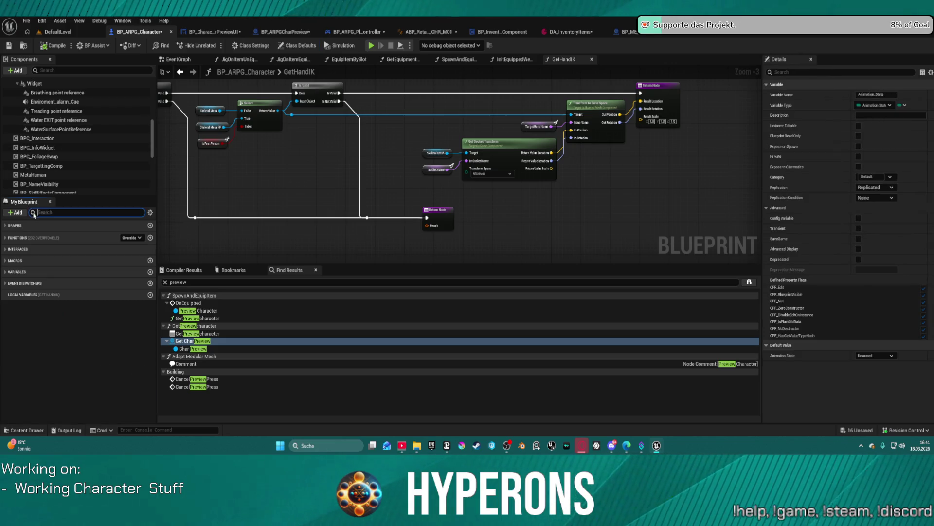
left_click(5, 272)
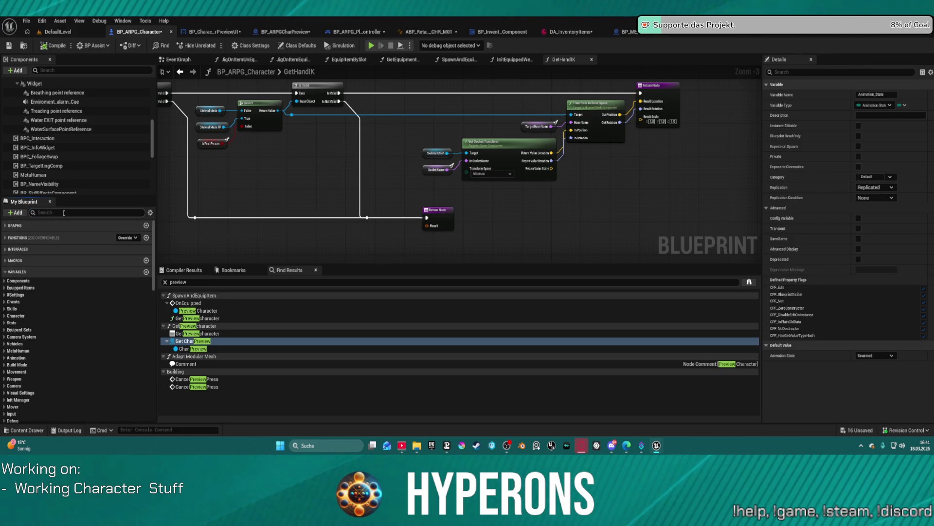
type("anim")
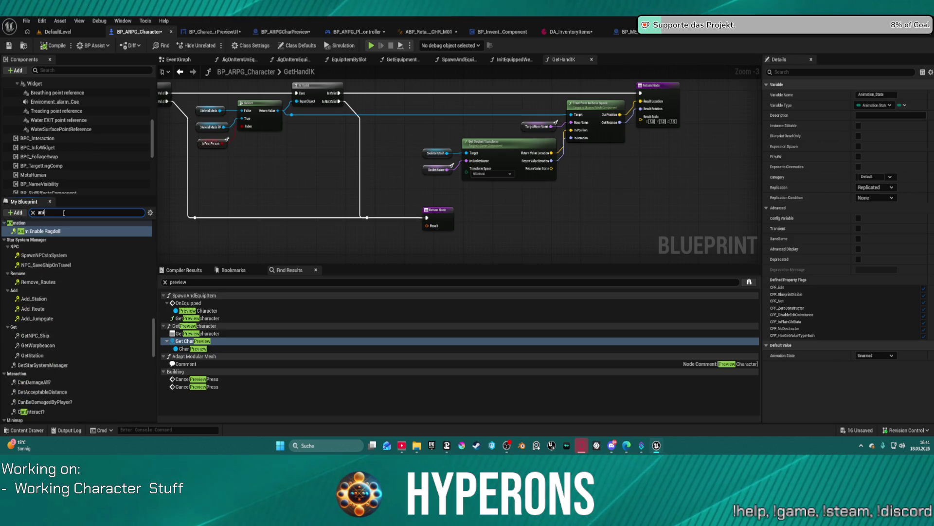
scroll(63, 248, "down", 3)
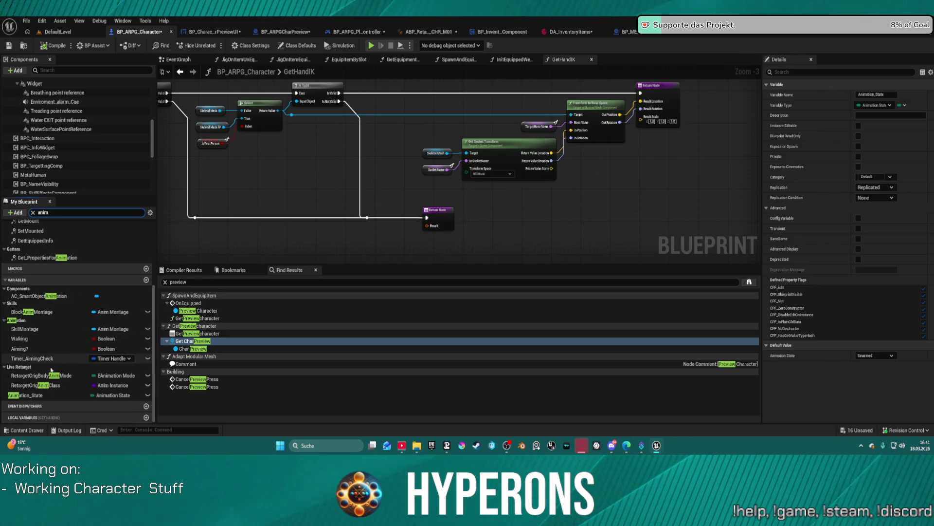
left_click(24, 396)
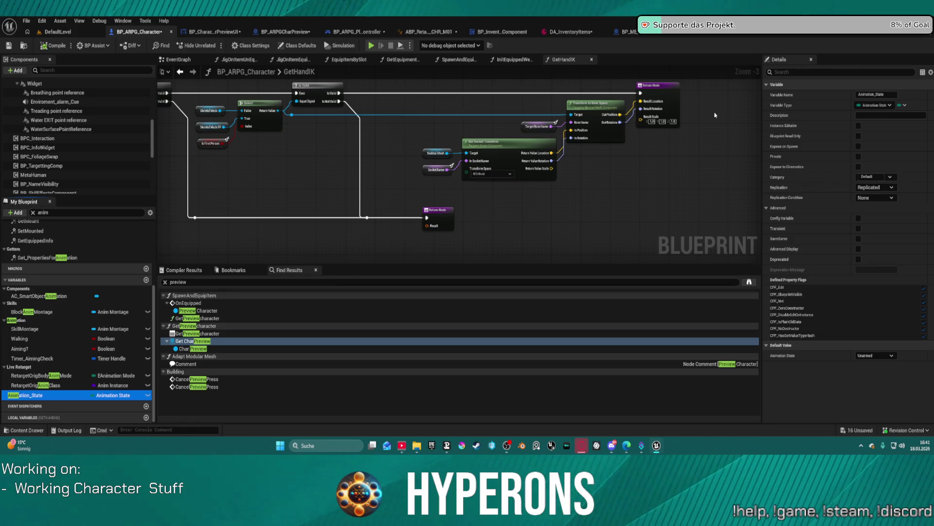
left_click_drag(23, 379, 16, 323)
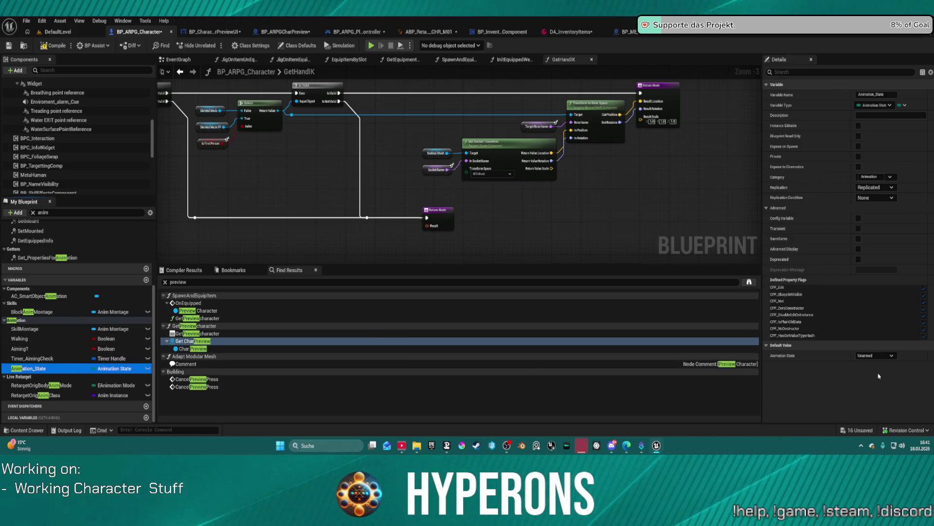
left_click(887, 355)
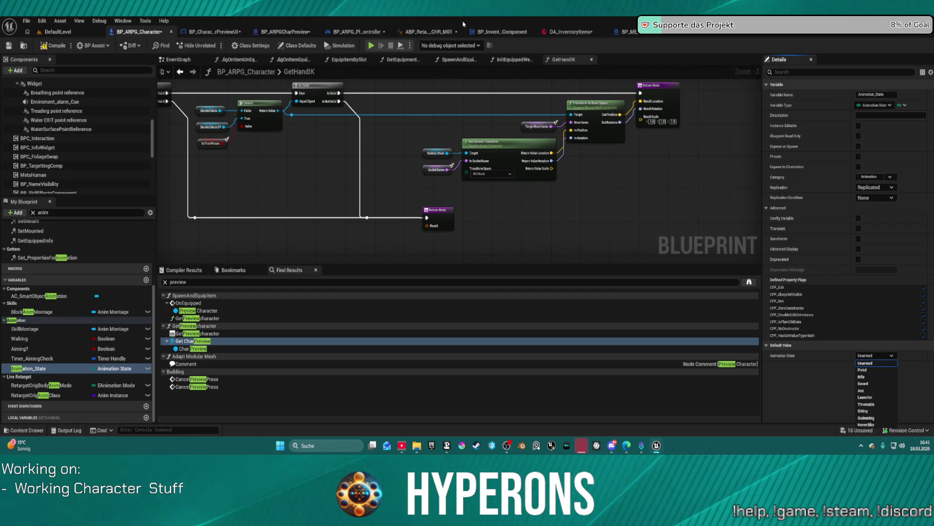
key("Escape")
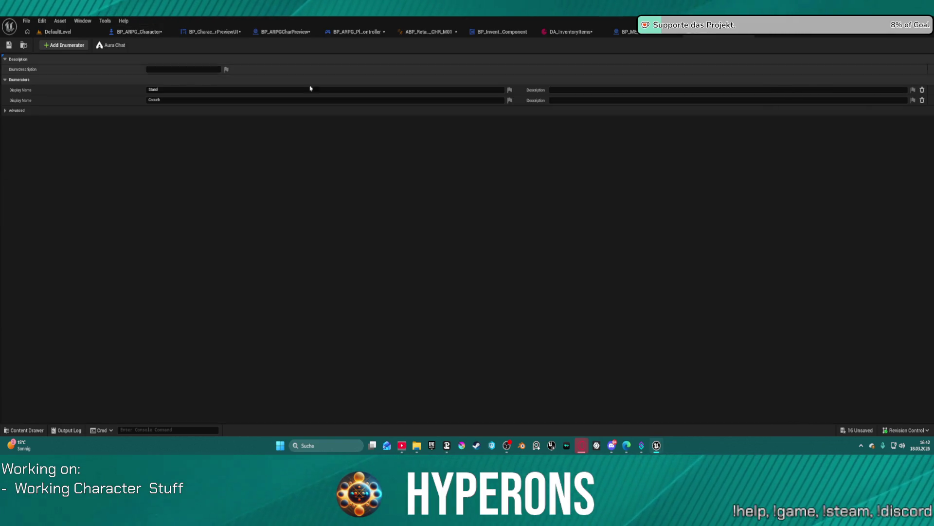
Close E_Stance and open the Enum_OverlayBody enum with Default, Masculine and Feminine.
left_click(699, 35)
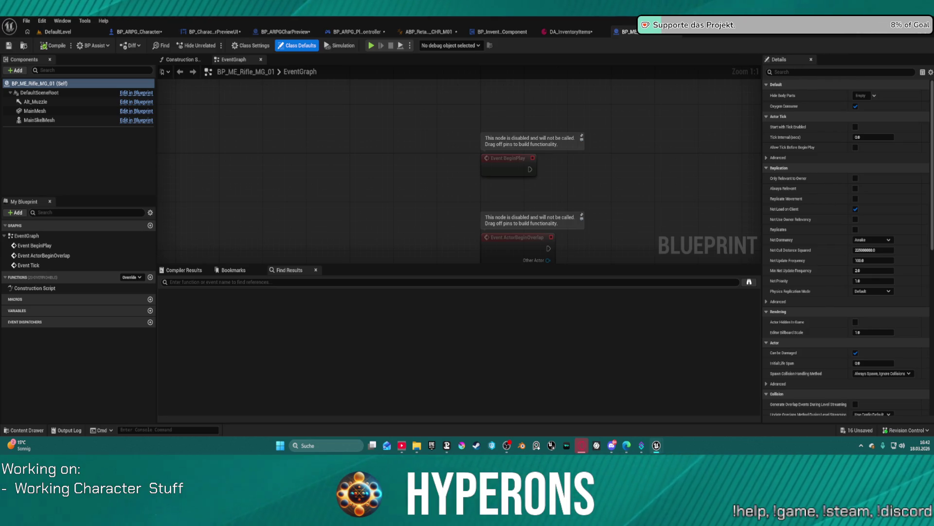
left_click(671, 32)
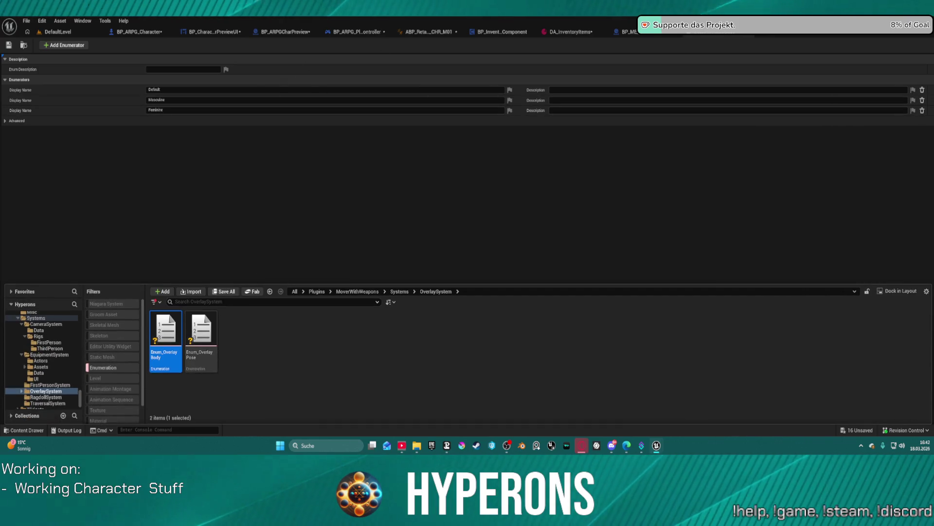
Review Enum_OverlayBody, Enum_OverlayPose and the equipment enum, then return to BP_ARPG_Character.
left_click(238, 146)
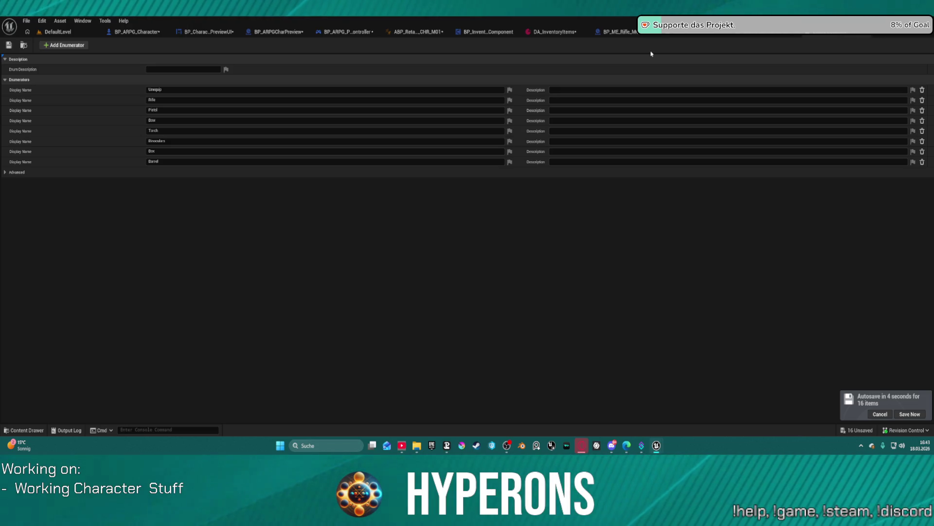
left_click(682, 31)
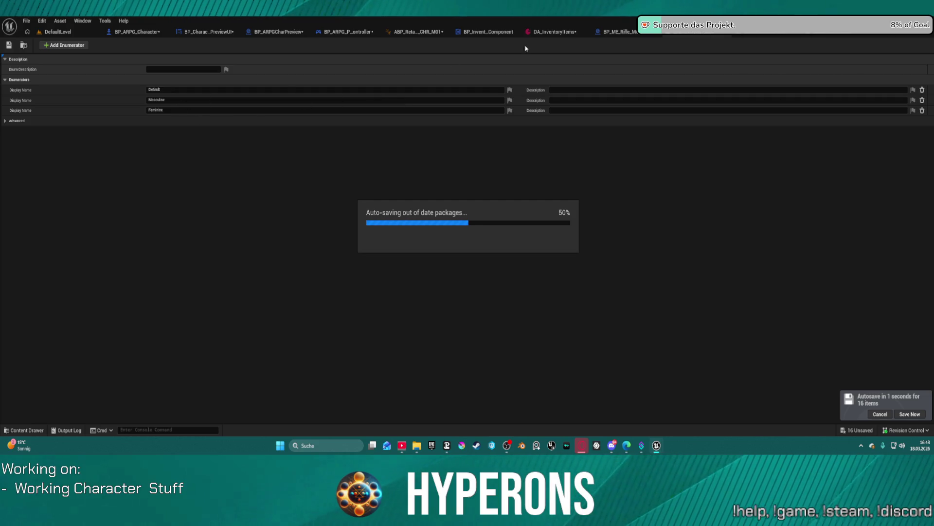
left_click(764, 35)
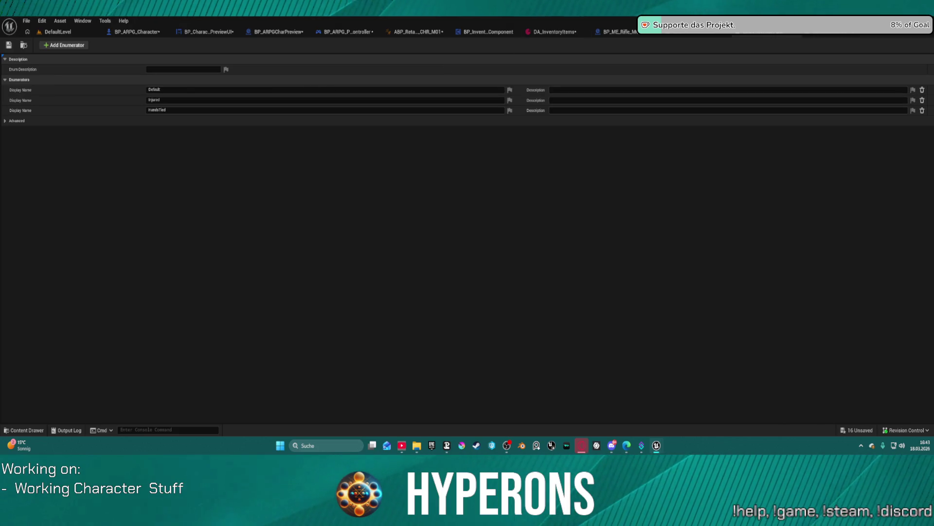
left_click(676, 31)
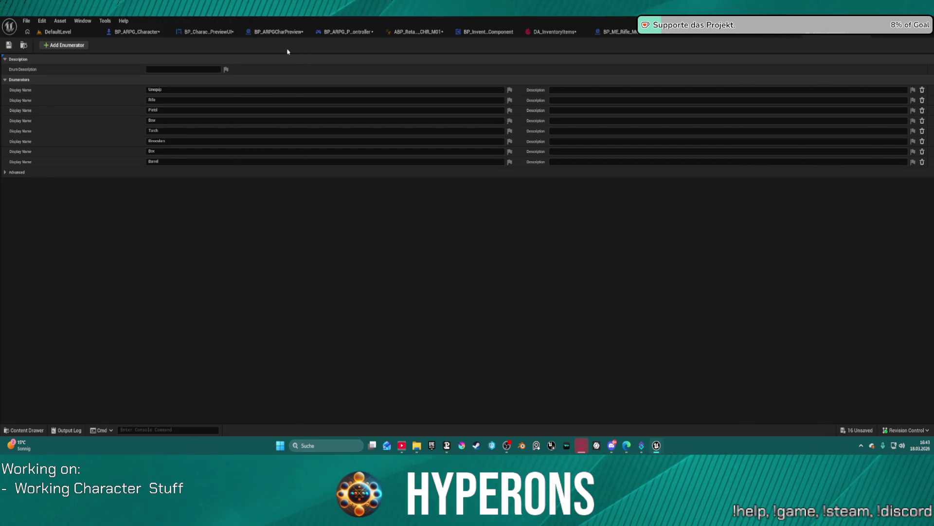
left_click(134, 33)
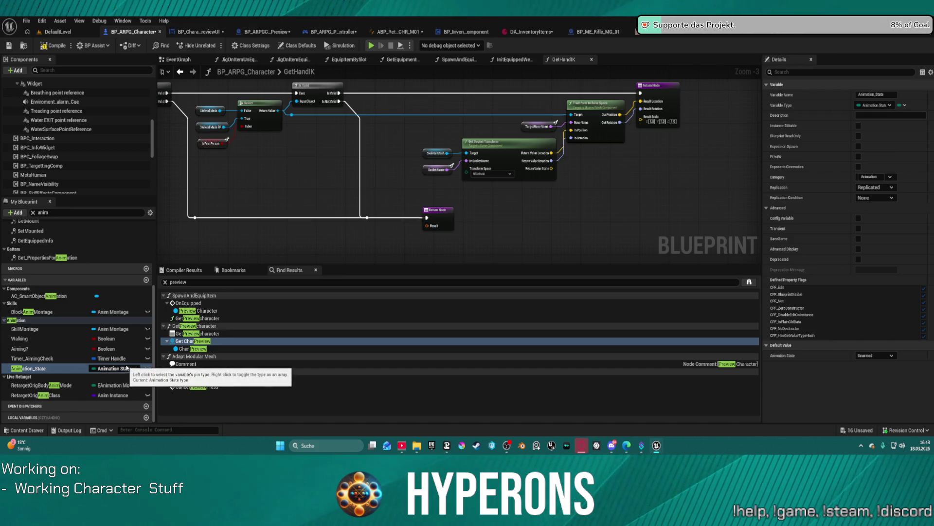
Find all references to Animation_State and open its use in Get_CharacterPropertiesForCamera.
right_click(49, 370)
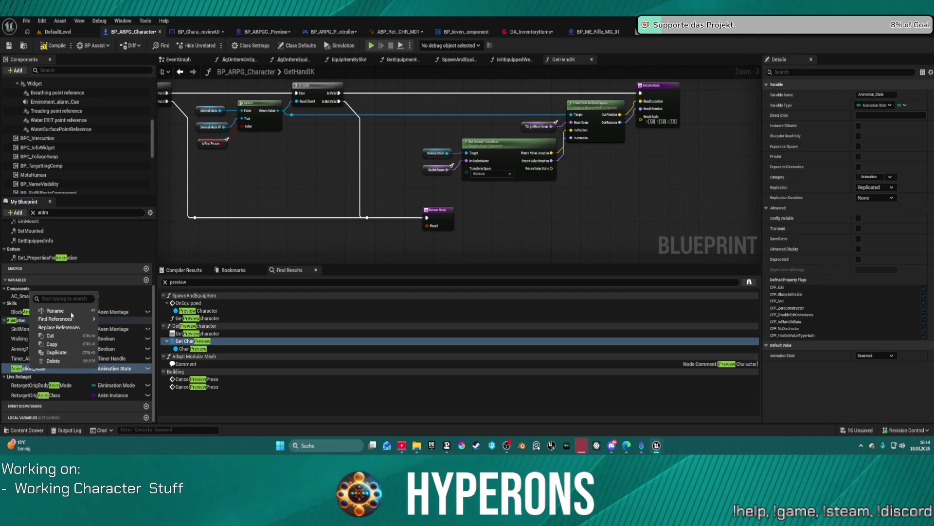
mouse_move(74, 321)
left_click(126, 323)
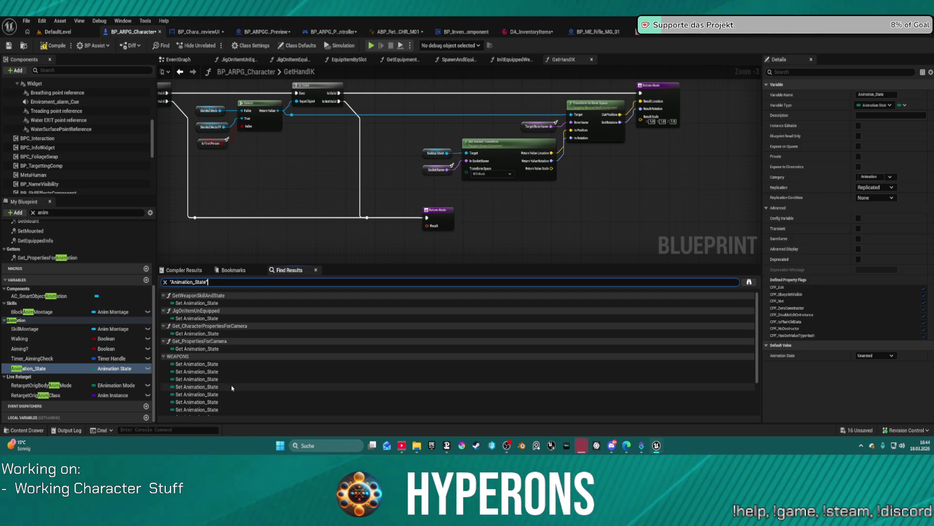
left_click(200, 349)
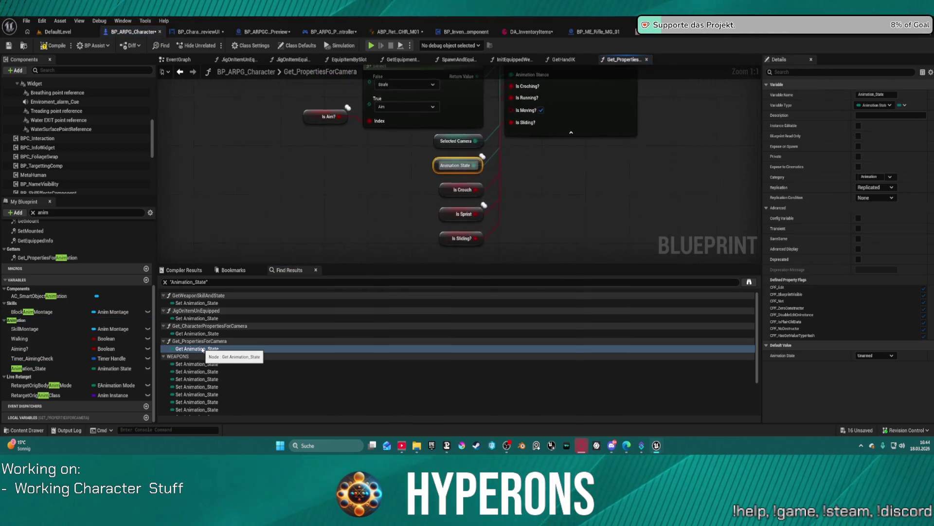
left_click_drag(366, 183, 373, 229)
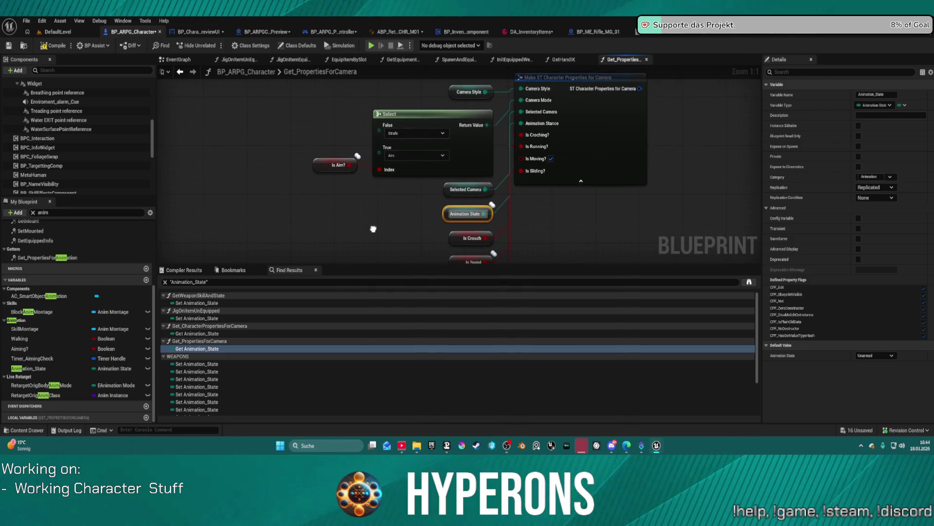
left_click(211, 334)
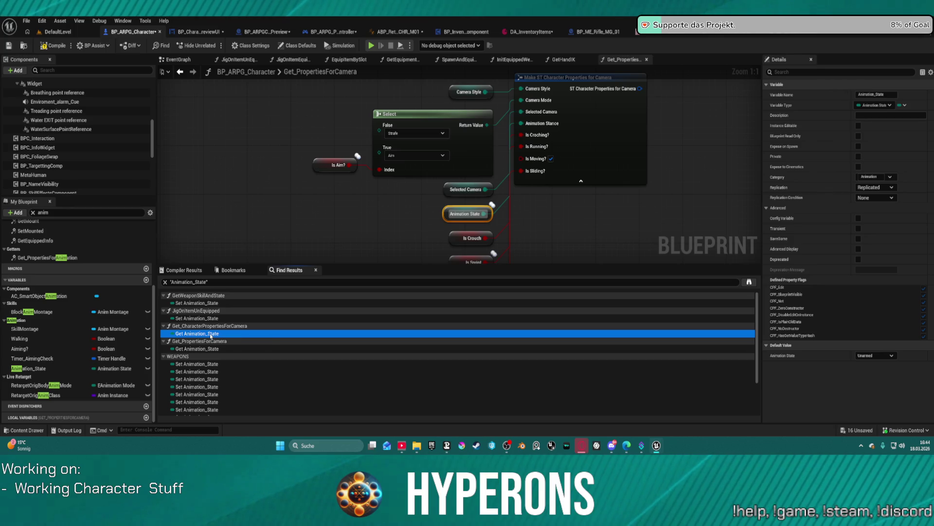
double_click(211, 335)
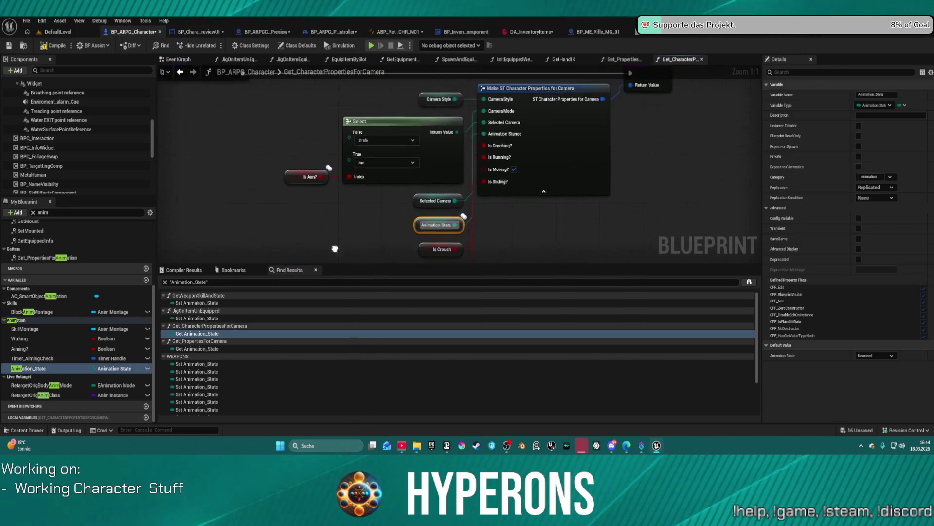
left_click_drag(335, 249, 296, 263)
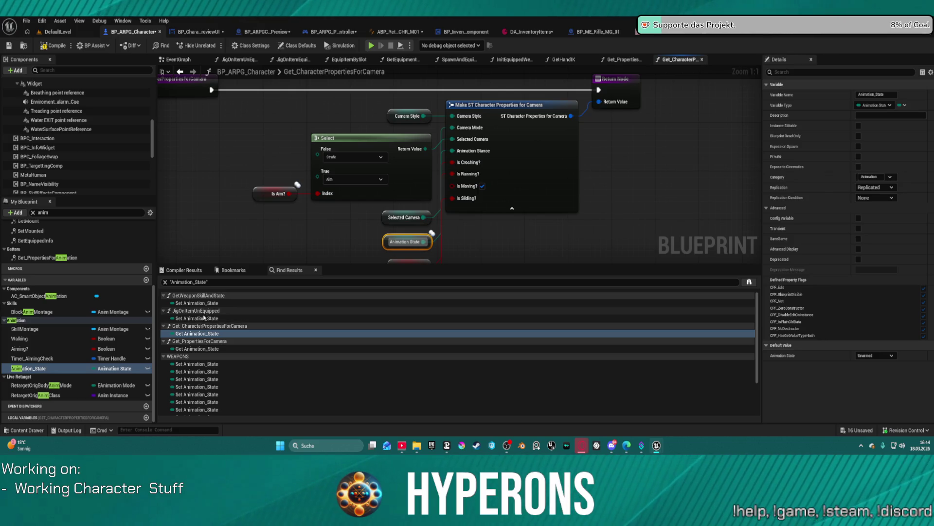
Delete the SET Animation State node in JigOnItemUnEquipped.
left_click(204, 318)
double_click(203, 319)
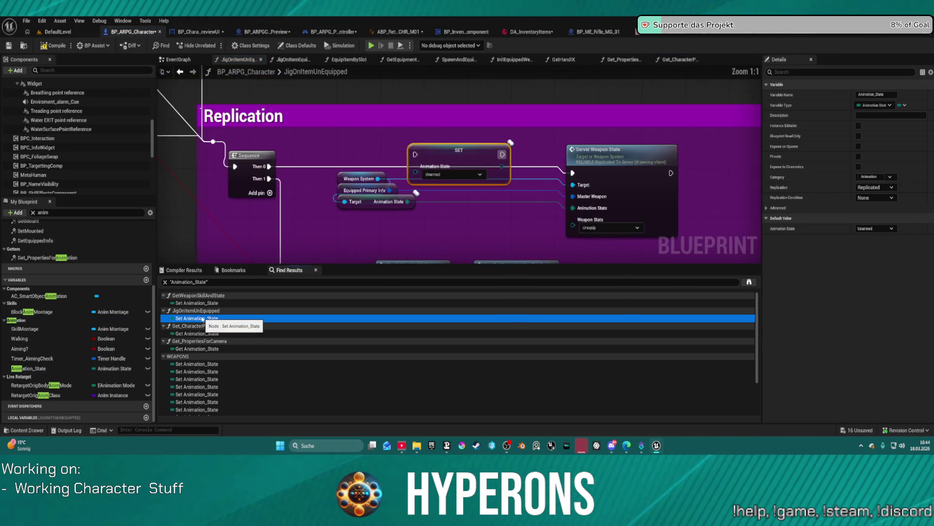
left_click_drag(439, 177, 418, 160)
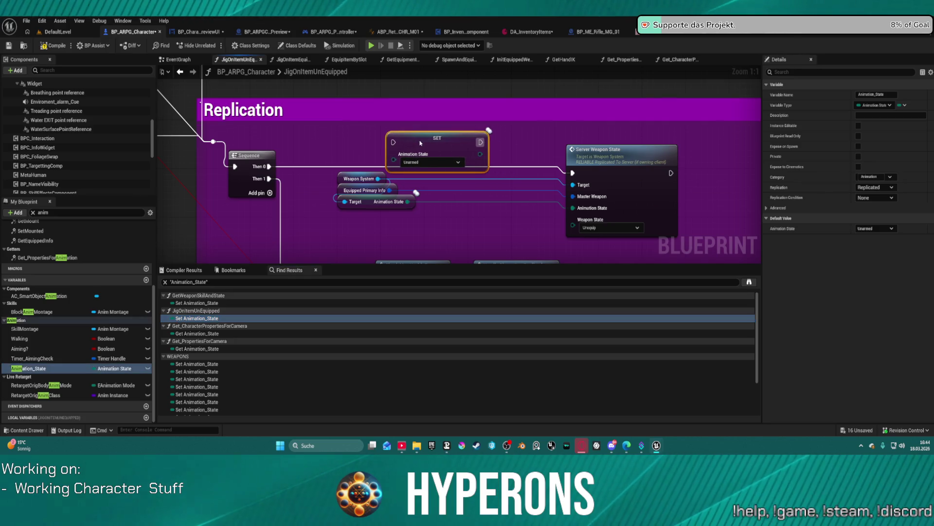
key("Delete")
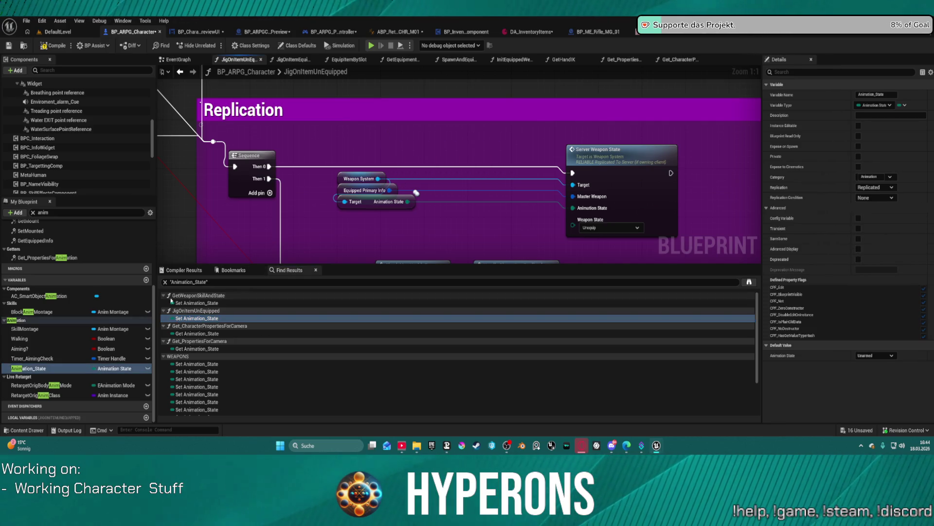
In GetWeaponSkillAndState, move the Weapon System node below the SET Animation State node.
left_click(197, 303)
double_click(197, 303)
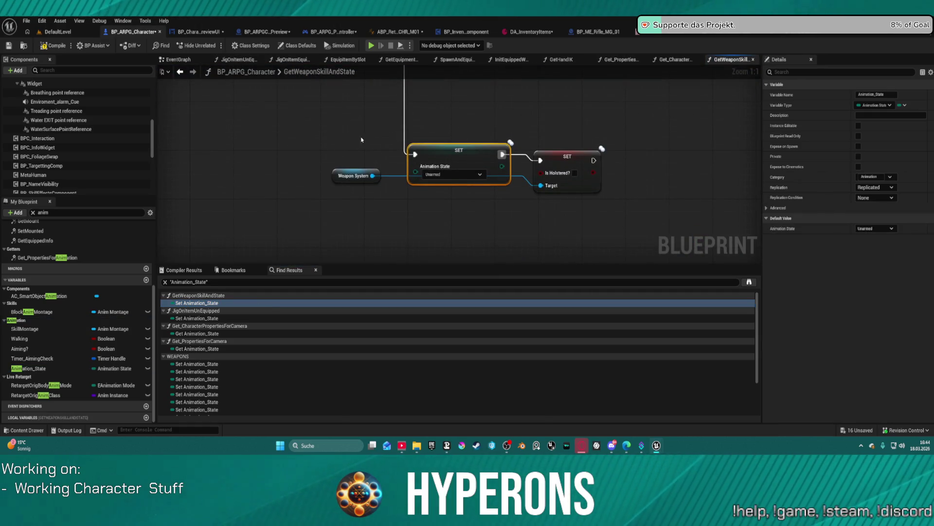
mouse_move(352, 176)
left_mouse_down()
mouse_move(365, 204)
mouse_move(386, 211)
mouse_move(386, 193)
left_mouse_up()
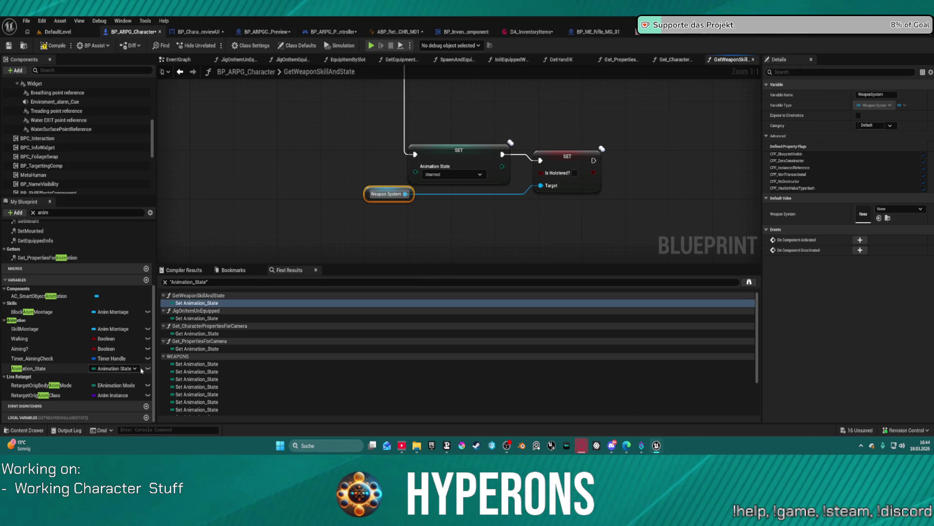
Retype Animation_State to Enum Equipment, compile, and jump to the camera-function error.
left_click(128, 371)
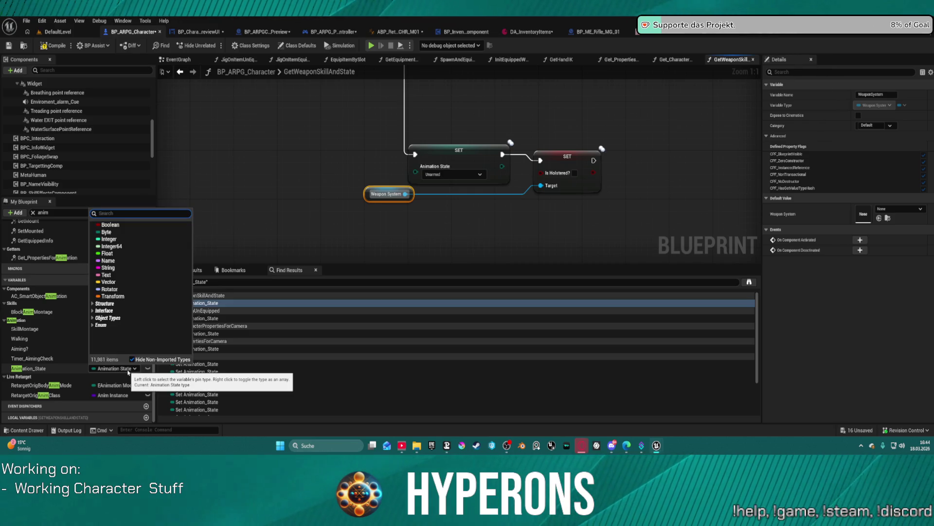
type("Enum_")
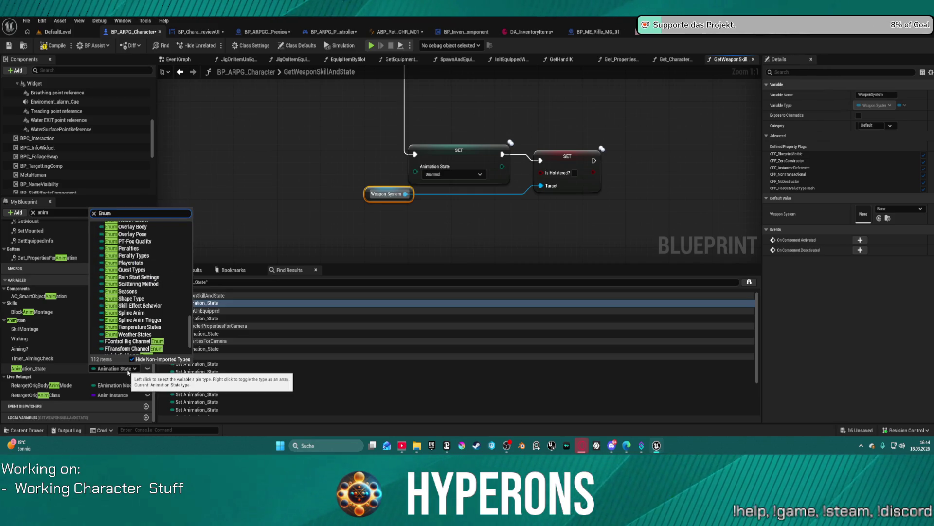
type("eq")
left_click(123, 233)
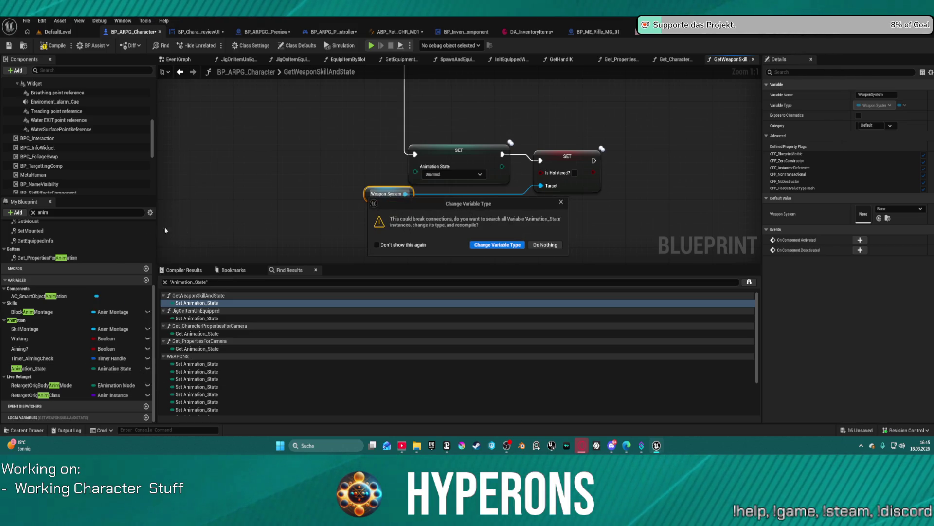
left_click(507, 246)
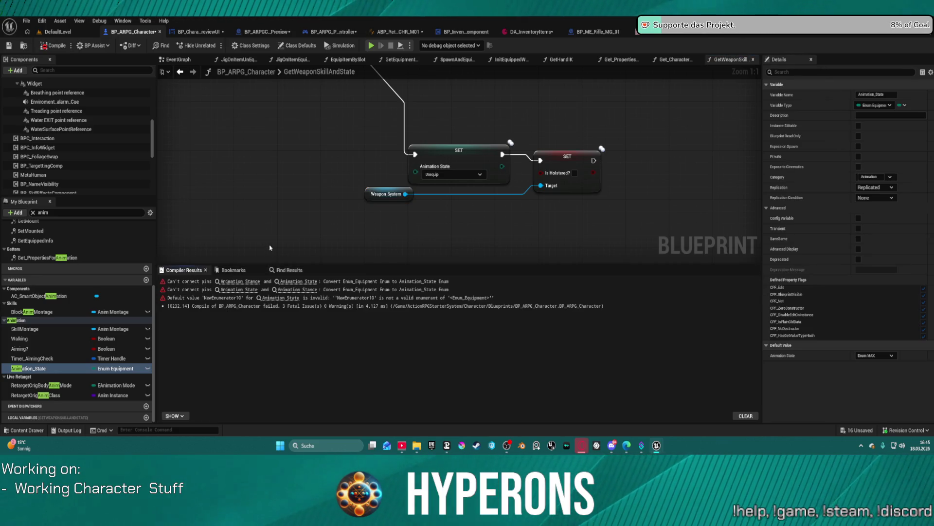
left_click(241, 281)
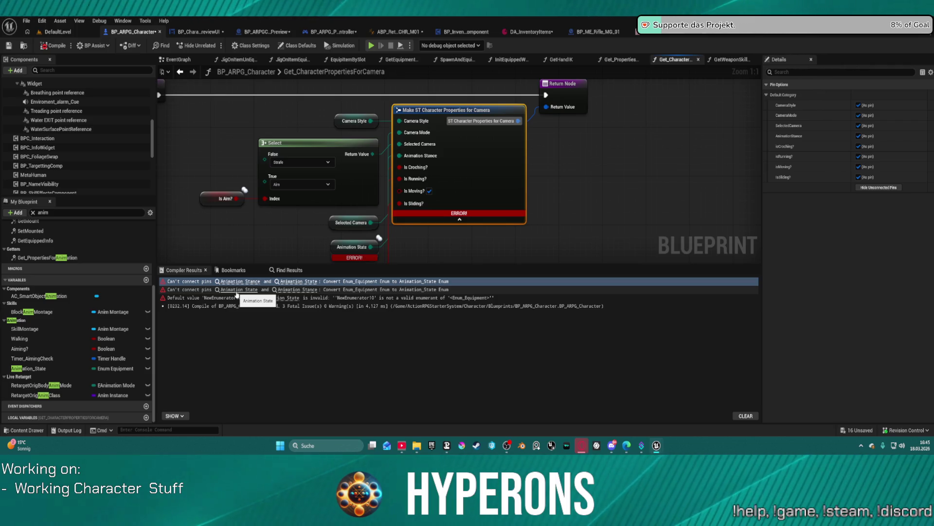
Review the second Animation State error, then scroll the Content Drawer's folder tree.
left_click(238, 290)
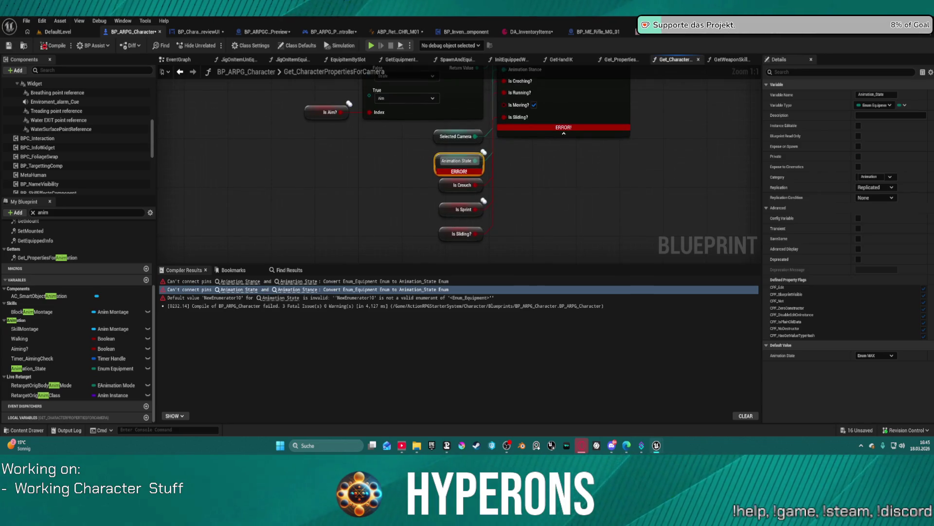
left_click_drag(576, 195, 525, 251)
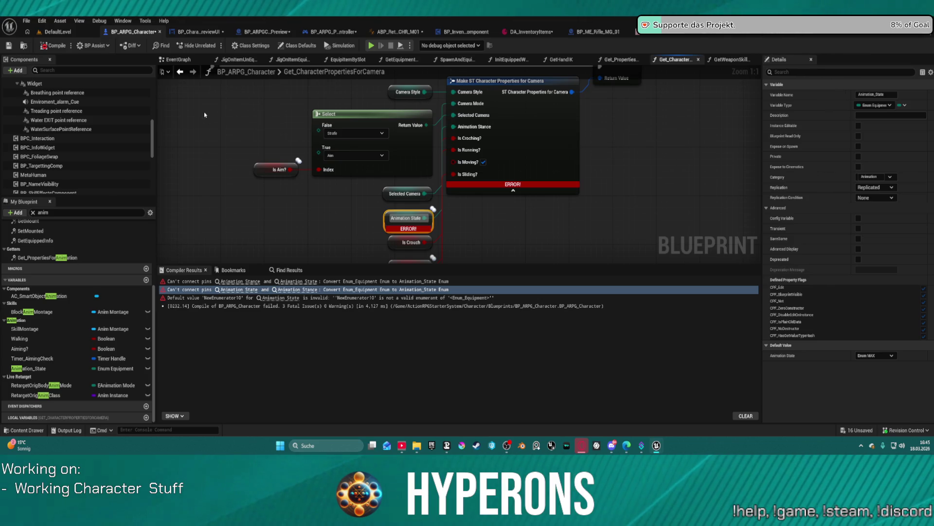
key("ctrl+space")
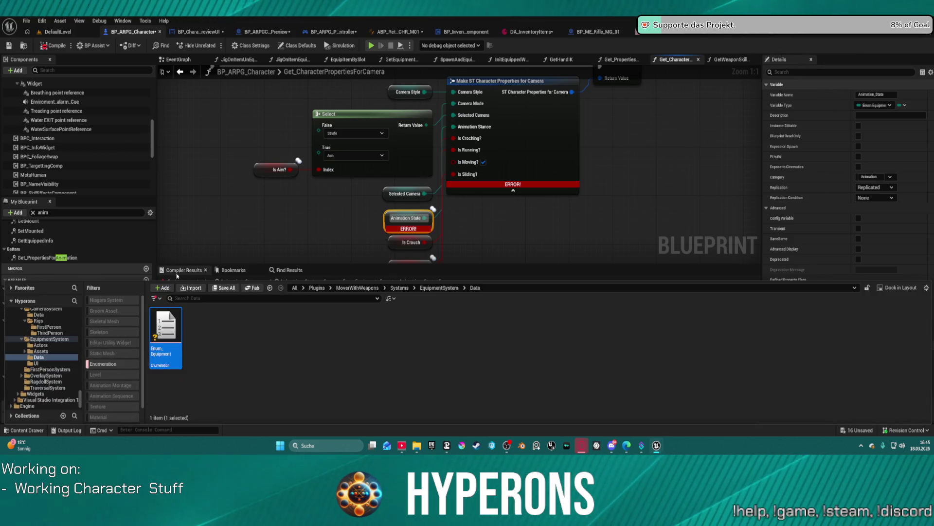
scroll(47, 386, "up", 5)
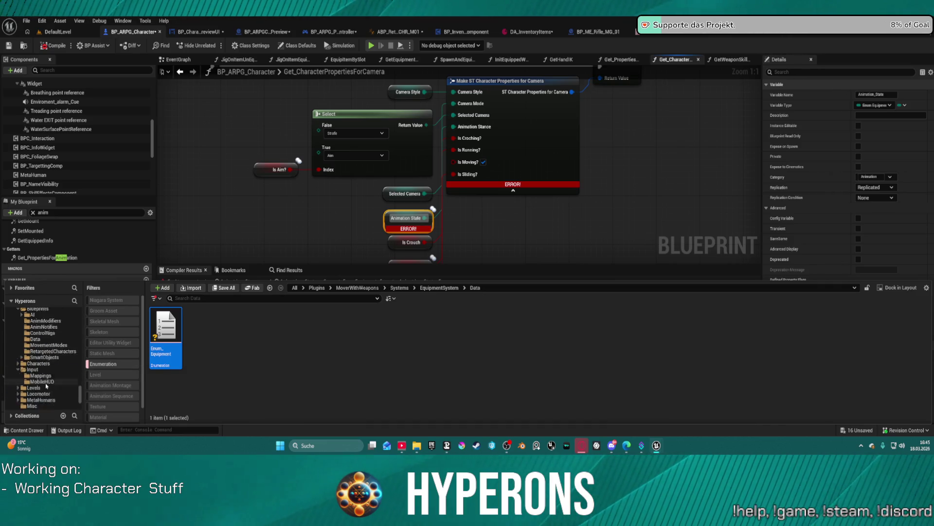
scroll(46, 386, "up", 2)
scroll(48, 380, "up", 10)
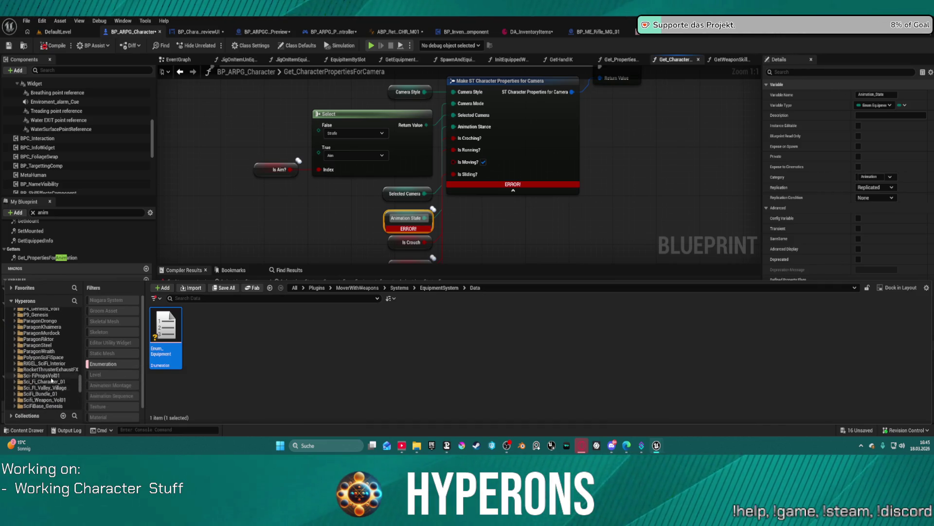
scroll(53, 376, "up", 10)
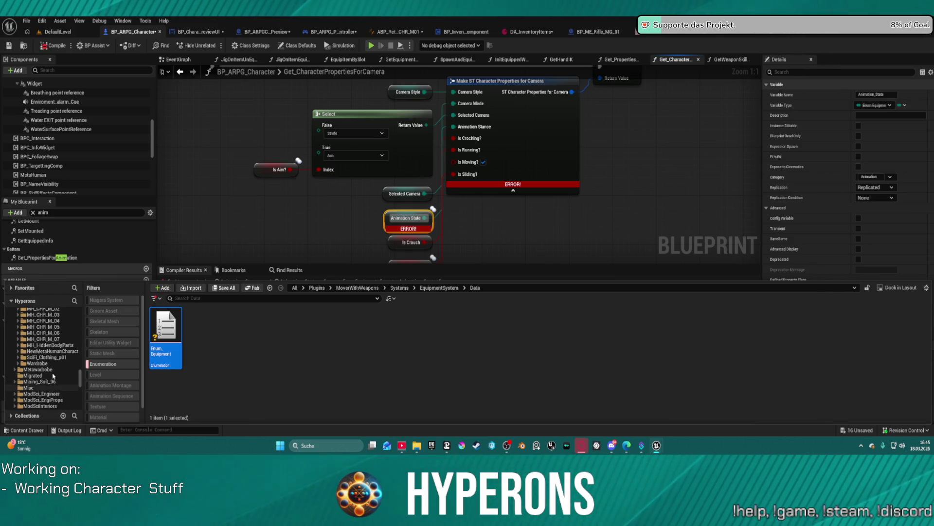
scroll(53, 376, "down", 15)
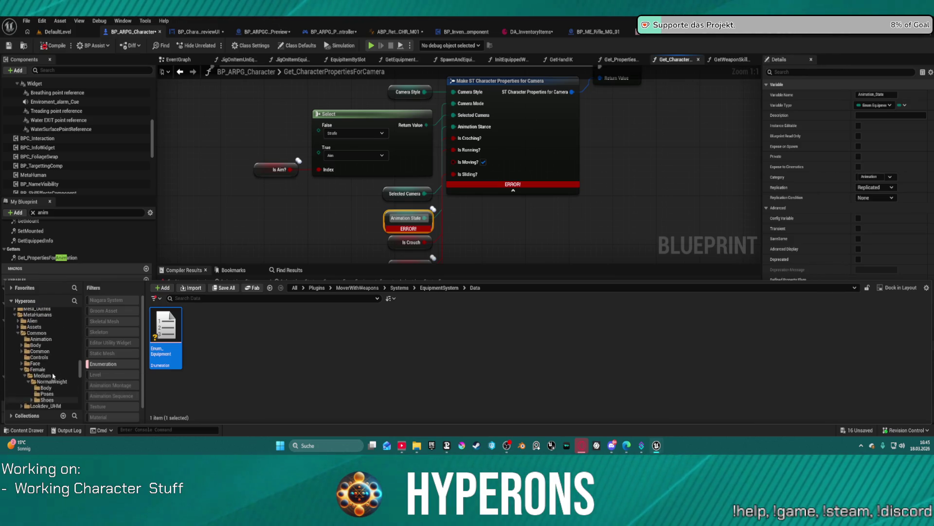
scroll(48, 377, "up", 5)
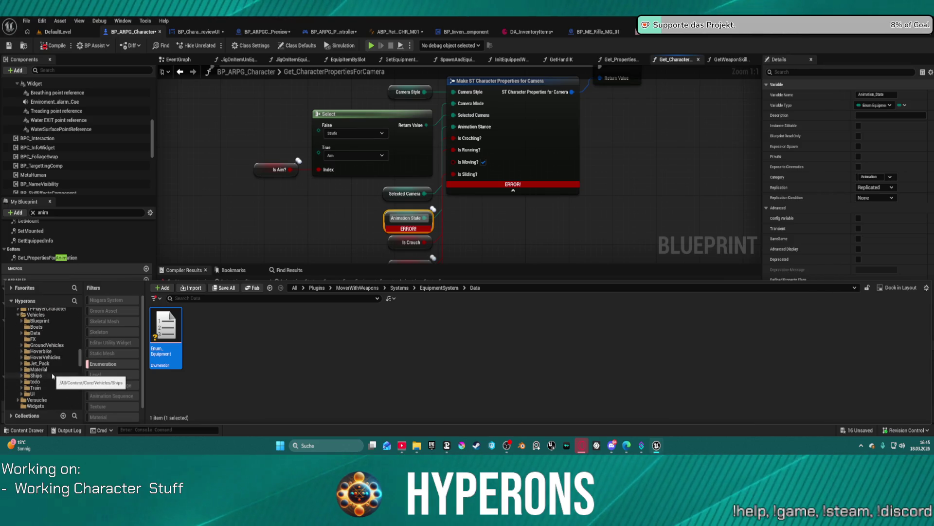
scroll(49, 380, "up", 2)
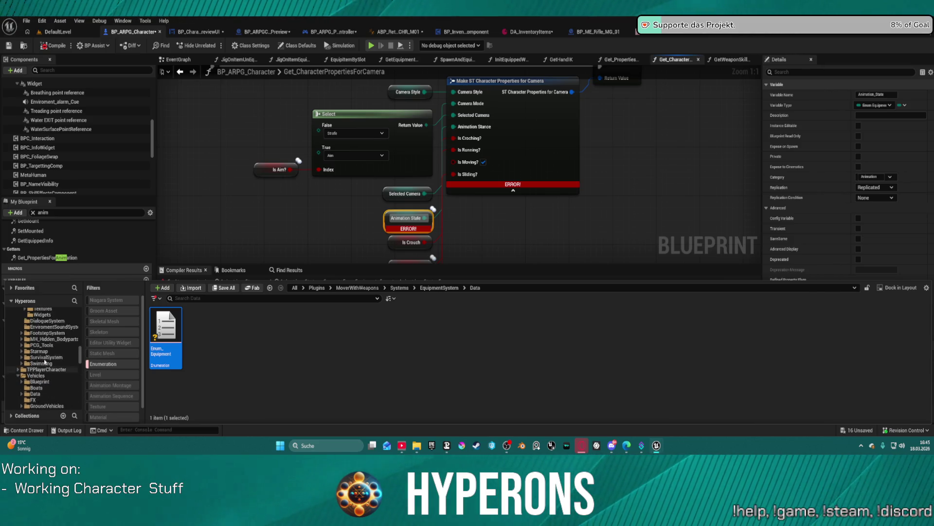
scroll(49, 370, "up", 2)
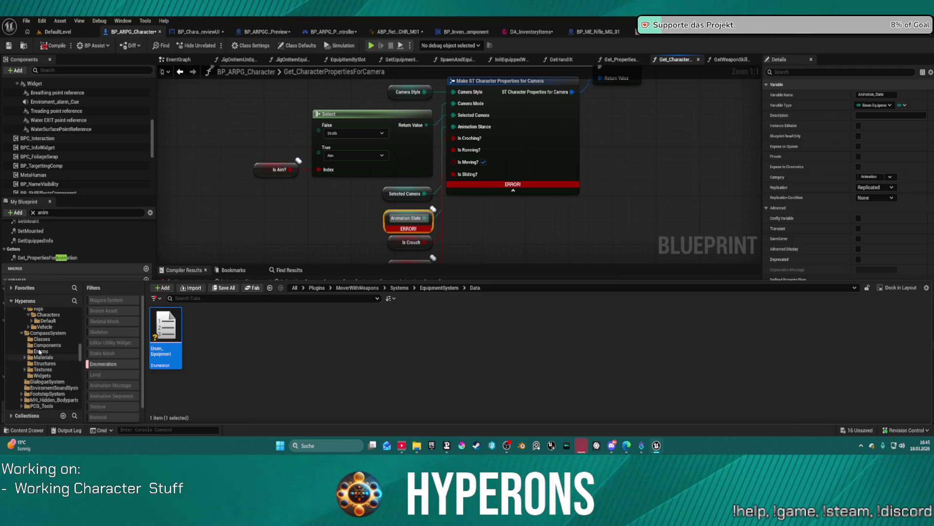
Collapse CompassSystem, show all CameraSystem asset types, and open BPI_GPC.
left_click(21, 333)
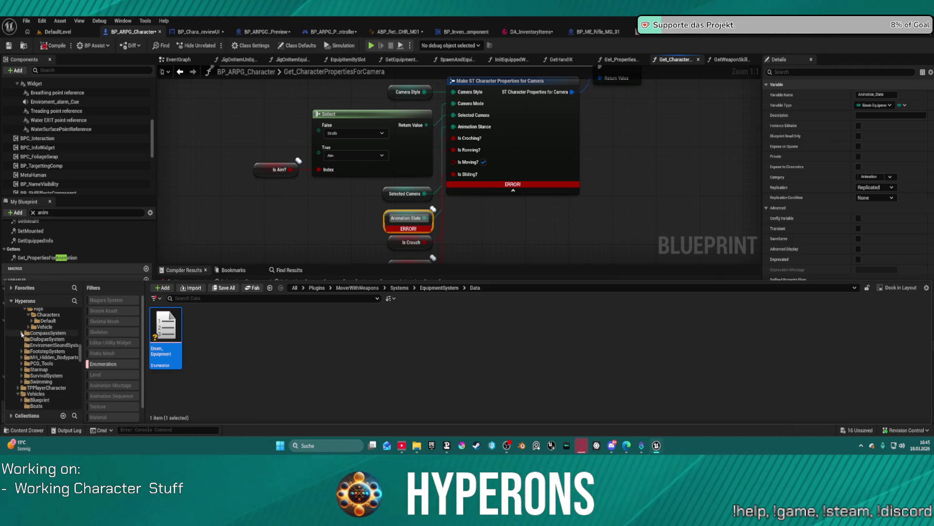
scroll(32, 355, "up", 3)
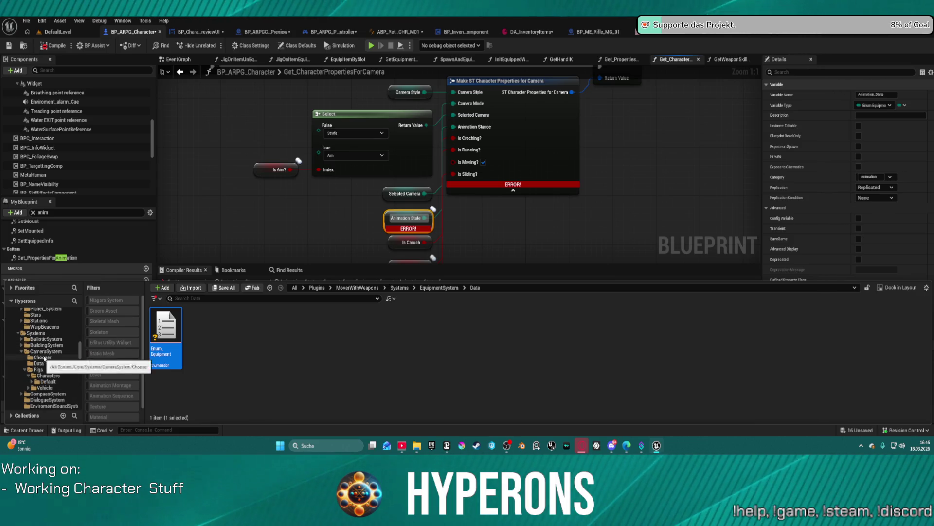
left_click(47, 350)
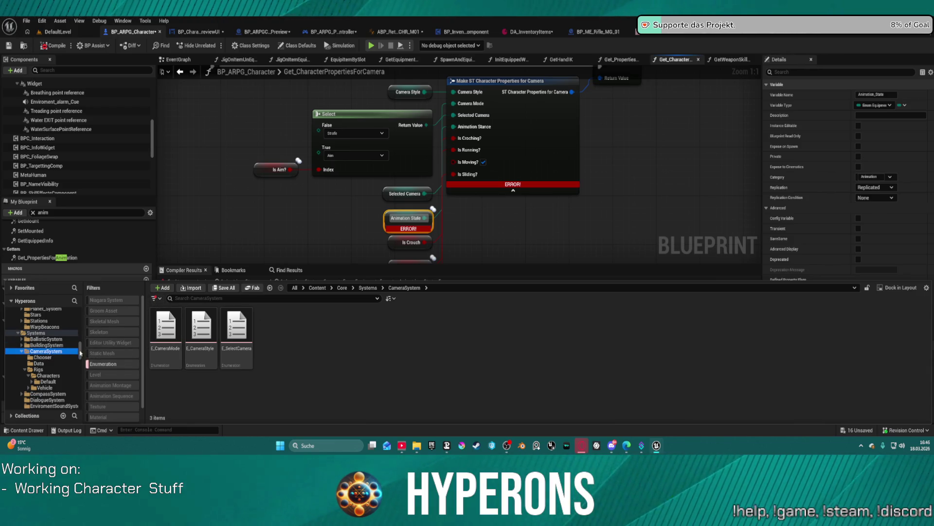
left_click(95, 364)
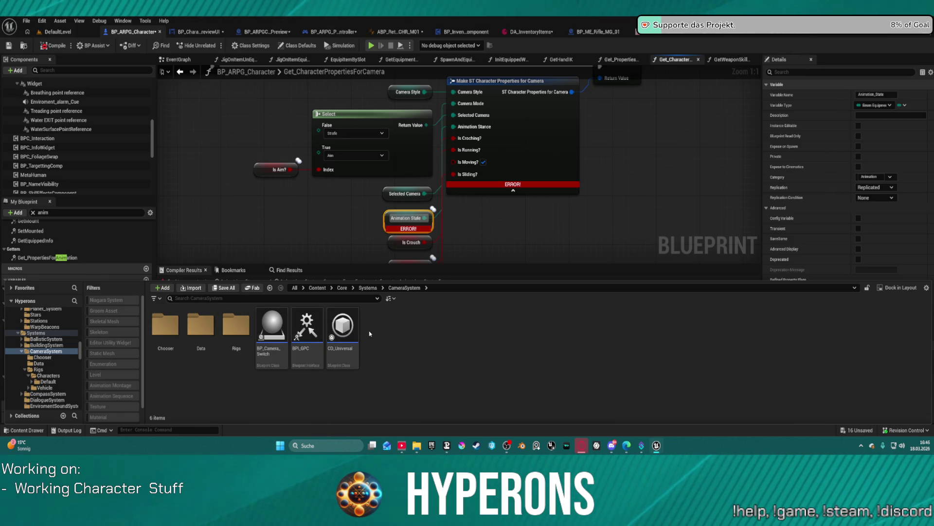
left_click(310, 323)
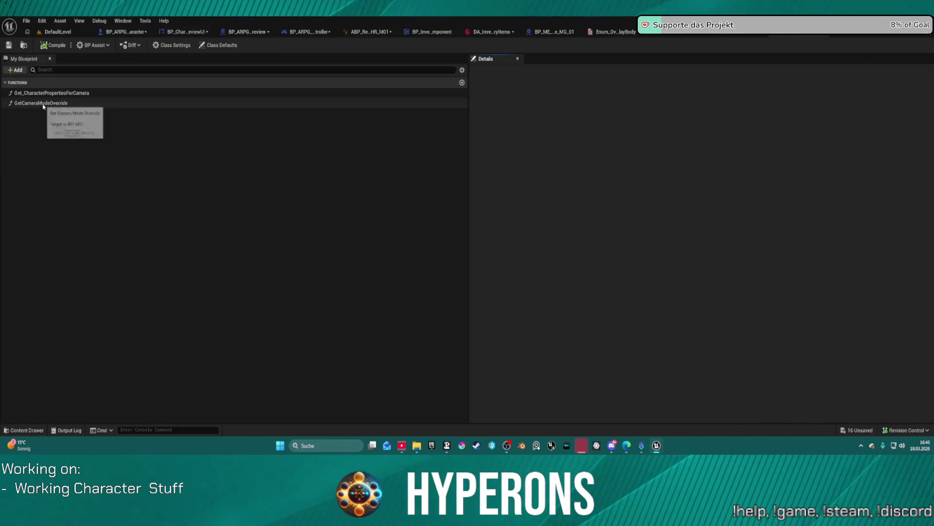
Check the camera interface functions' return types, then open ST_CharacterPropertiesForCamera from CameraSystem/Data.
left_click(43, 107)
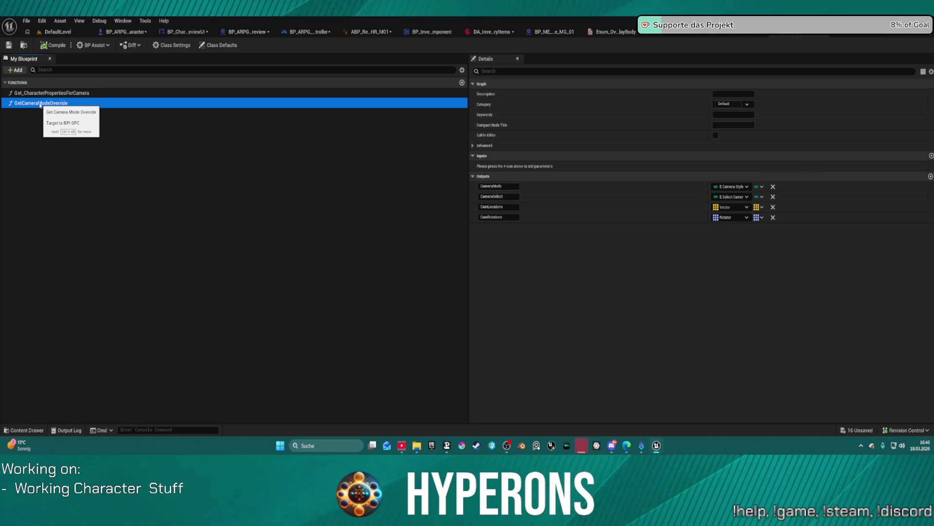
left_click(39, 93)
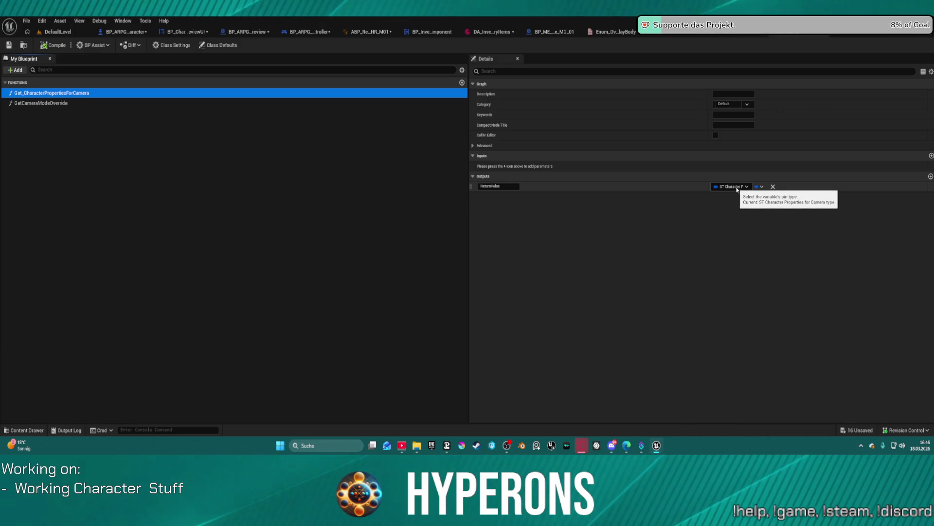
key("ctrl+space")
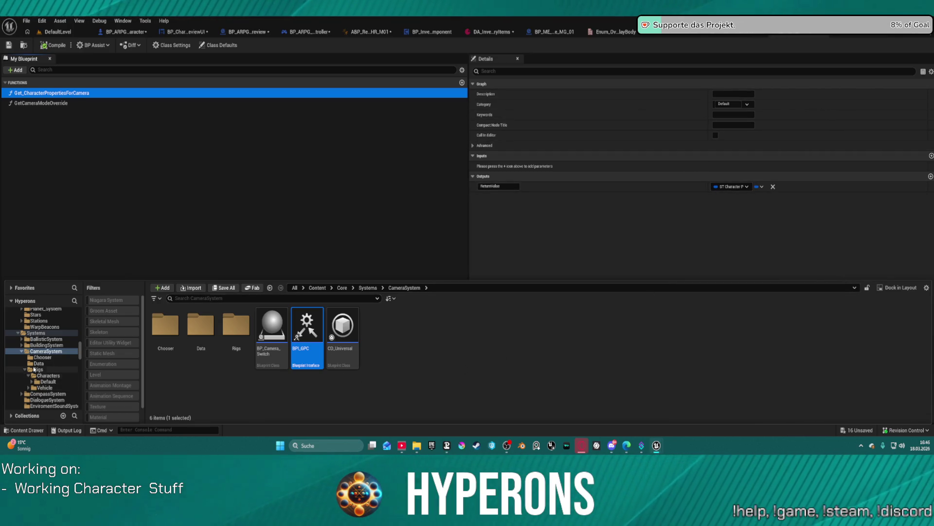
left_click(38, 363)
double_click(260, 352)
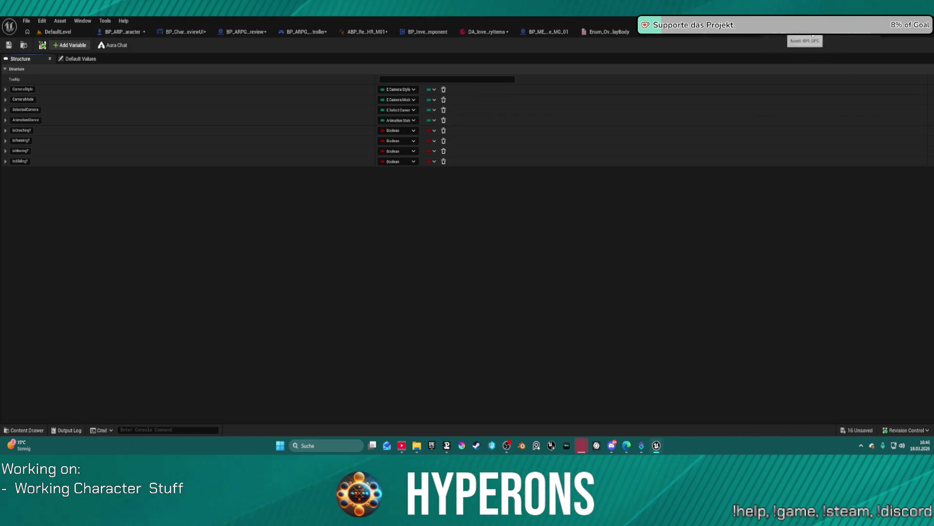
In BP_ARPG_Character, move the Select and Selected Camera nodes left to tidy the graph.
left_click(121, 31)
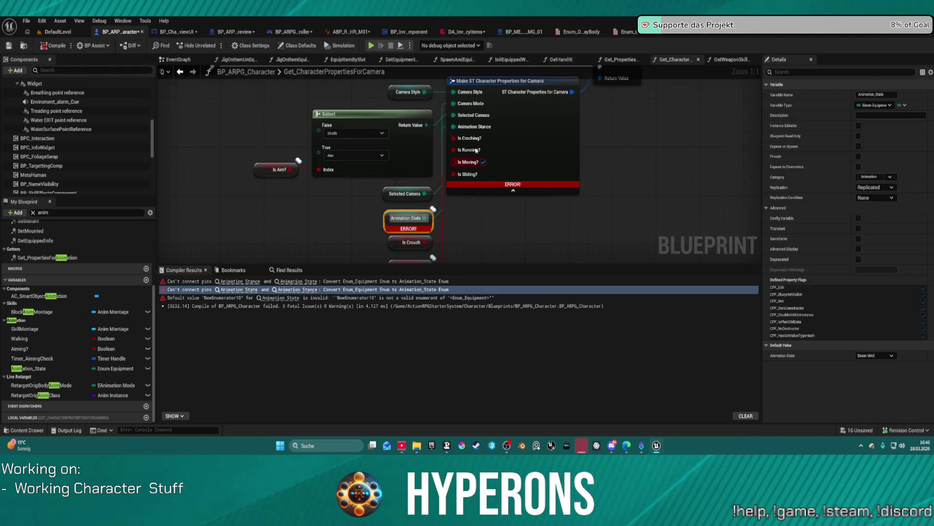
mouse_move(374, 120)
left_mouse_down()
mouse_move(341, 122)
mouse_move(364, 122)
left_mouse_up()
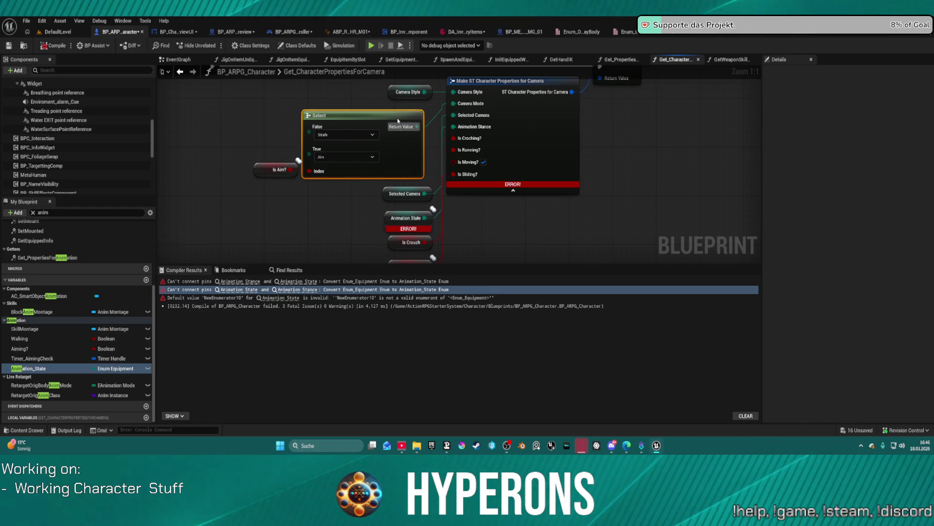
left_click_drag(401, 200, 326, 197)
mouse_move(409, 219)
left_mouse_down()
mouse_move(281, 218)
mouse_move(301, 240)
left_mouse_up()
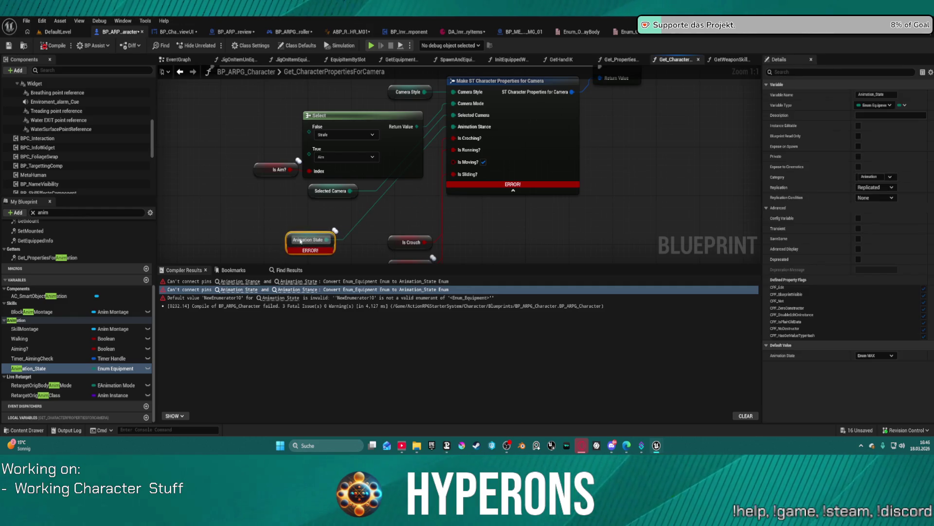
Search 'enum' in the structure's AnimationStance member type list.
left_click(802, 36)
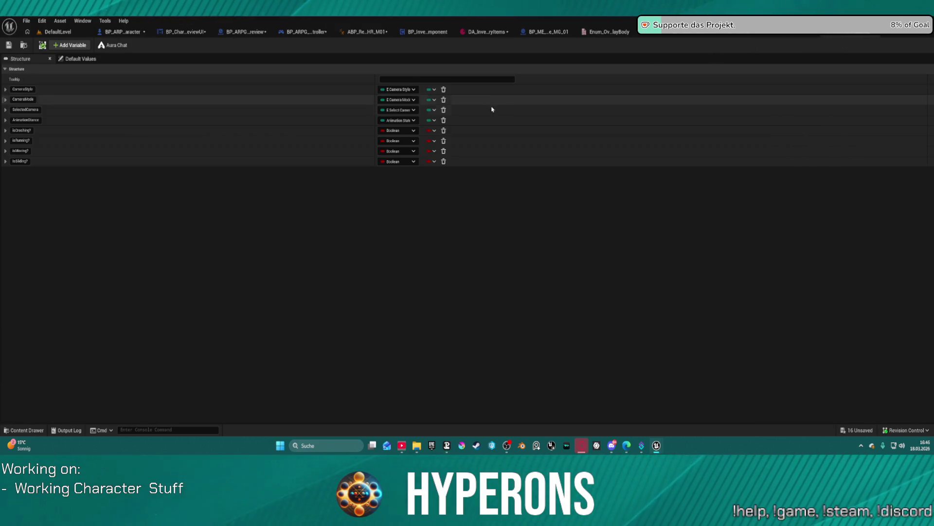
left_click(386, 123)
type("enum equ")
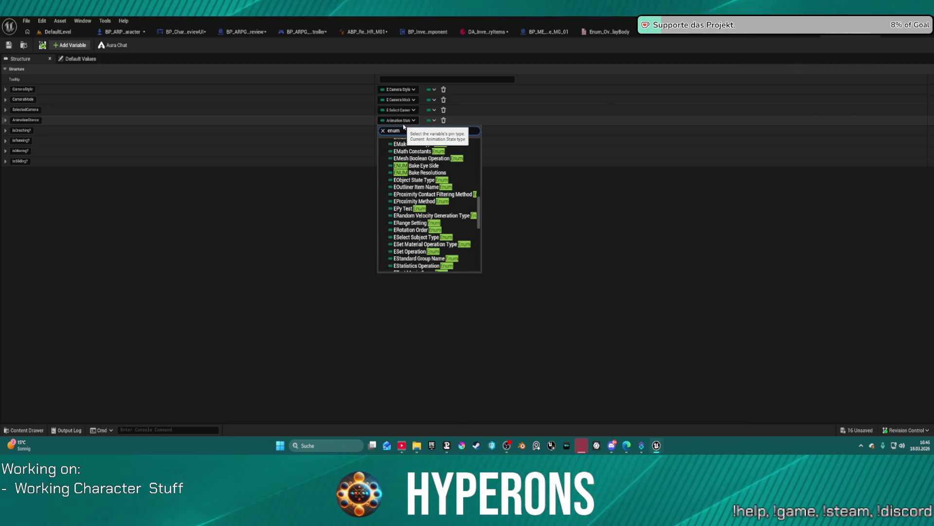
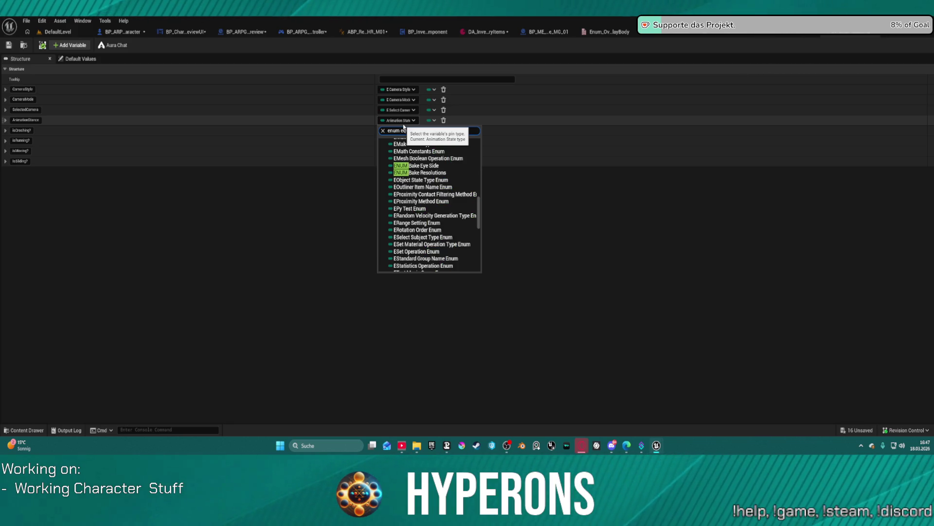
Retype AnimationStance to Enum Equipment and MemberVar_27 to Enum Overlay Body.
left_click(422, 149)
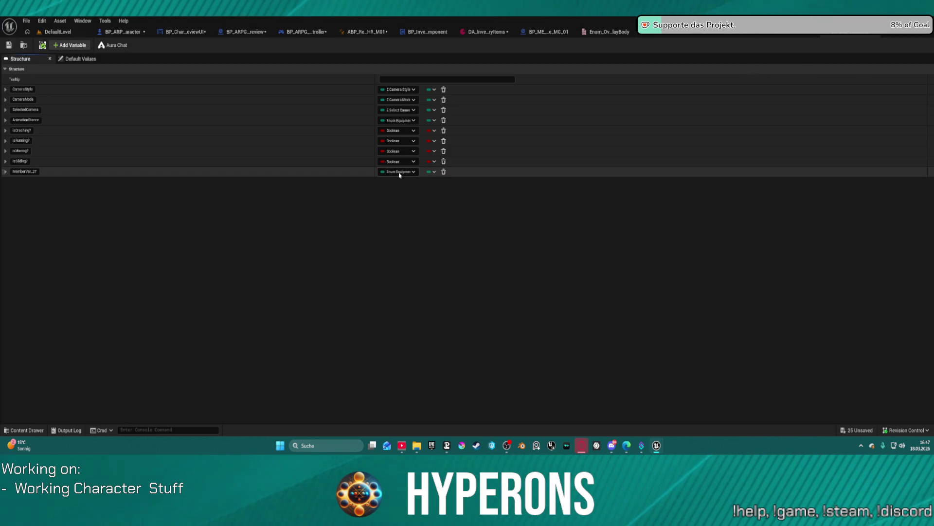
left_click(399, 172)
type("enum")
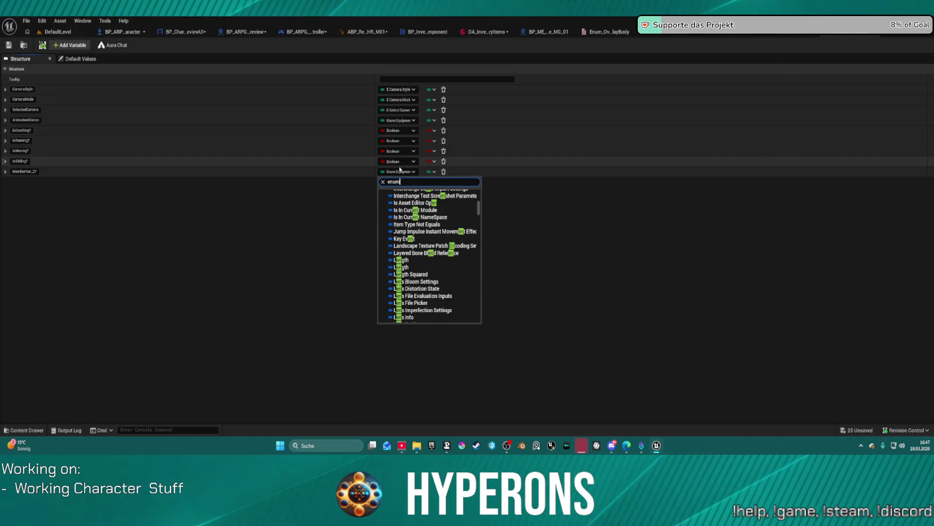
type(" ov")
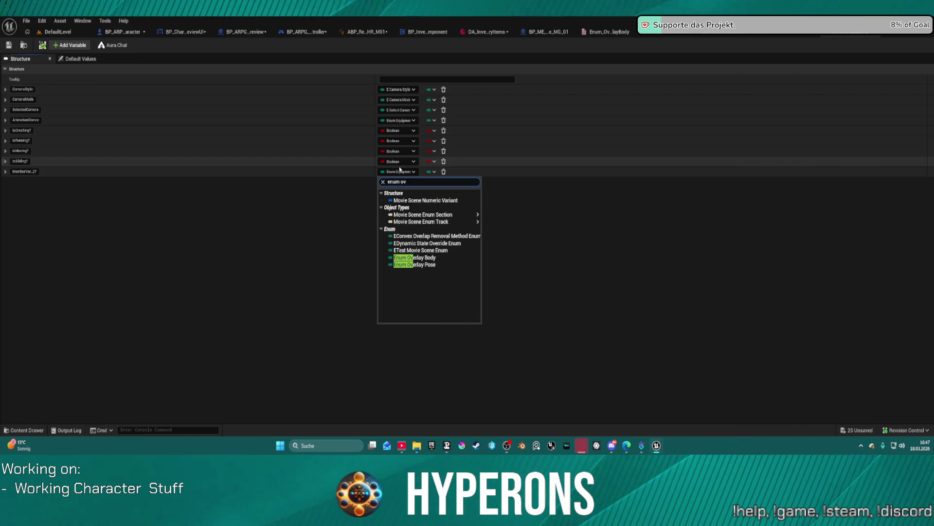
left_click(430, 259)
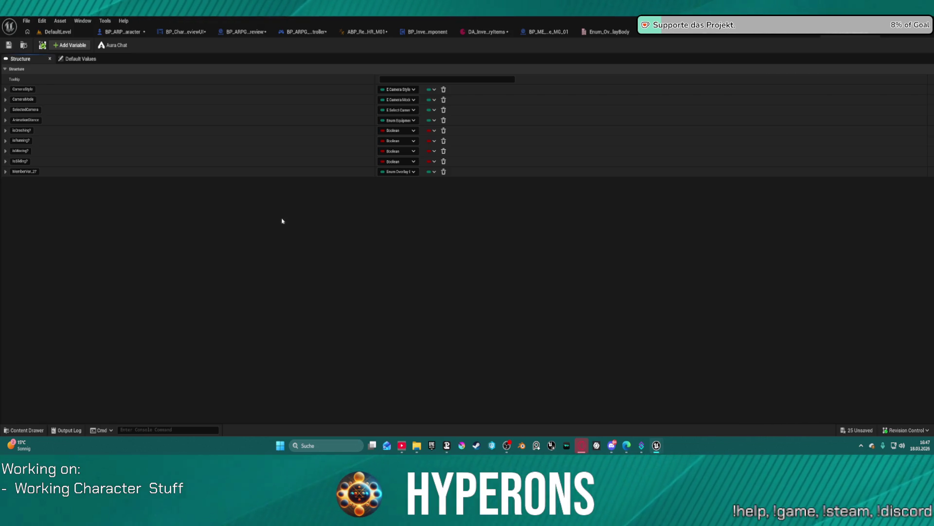
Rename the new MemberVar_27 member to OverlayBody.
double_click(33, 172)
type("O")
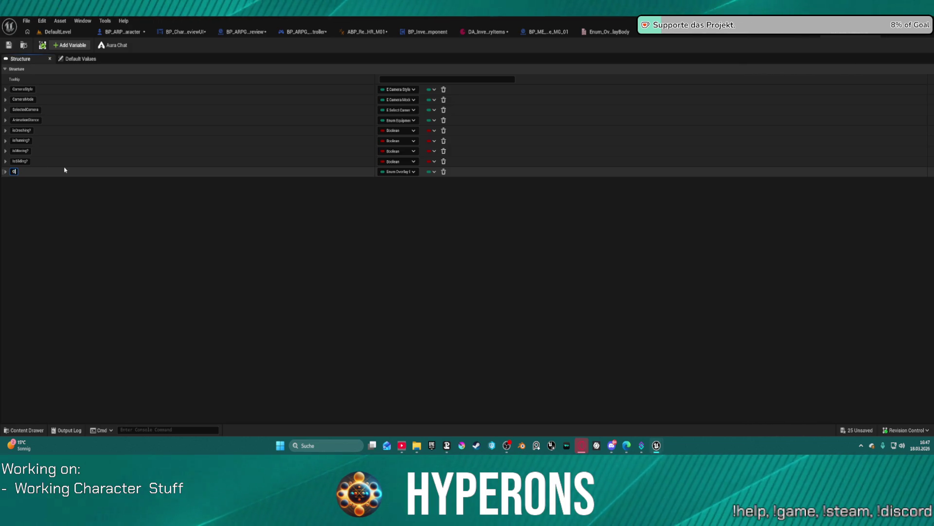
type("_")
key("Delete")
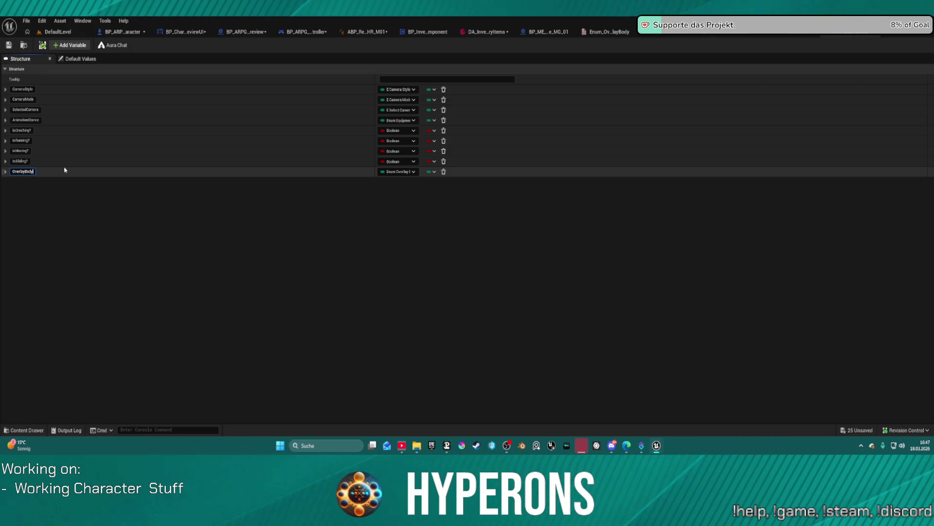
key("Return")
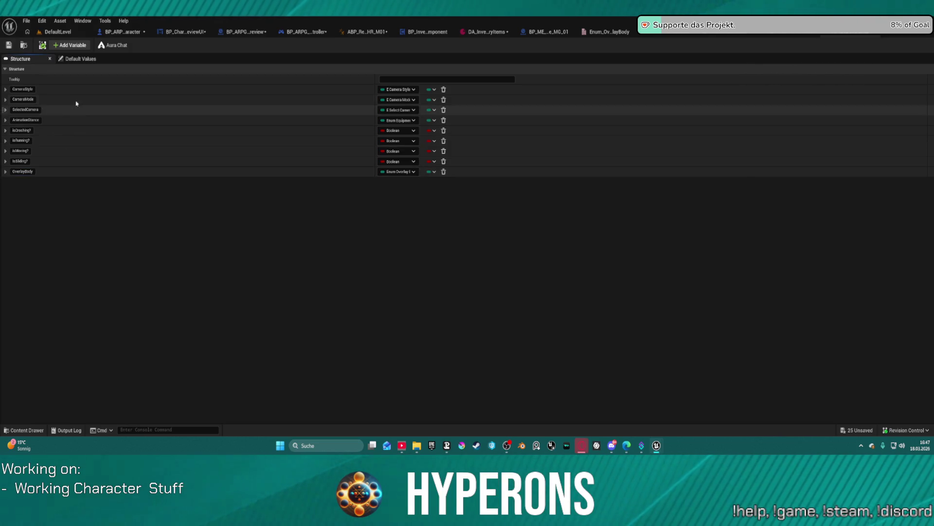
Add an OverlayPose member of type Enum Overlay Pose.
left_click(69, 45)
type("OverlayPose")
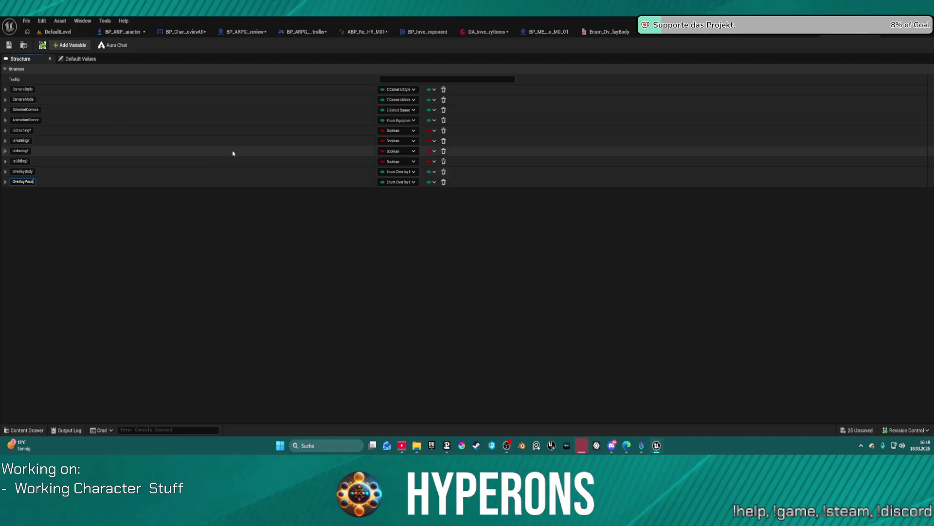
left_click(407, 183)
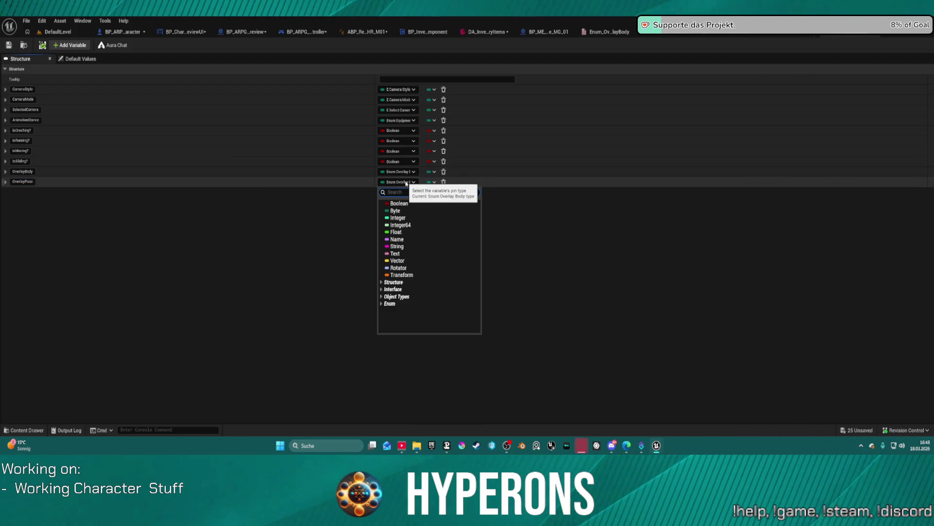
type("overlöa")
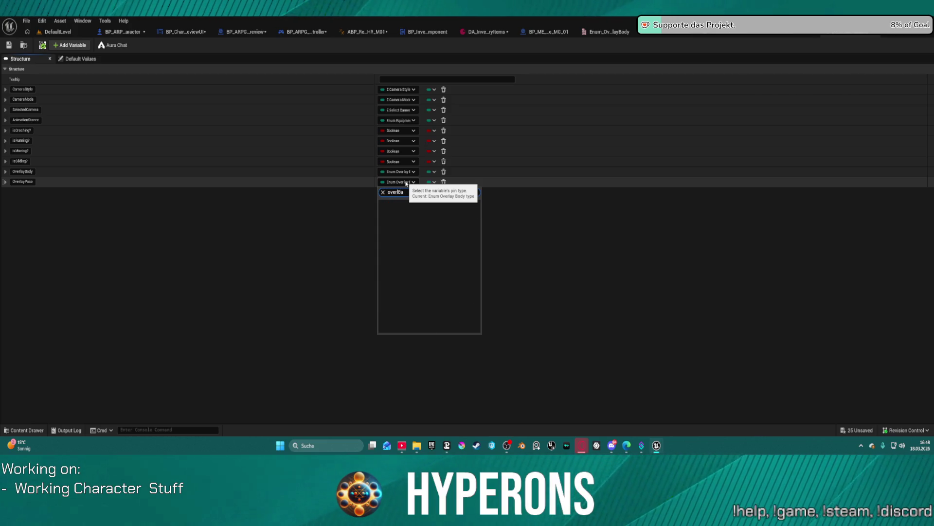
type("a")
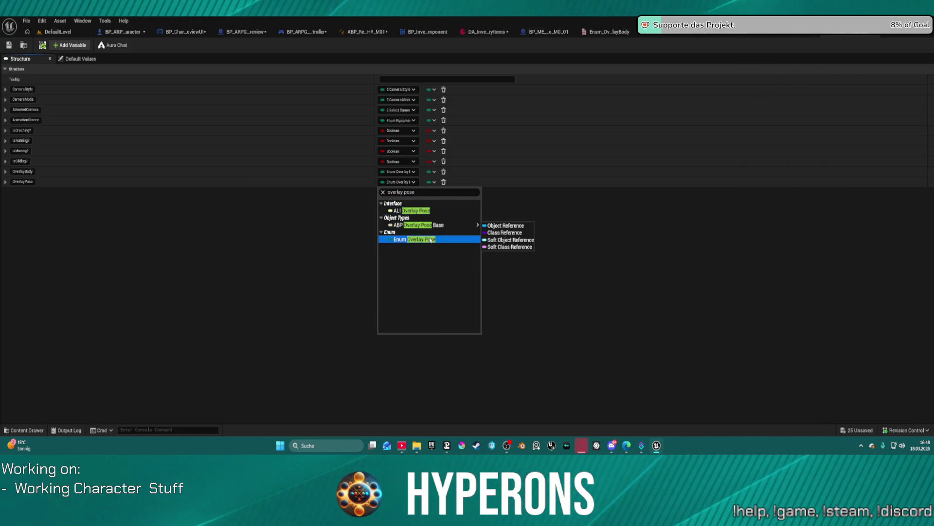
left_click(429, 239)
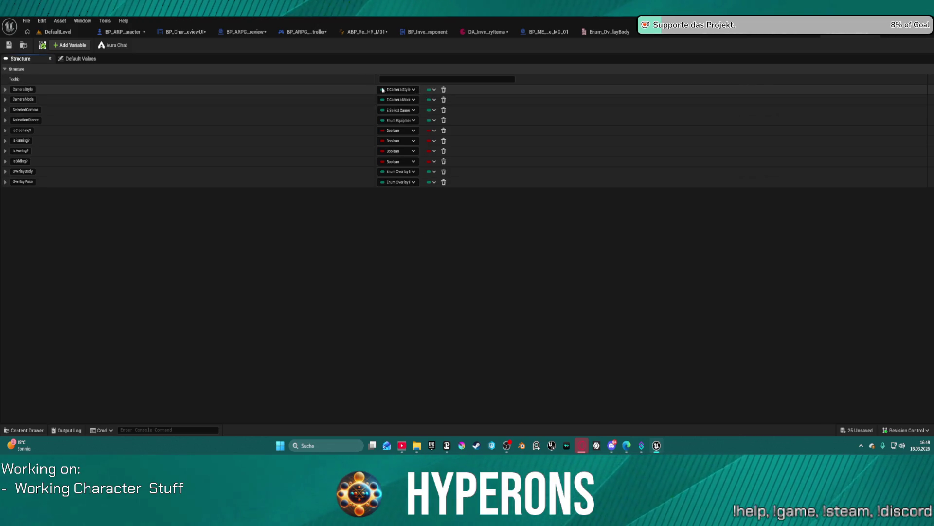
Widen the name column and save the structure with Check Out Selected, then view BP_ARPG_Character.
mouse_move(373, 90)
left_mouse_down()
mouse_move(275, 94)
mouse_move(430, 104)
left_mouse_up()
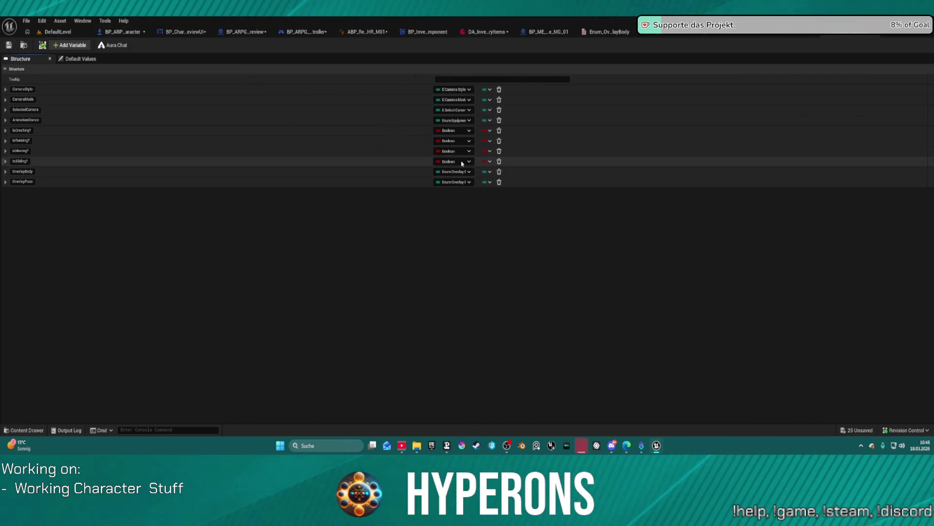
left_click(471, 186)
left_click(444, 184)
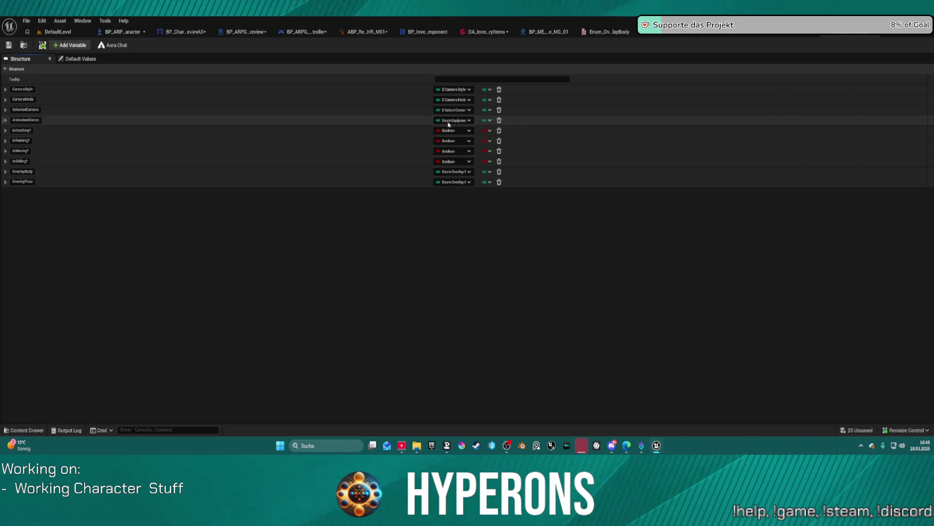
left_click(8, 46)
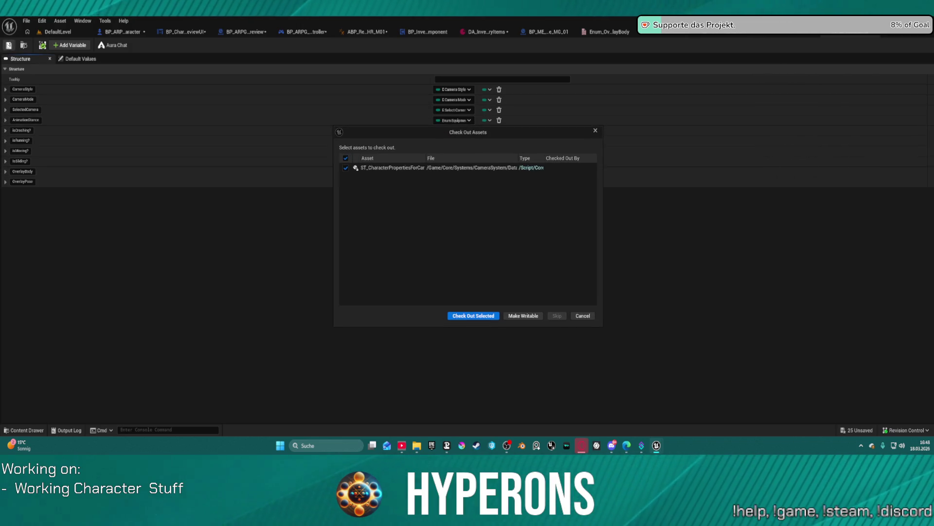
left_click(487, 316)
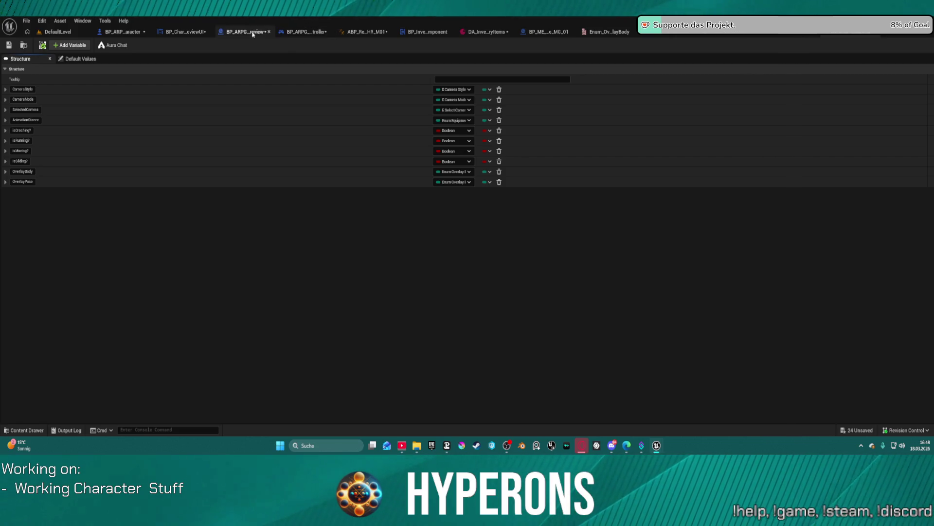
left_click(127, 33)
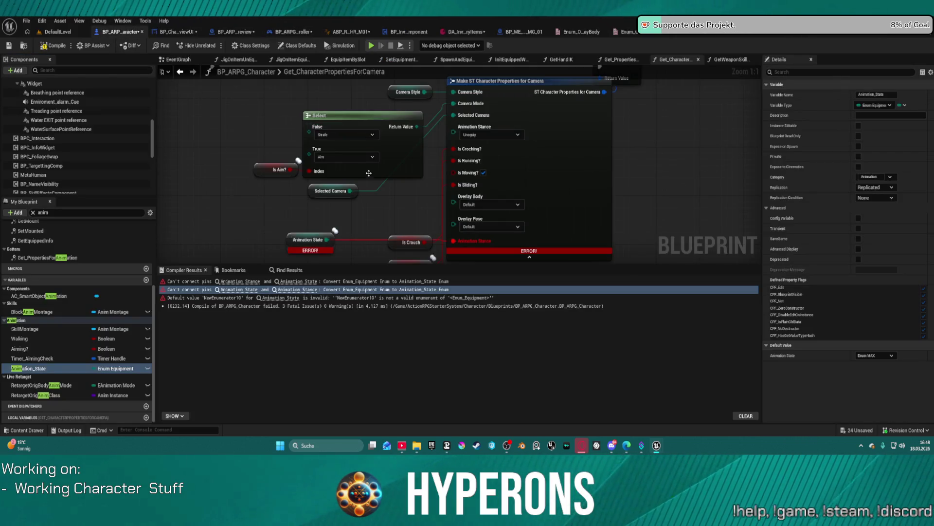
Inspect the pin connection errors and break the invalid Animation State link.
left_click_drag(326, 239, 459, 134)
left_click(241, 282)
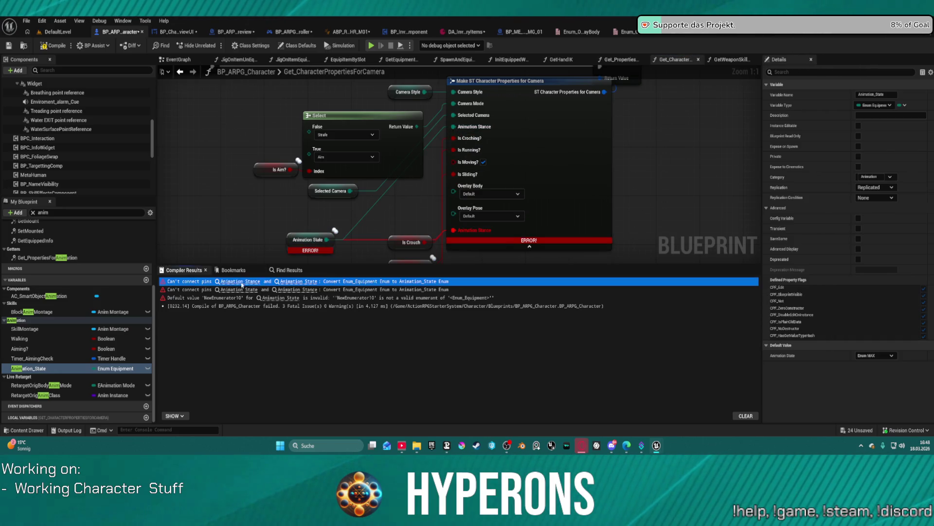
left_click(242, 282)
left_click(243, 290)
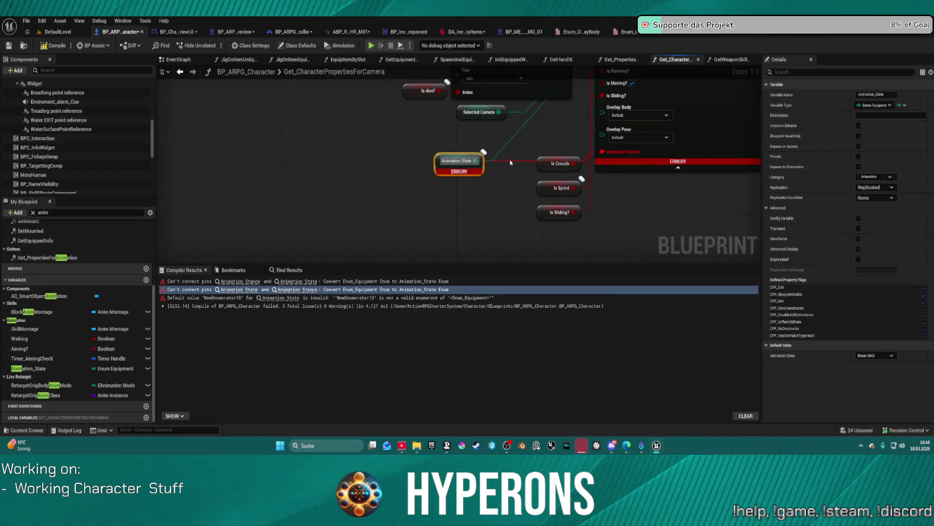
left_click(512, 163)
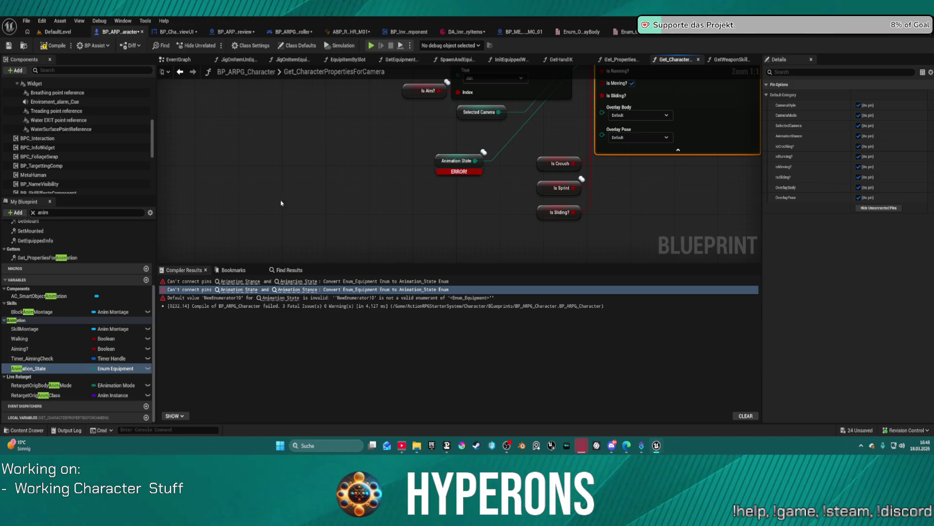
Recompile with F7 and jump to the SET node behind the remaining error.
key("F7")
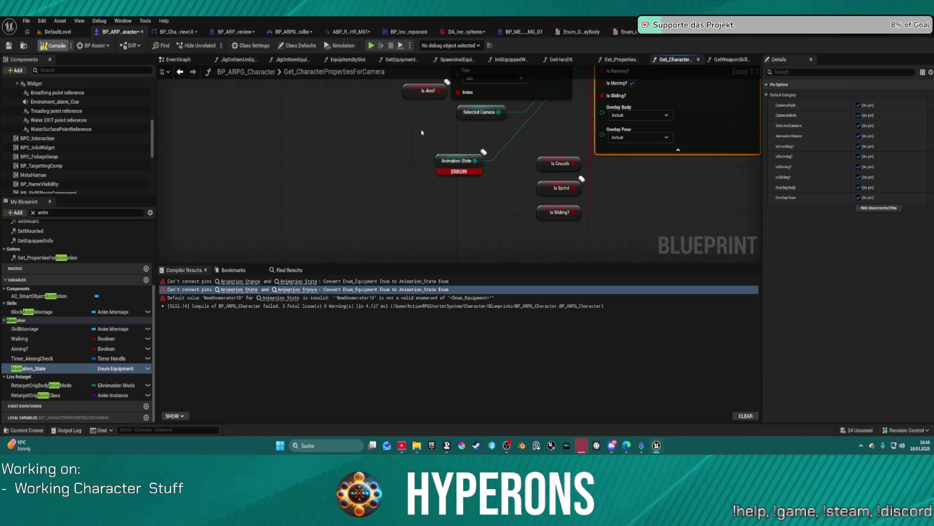
left_click(285, 280)
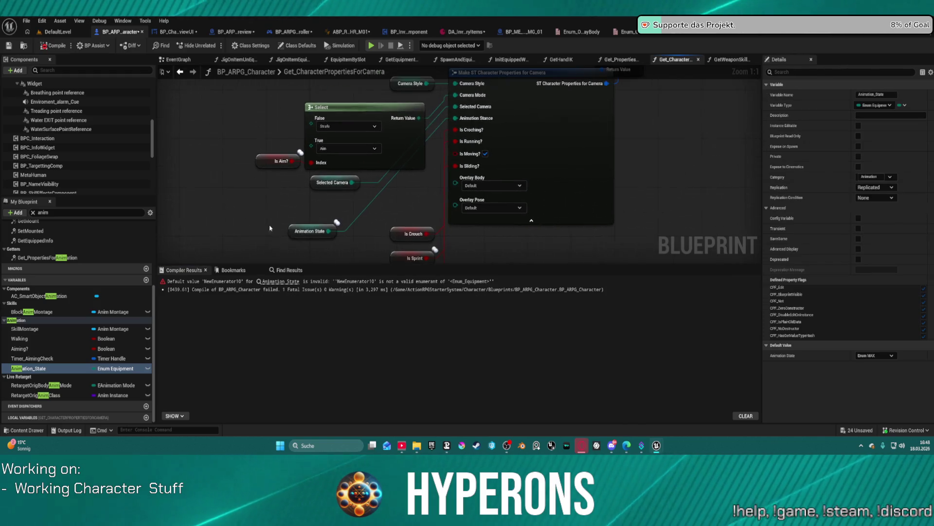
left_click(286, 281)
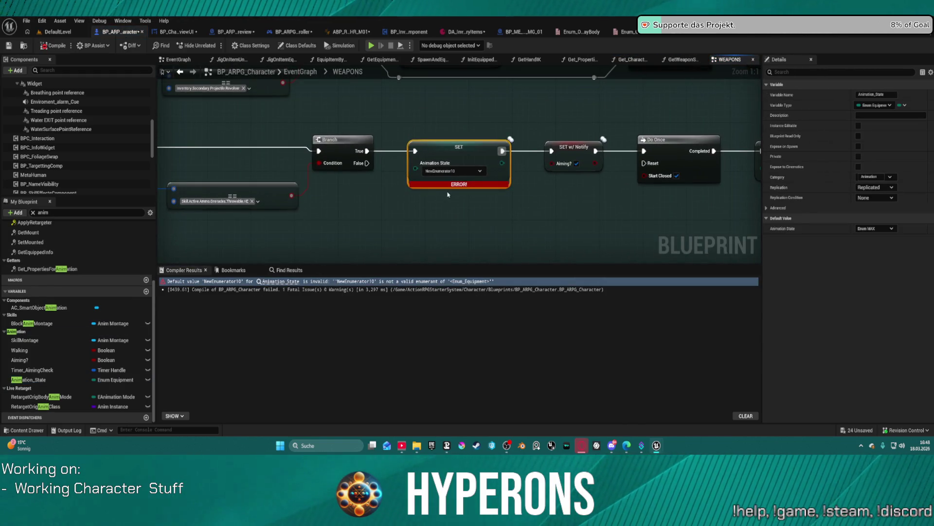
Add an Animation_State node to the WEAPONS graph and convert it into a setter.
mouse_move(468, 114)
left_mouse_down()
mouse_move(384, 146)
mouse_move(375, 136)
mouse_move(730, 146)
mouse_move(760, 125)
mouse_move(370, 136)
left_mouse_up()
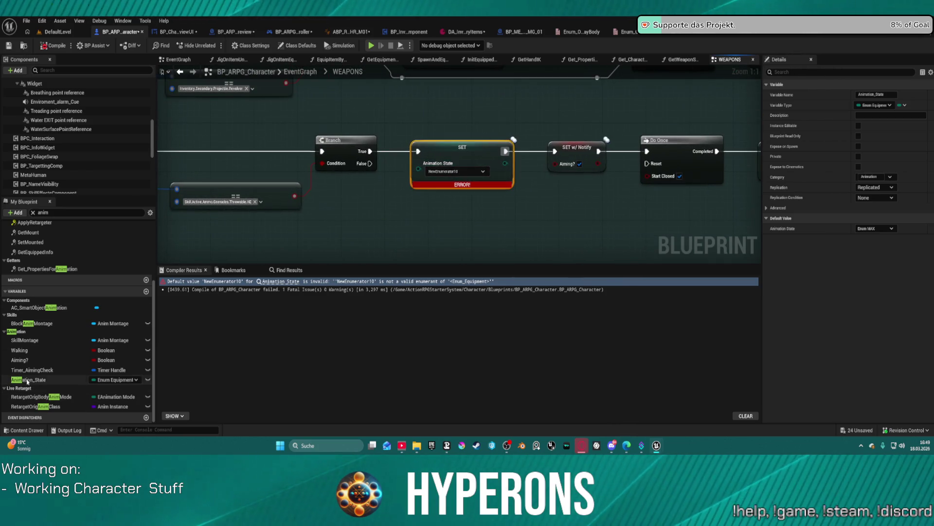
left_click_drag(27, 381, 415, 200)
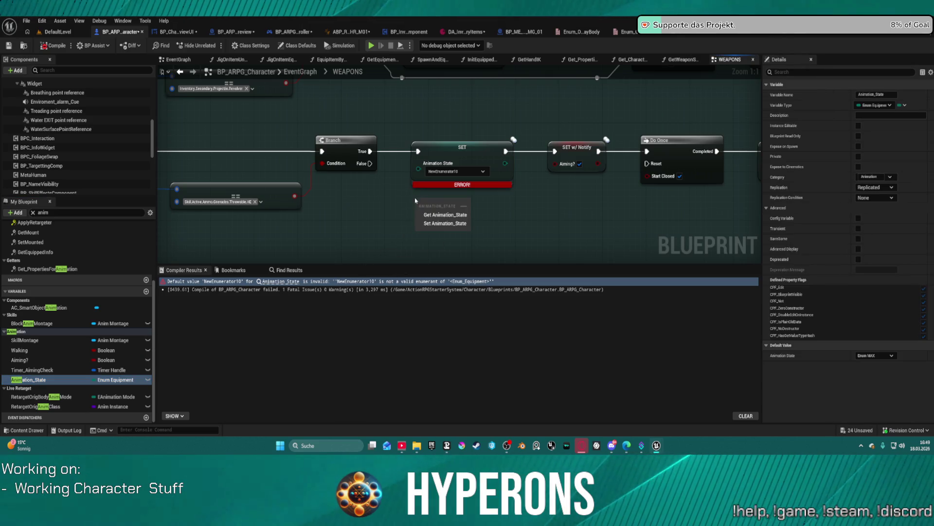
left_click(444, 215)
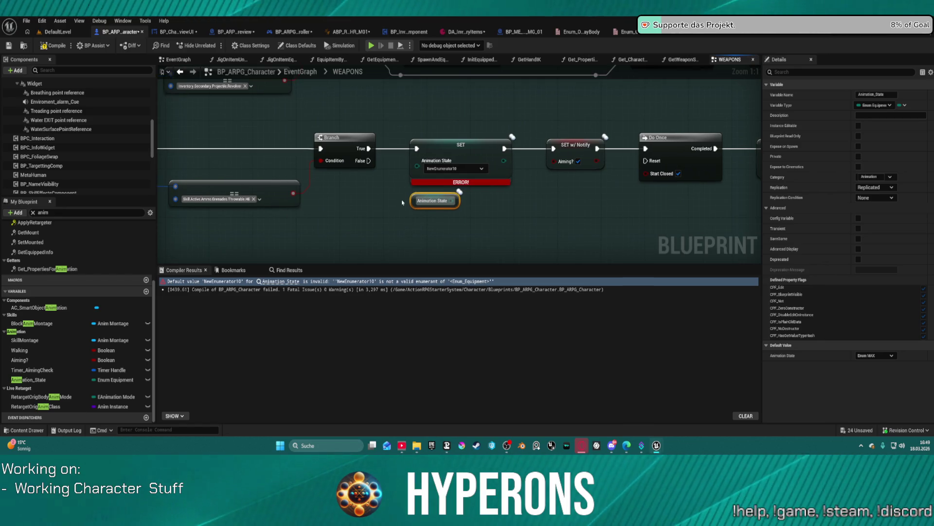
right_click(413, 198)
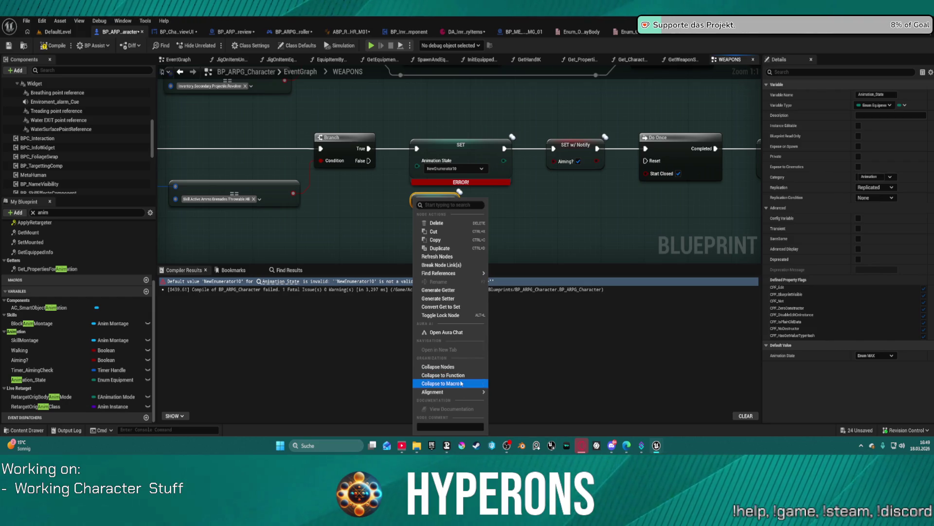
left_click(441, 306)
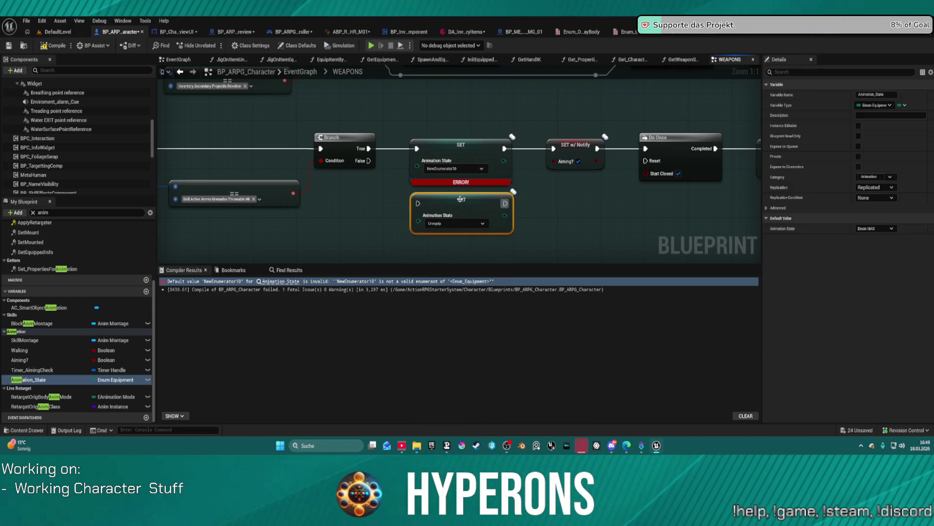
Wire the new SET between Branch True and SET w/ Notify, replacing the broken SET.
left_click_drag(364, 149, 418, 203)
left_click_drag(508, 203, 561, 144)
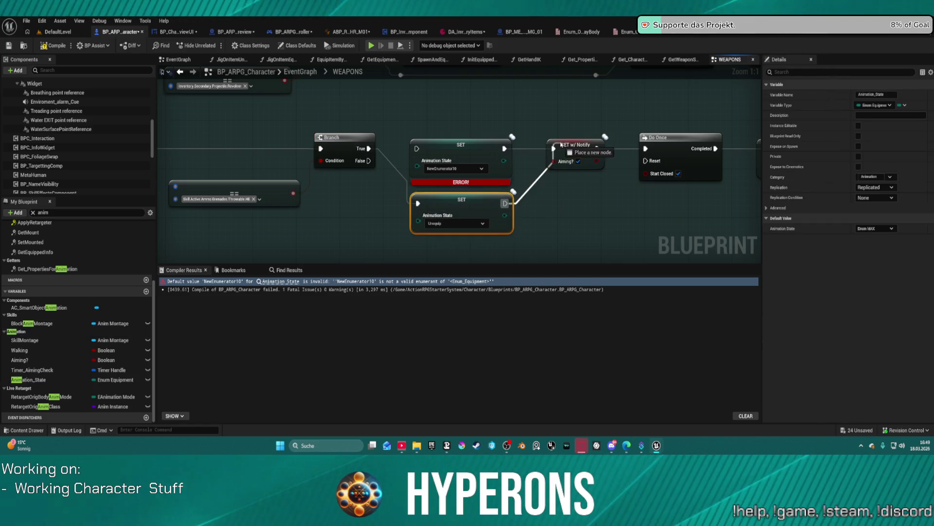
left_click(461, 145)
key("Delete")
left_click_drag(457, 200, 462, 147)
Set the new node's Animation State to Torch and recompile.
left_click(461, 168)
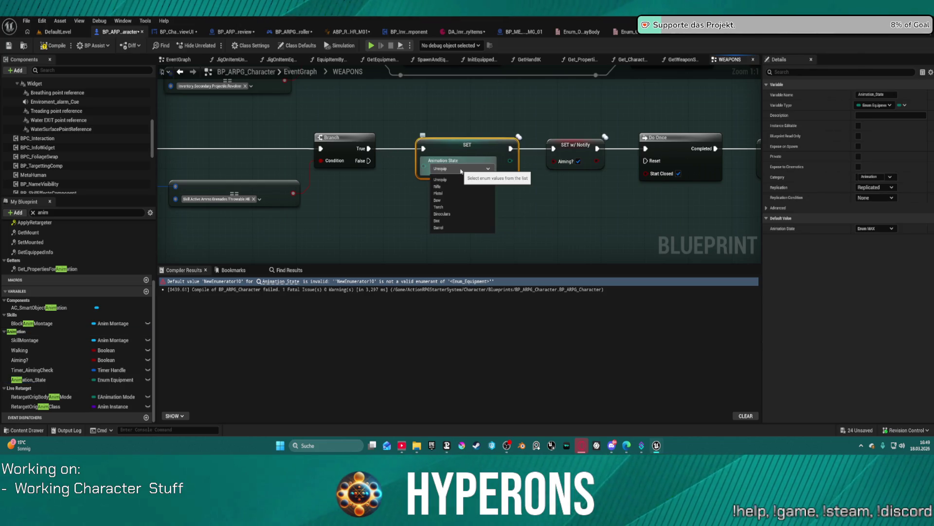
left_click(444, 207)
left_click(417, 253)
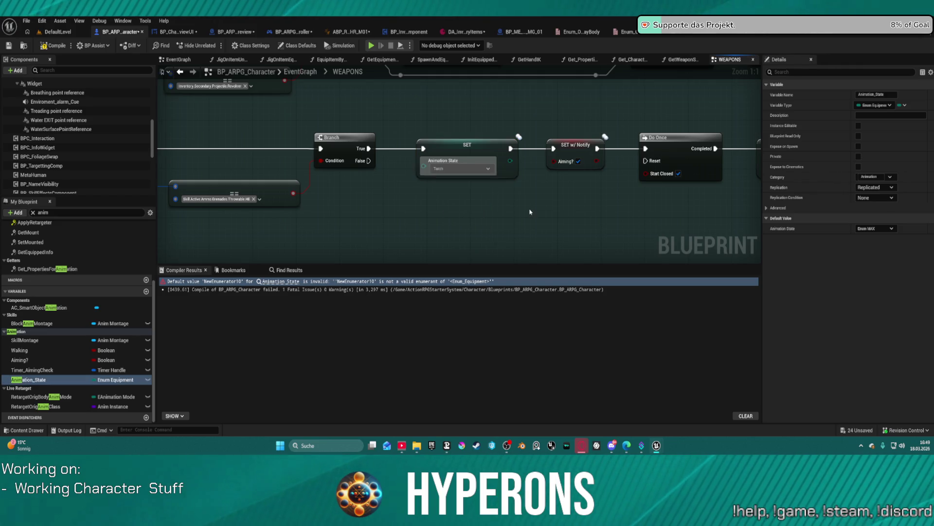
left_click(56, 48)
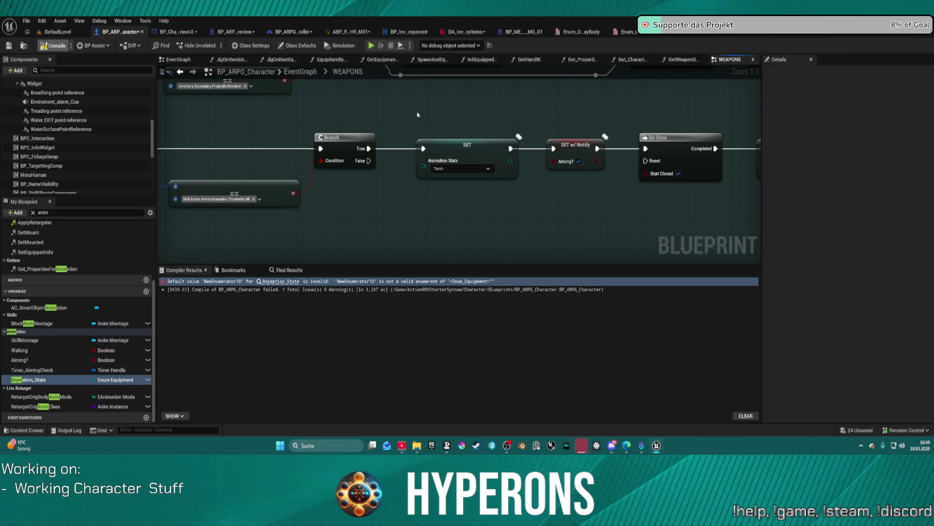
Set the rifle branch SET node's Animation State to Rifle.
left_click_drag(470, 160, 541, 289)
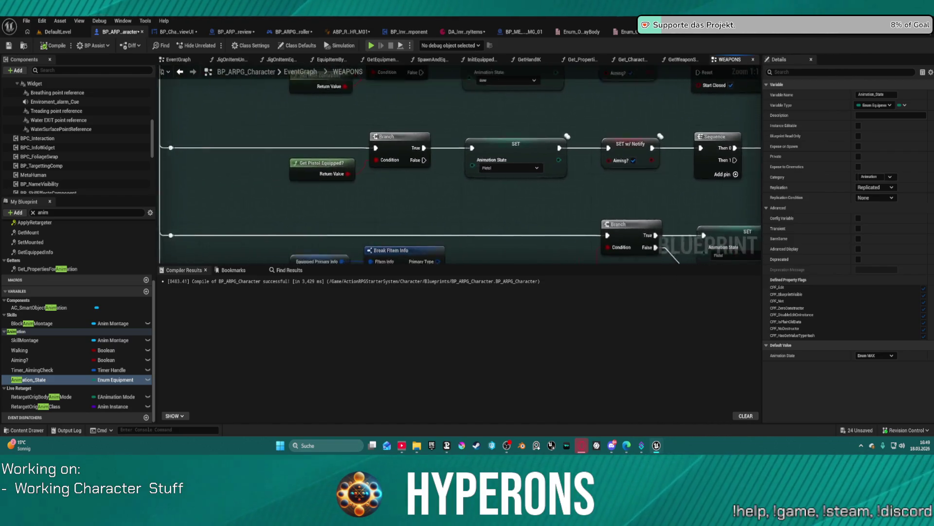
scroll(460, 165, "down", 10)
scroll(289, 120, "up", 12)
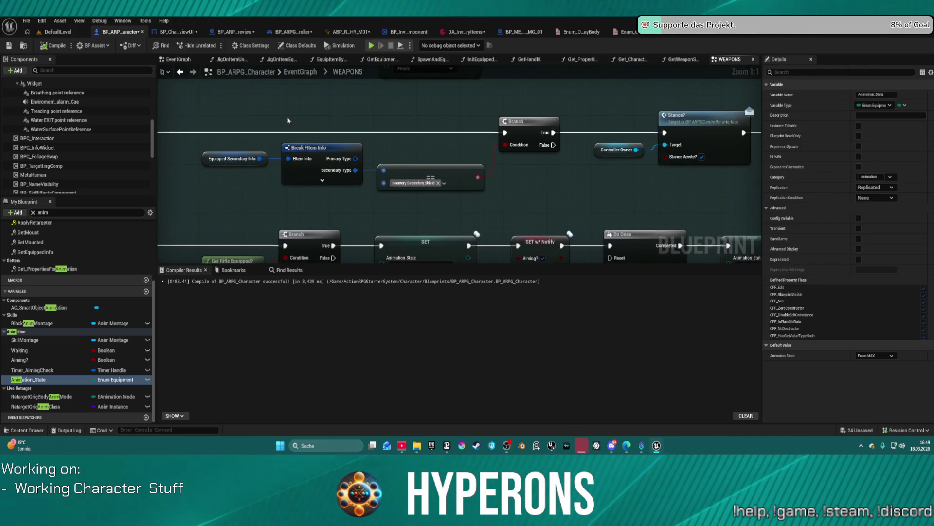
mouse_move(411, 196)
left_mouse_down()
mouse_move(191, 188)
mouse_move(497, 110)
mouse_move(298, 68)
mouse_move(650, 85)
left_mouse_up()
scroll(502, 148, "down", 4)
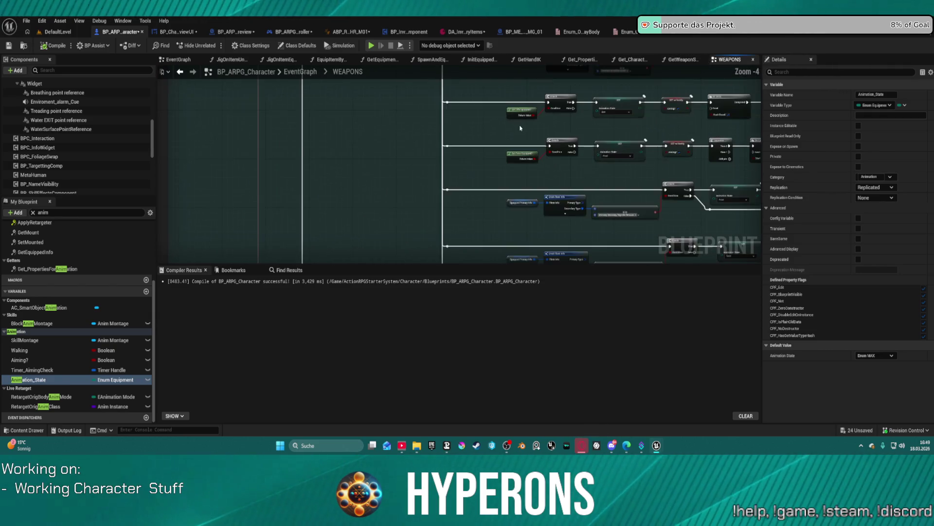
scroll(478, 161, "up", 4)
mouse_move(487, 150)
left_mouse_down()
mouse_move(351, 168)
mouse_move(178, 167)
mouse_move(304, 163)
left_mouse_up()
left_click(505, 147)
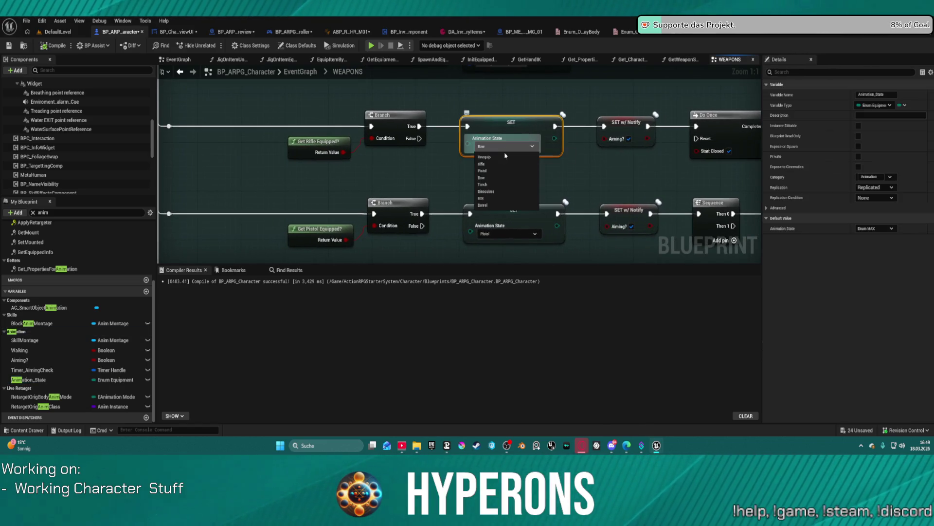
left_click(500, 166)
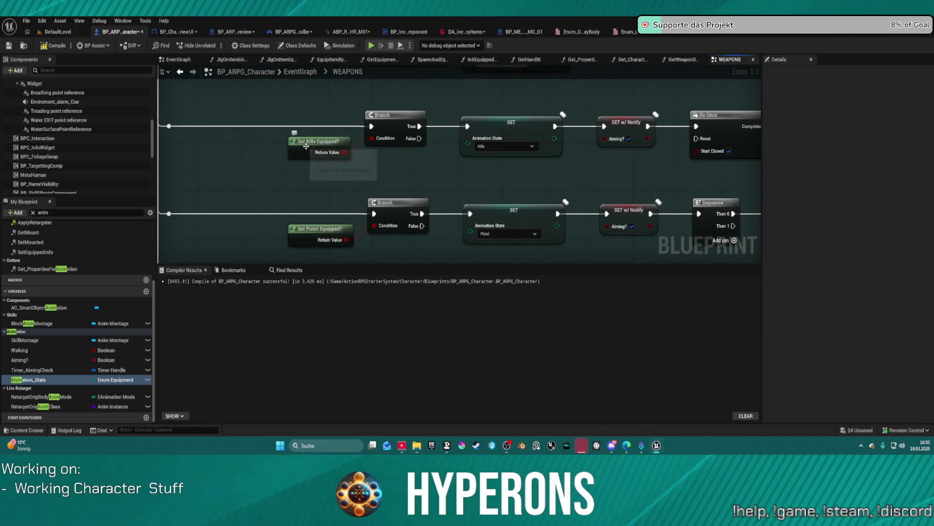
Open the GetRifleEquipped? function graph.
double_click(306, 149)
scroll(534, 211, "up", 5)
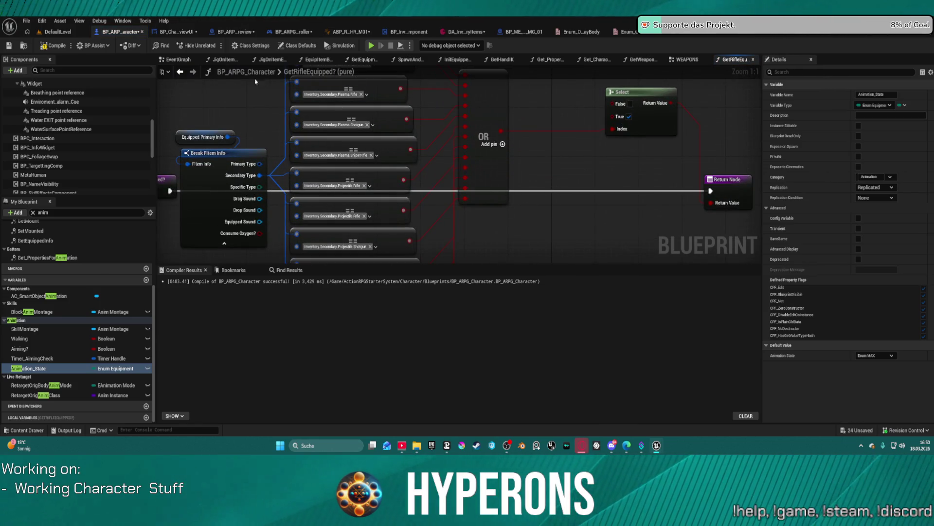
left_click(181, 73)
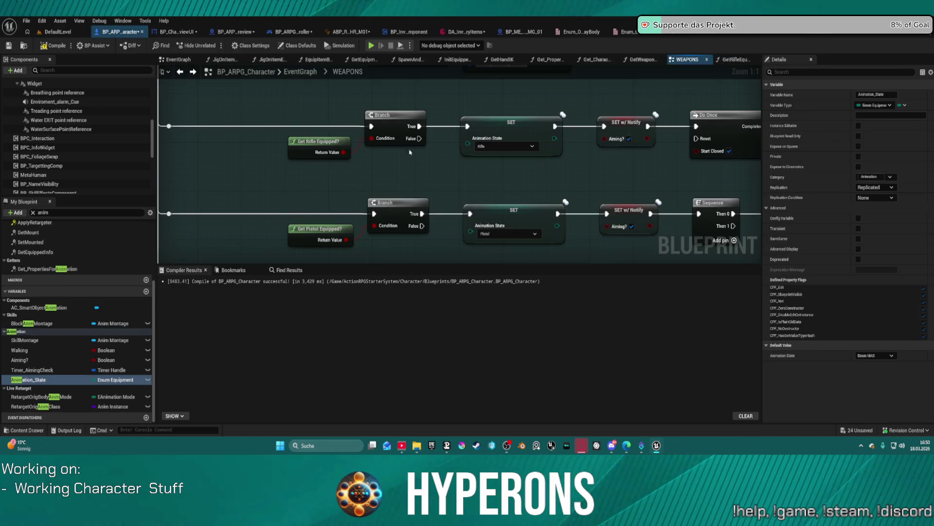
double_click(311, 144)
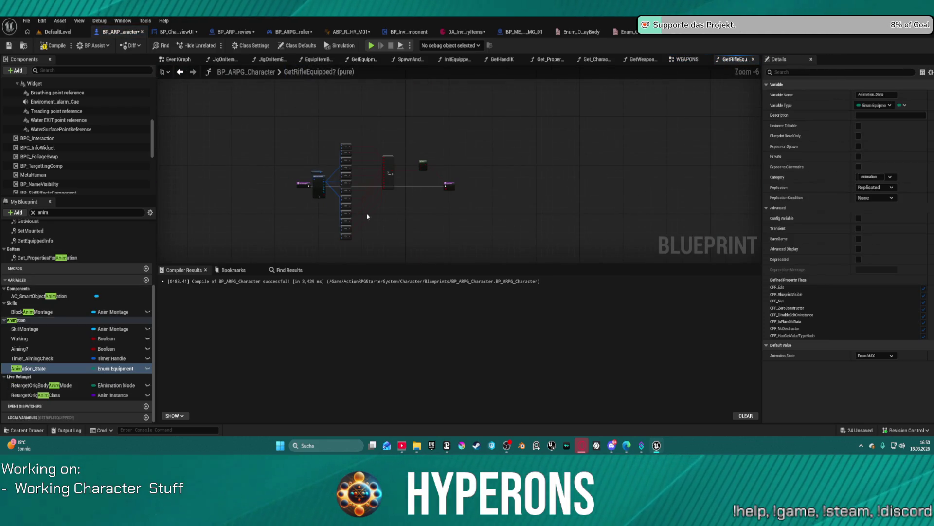
scroll(336, 194, "up", 6)
Move the Break FItem Info nodes to the upper left and compile the character blueprint.
mouse_move(552, 152)
left_mouse_down()
mouse_move(469, 230)
mouse_move(382, 259)
left_mouse_up()
left_click_drag(312, 233, 495, 240)
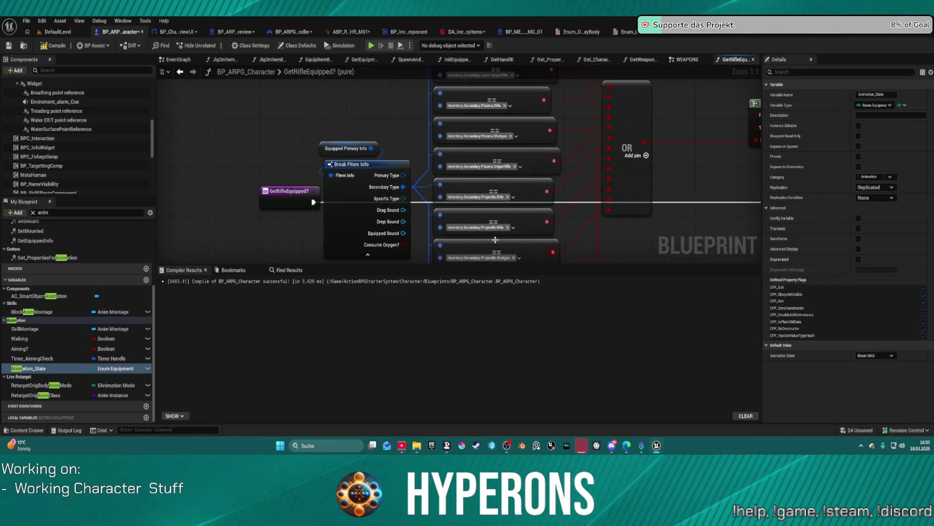
left_click(344, 195)
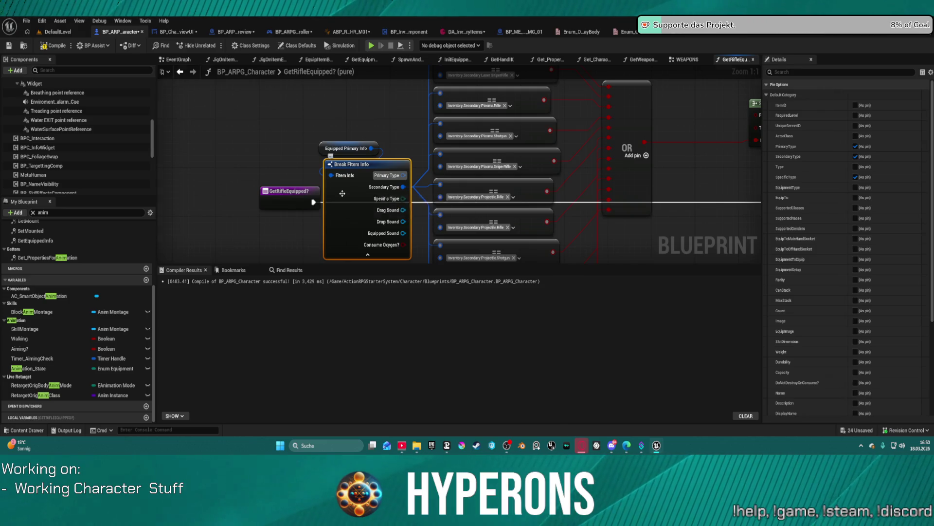
key("Delete")
mouse_move(350, 190)
left_mouse_down()
mouse_move(469, 160)
mouse_move(353, 44)
left_mouse_up()
scroll(501, 108, "down", 4)
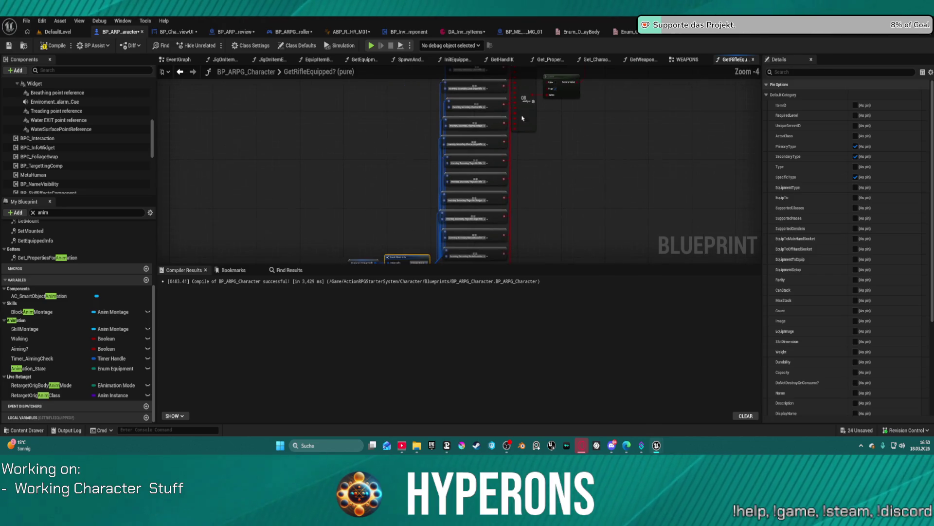
mouse_move(377, 241)
left_mouse_down()
mouse_move(312, 78)
mouse_move(296, 101)
mouse_move(285, 94)
mouse_move(372, 246)
mouse_move(672, 161)
mouse_move(579, 172)
left_mouse_up()
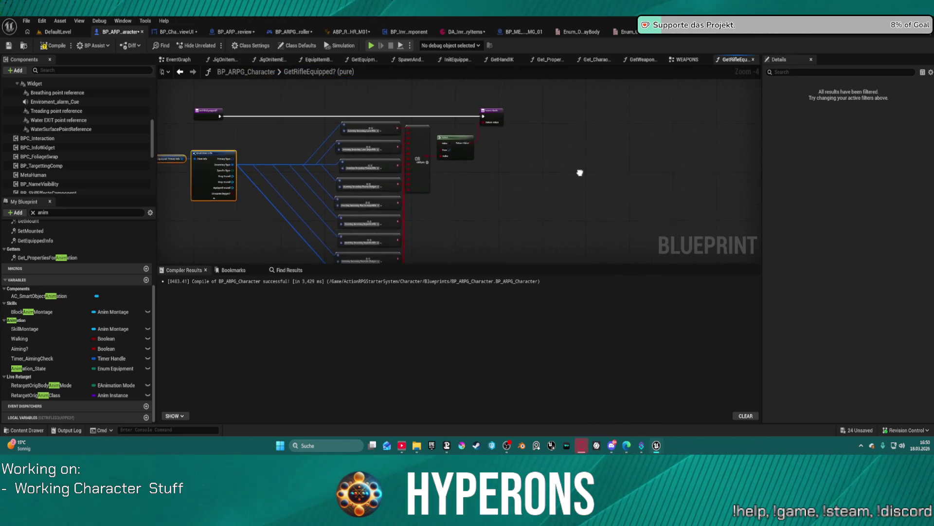
scroll(491, 138, "up", 4)
mouse_move(475, 149)
left_mouse_down()
mouse_move(556, 162)
mouse_move(547, 163)
left_mouse_up()
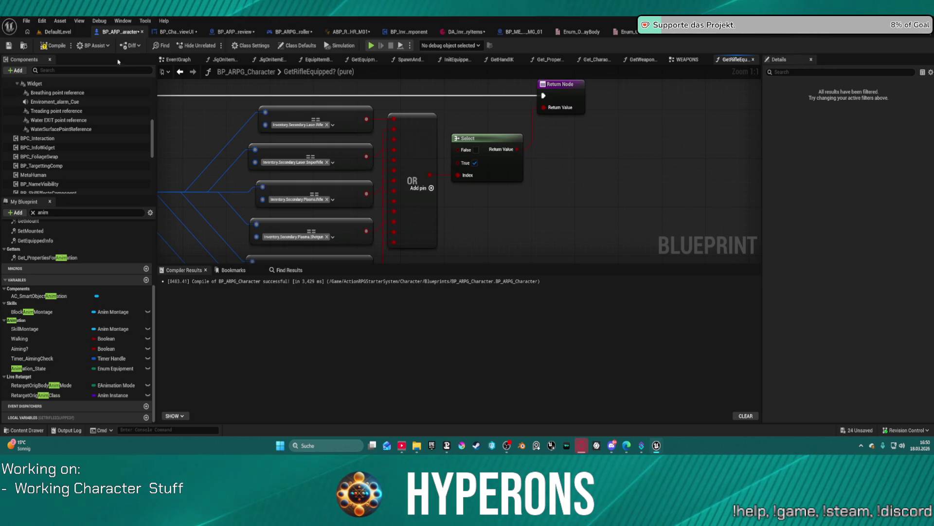
key("F7")
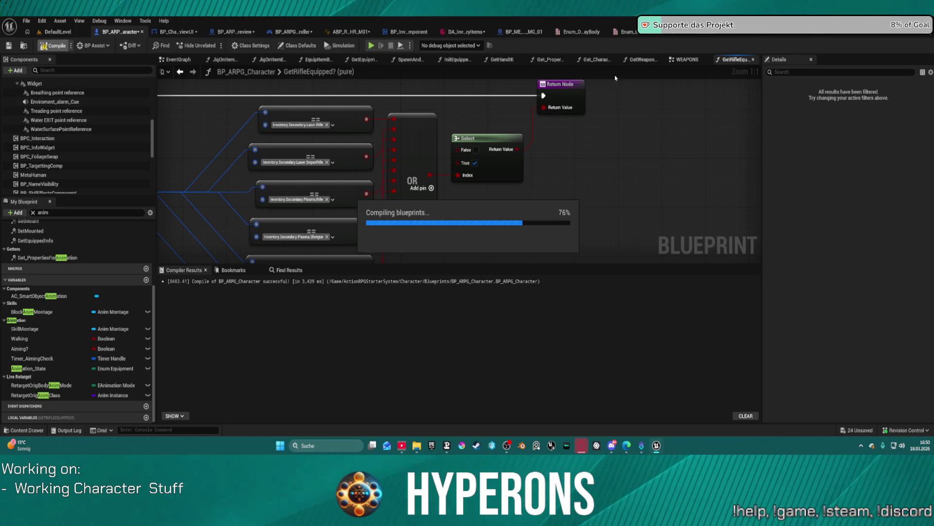
left_click(685, 61)
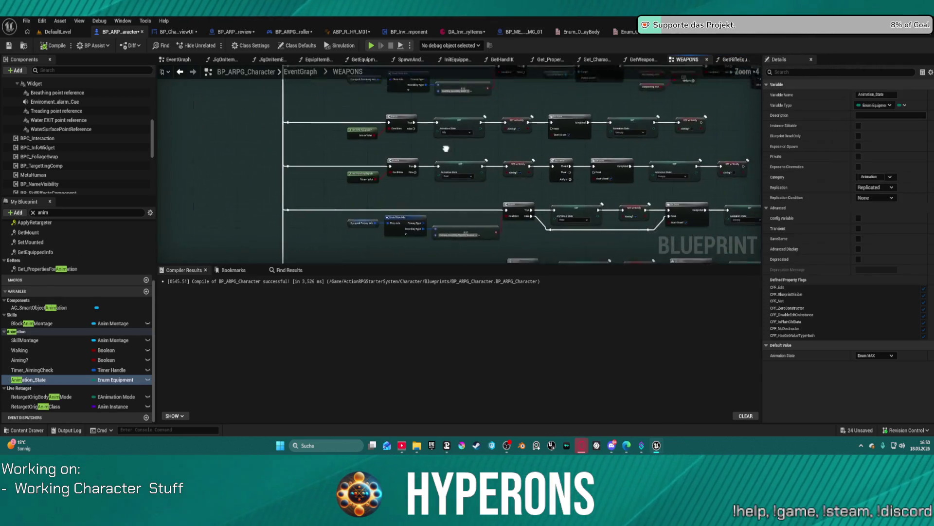
Check the Animation State choices on the Torch SET node.
mouse_move(200, 187)
left_mouse_down()
mouse_move(214, 170)
mouse_move(353, 127)
mouse_move(370, 82)
mouse_move(306, 92)
mouse_move(292, 127)
mouse_move(340, 98)
mouse_move(157, 111)
left_mouse_up()
left_click(531, 120)
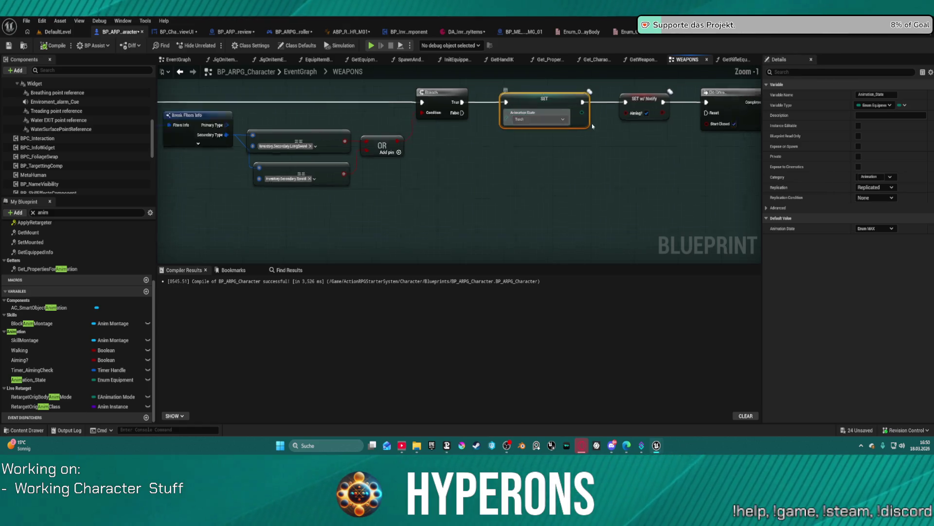
scroll(535, 141, "down", 12)
scroll(421, 261, "up", 12)
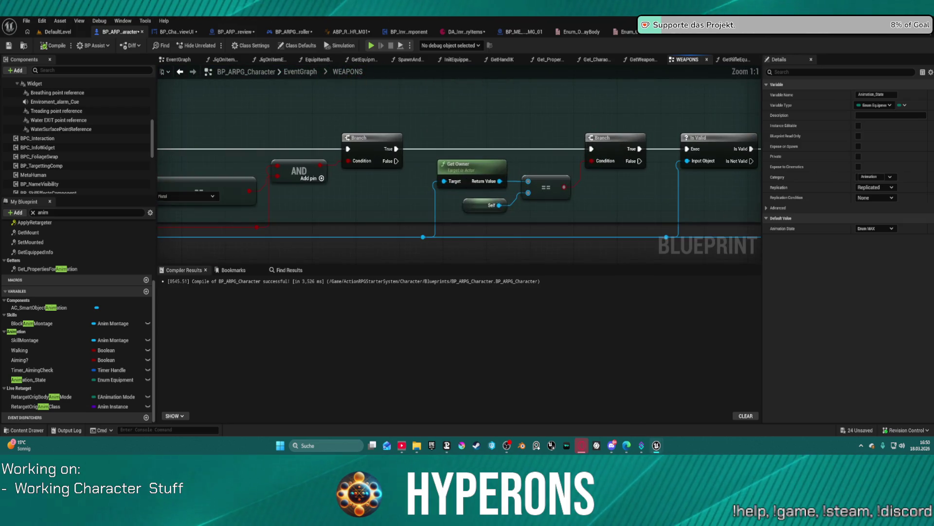
Zoom out and pan across the WEAPONS graph to survey all node rows.
left_click_drag(384, 120, 661, 119)
scroll(470, 194, "down", 6)
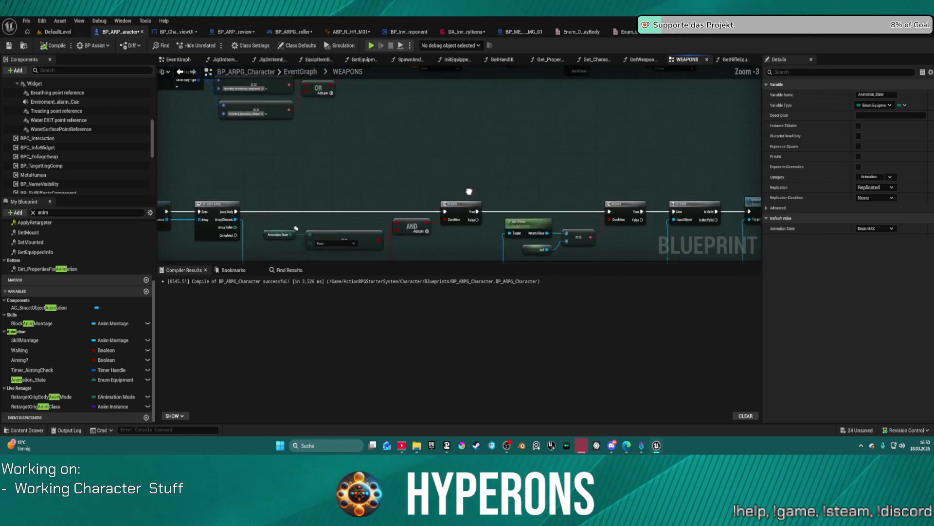
left_click_drag(433, 161, 409, 212)
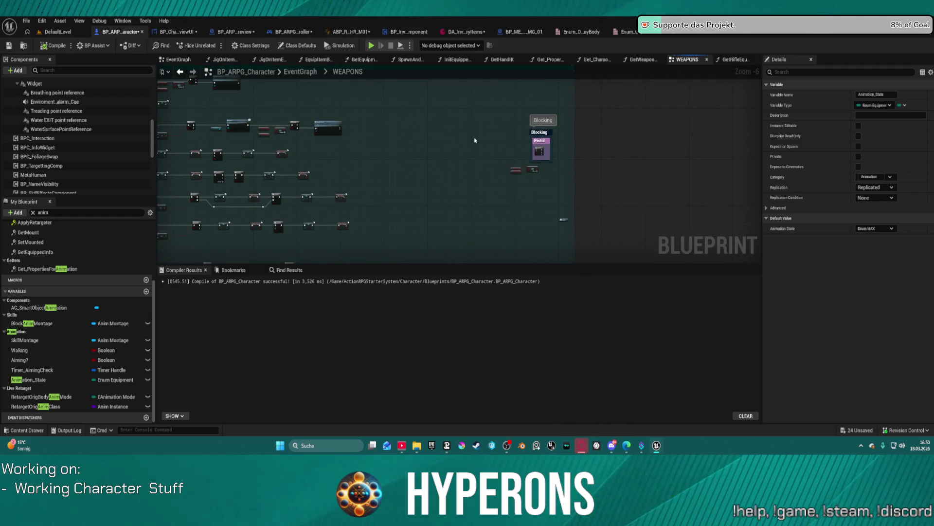
left_click_drag(436, 145, 376, 146)
scroll(314, 167, "up", 1)
left_click_drag(315, 167, 581, 191)
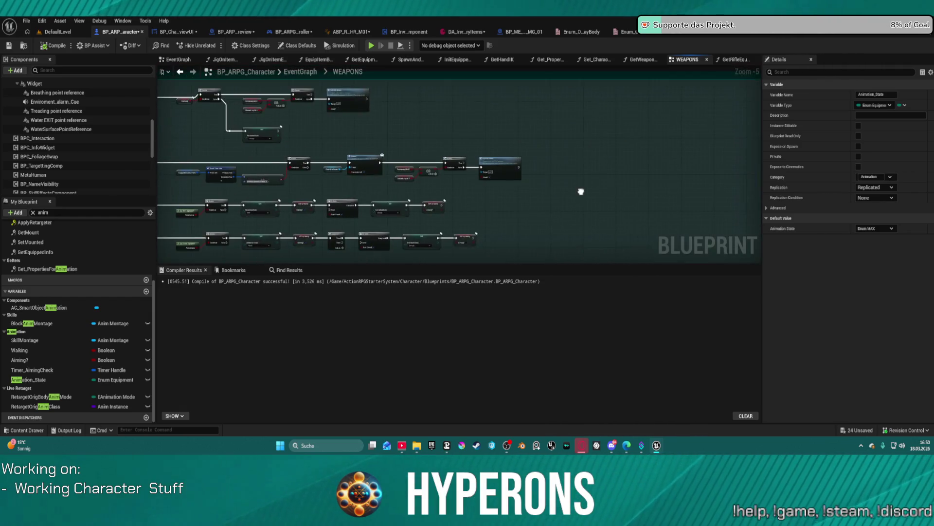
scroll(206, 141, "up", 1)
left_click_drag(206, 141, 352, 163)
scroll(353, 163, "up", 3)
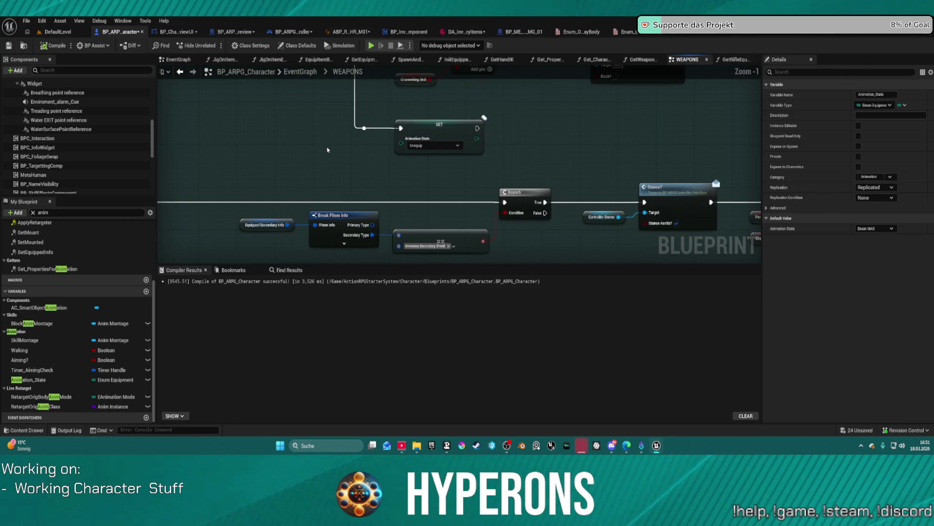
scroll(416, 130, "down", 9)
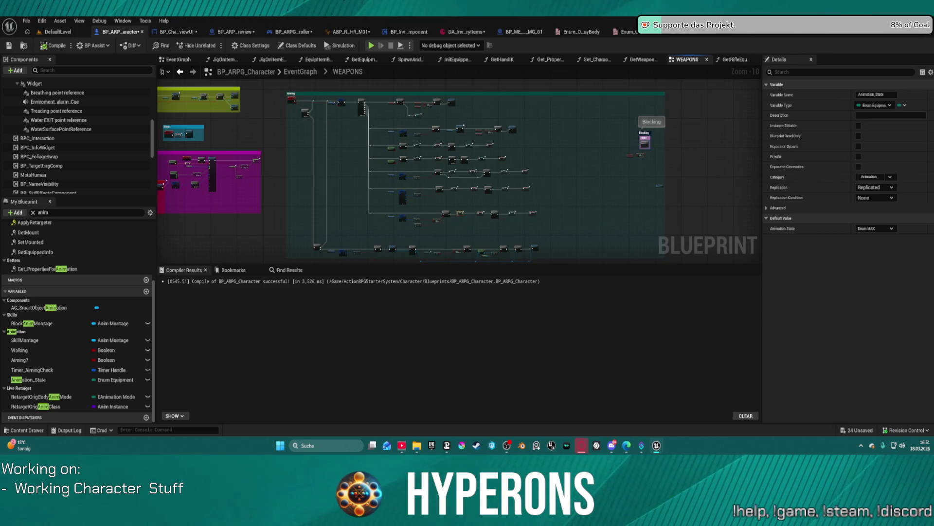
Try Play and open the failing CameraDirector_SandboxCharacter blueprint from the errors dialog.
left_click(373, 46)
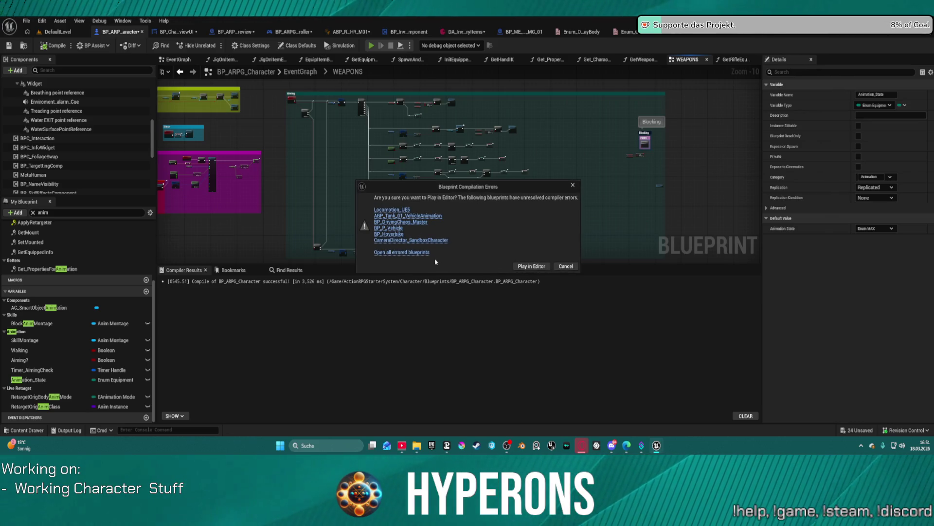
left_click(414, 241)
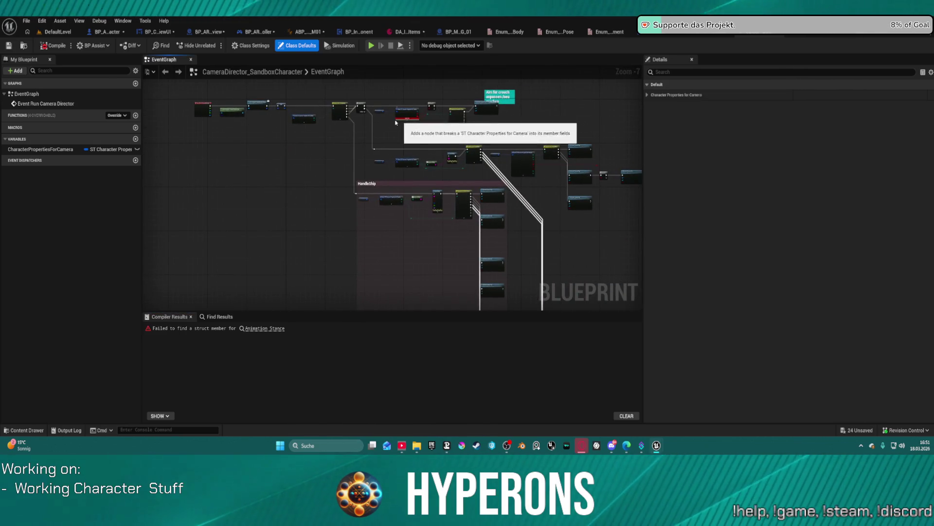
scroll(333, 105, "up", 7)
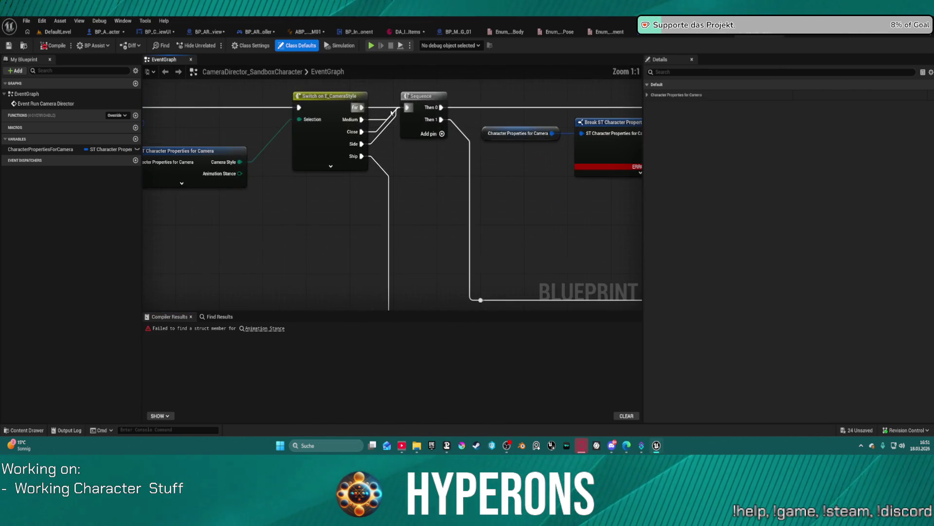
left_click_drag(229, 179, 137, 183)
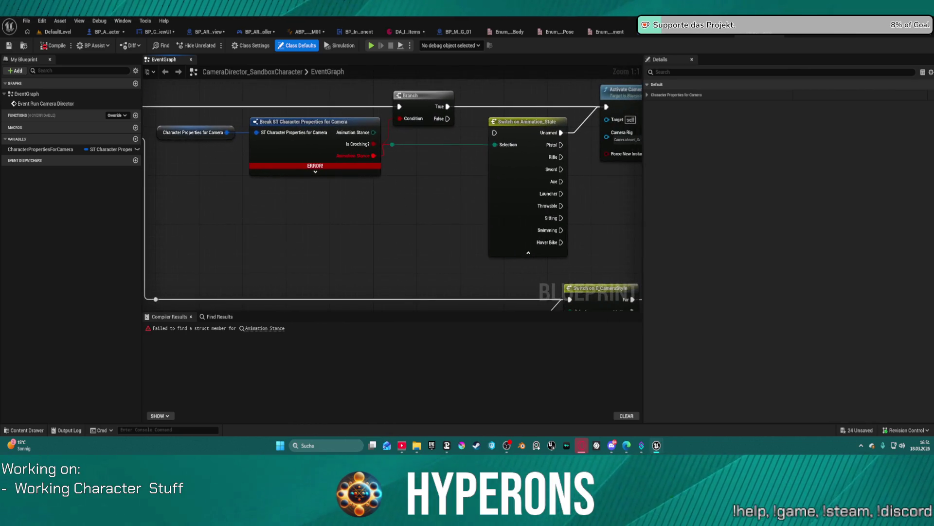
left_click_drag(367, 171, 323, 173)
Delete the broken Switch on Animation_State node and return to the level.
left_click_drag(323, 173, 317, 174)
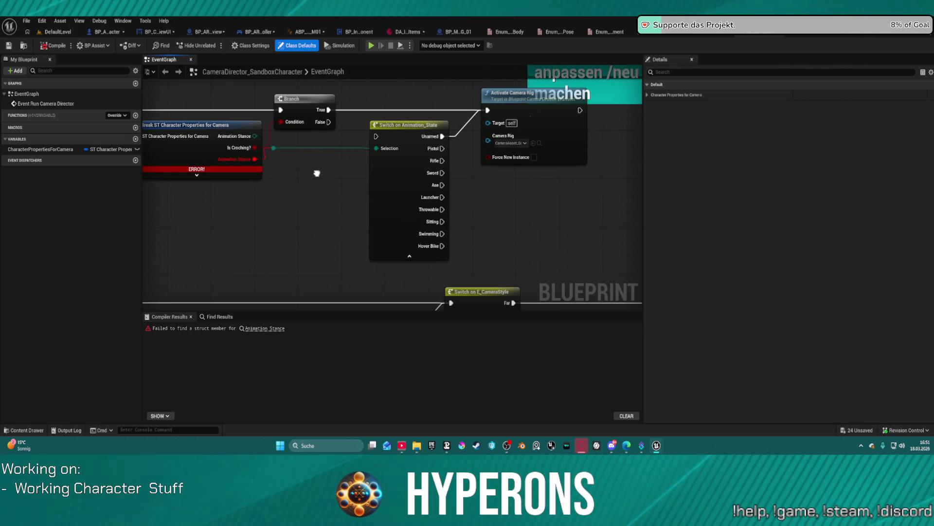
left_click(379, 165)
key("Delete")
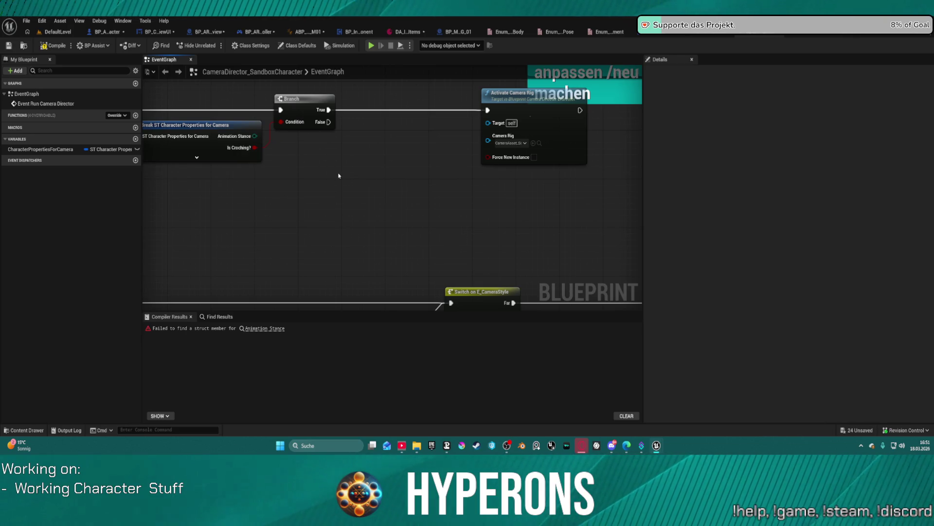
scroll(342, 167, "down", 4)
scroll(277, 73, "down", 1)
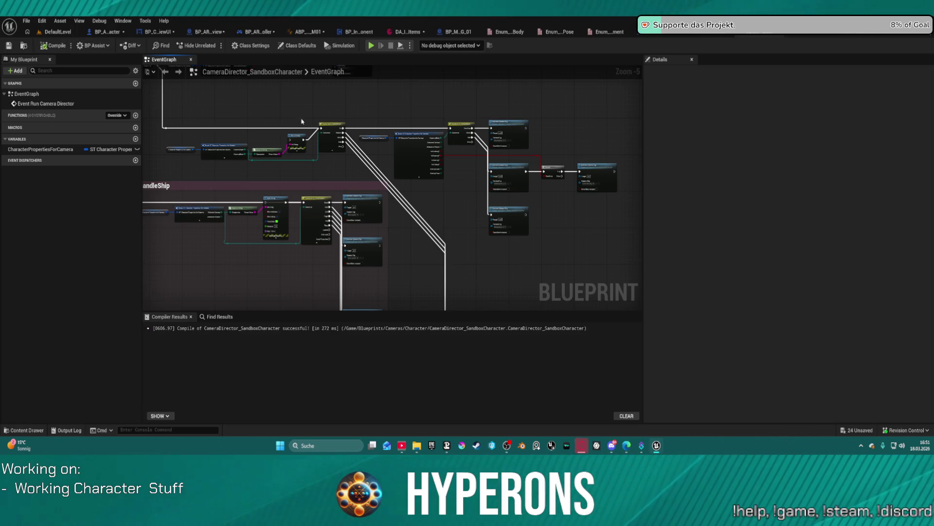
left_click(43, 32)
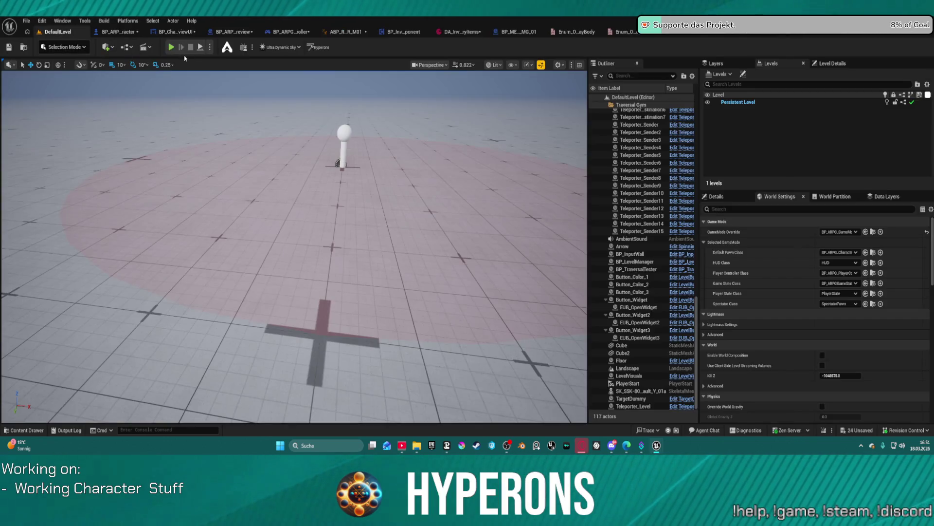
Start play-in-editor past the compile errors and walk the character forward.
key("alt+p")
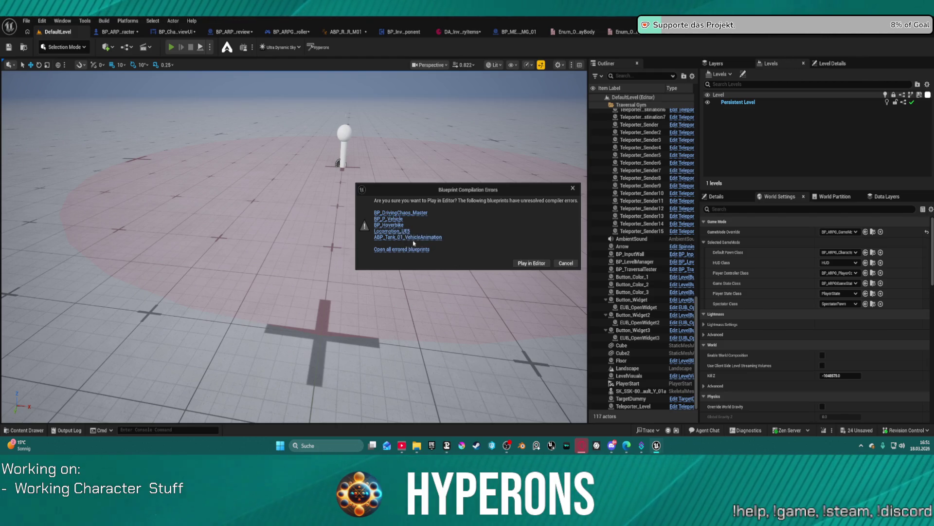
left_click(531, 265)
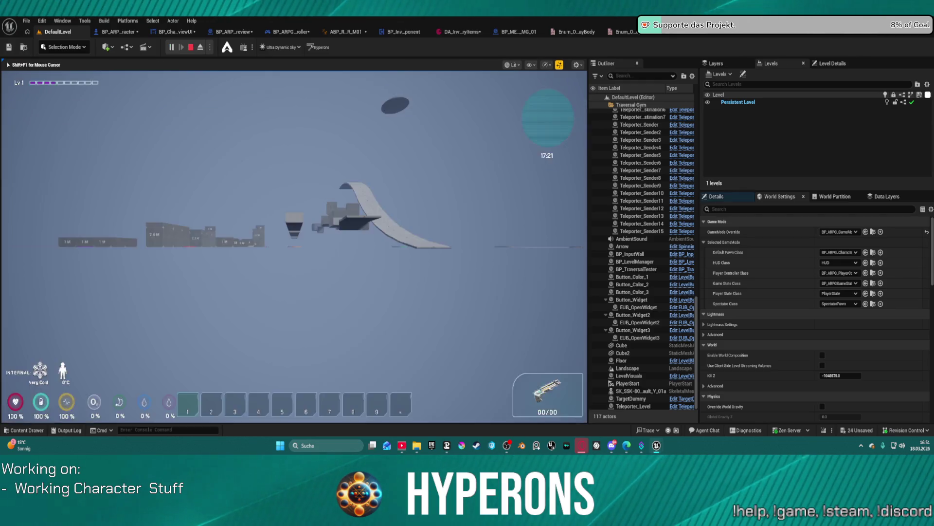
key("w")
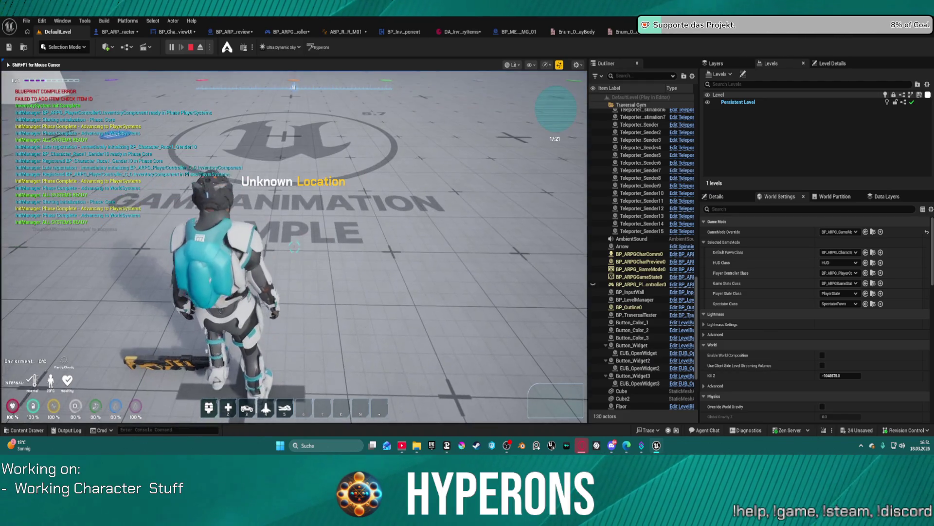
Open the inventory with character equipment expanded, move around, then stop the session.
key("i")
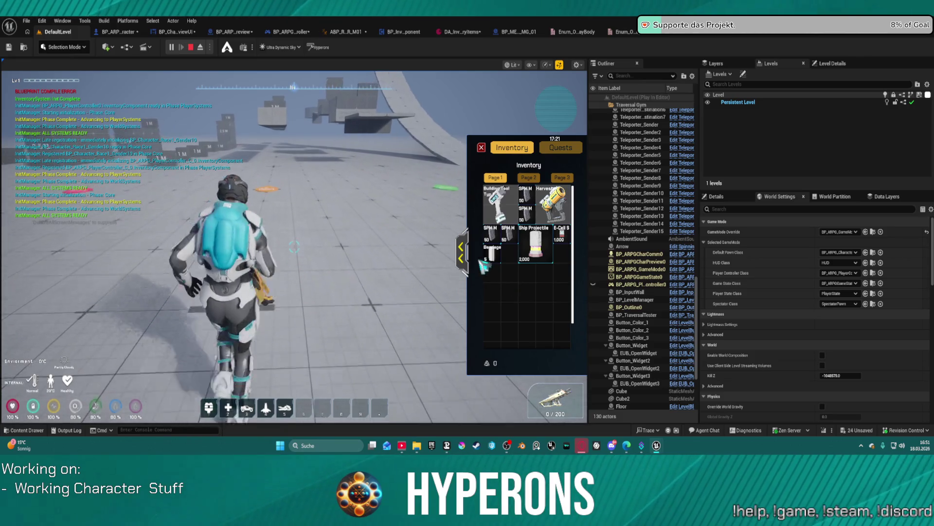
left_click(460, 252)
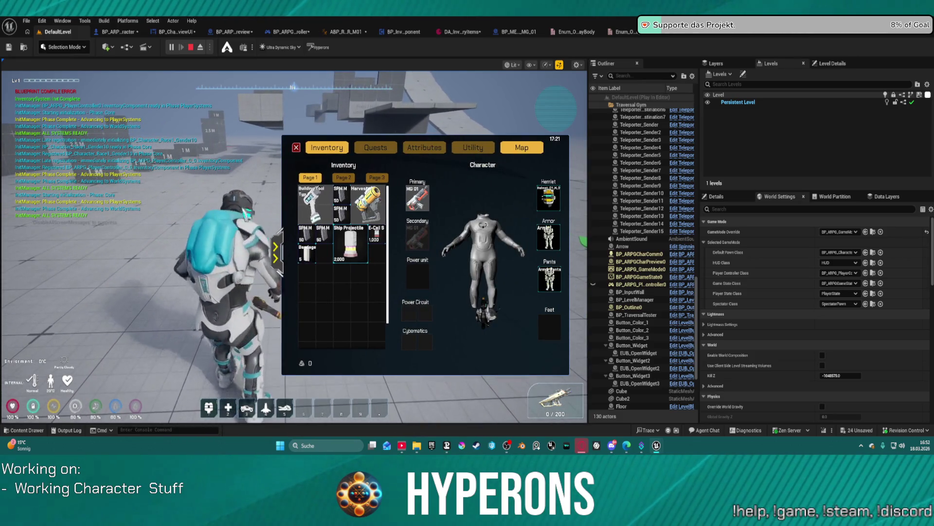
left_click(389, 241)
key("w")
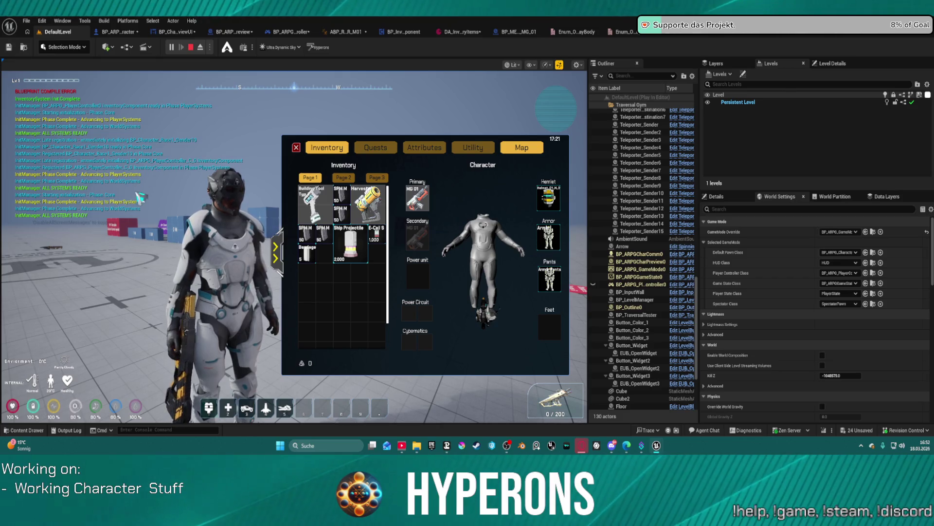
key("s")
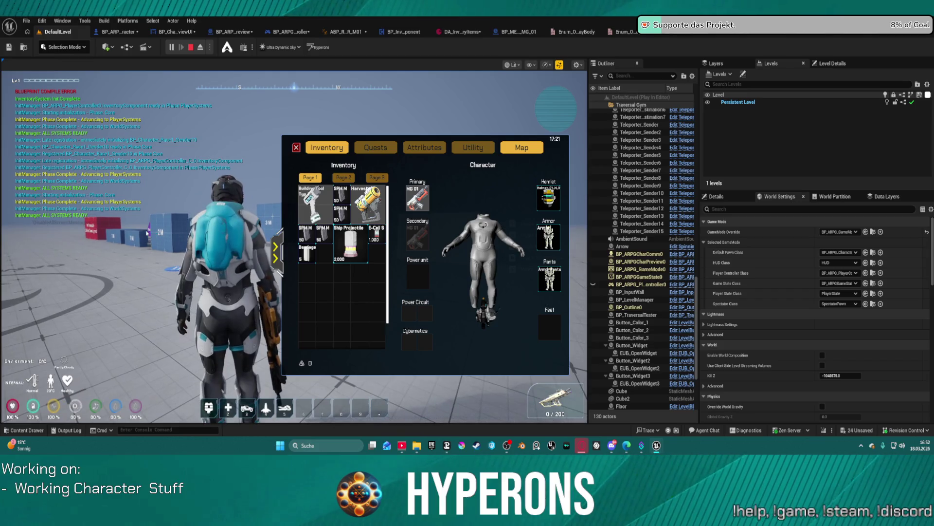
key("Escape")
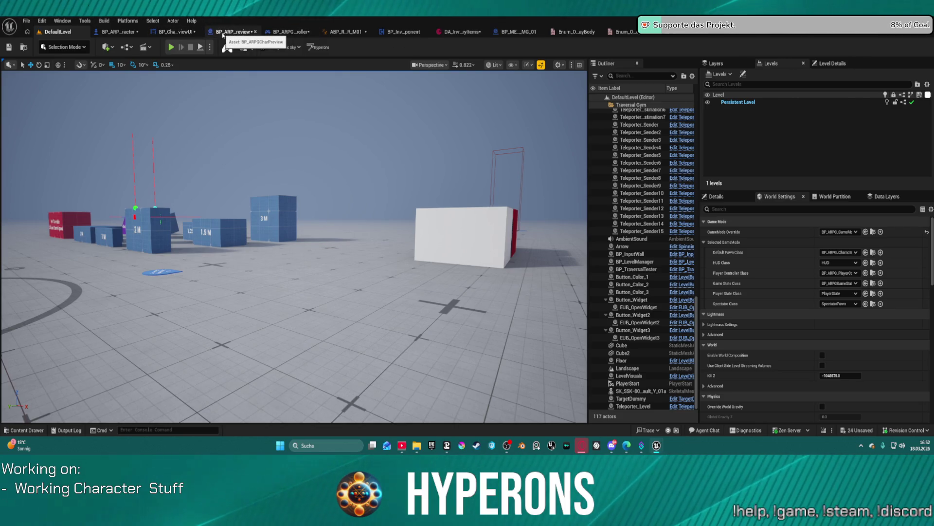
Switch to BP_ARPG_Character and zoom into its WEAPONS graph.
left_click(119, 31)
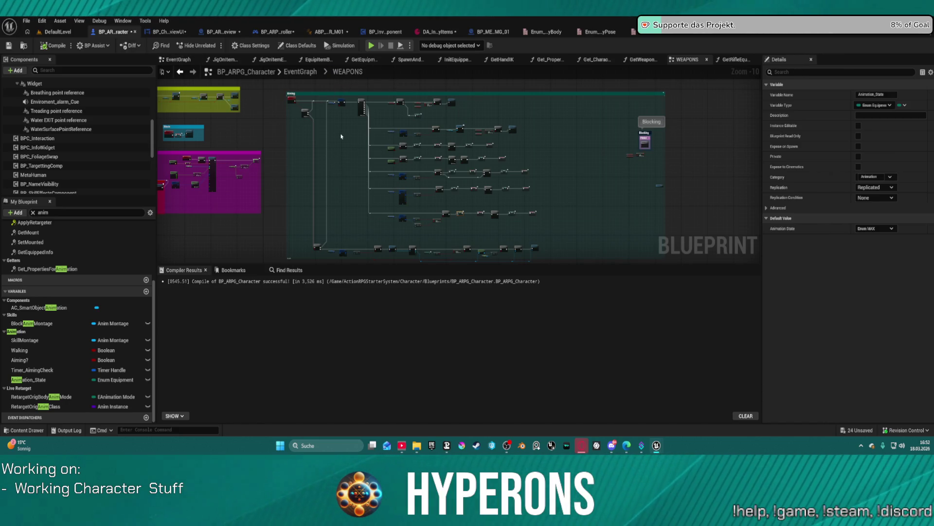
scroll(358, 163, "up", 7)
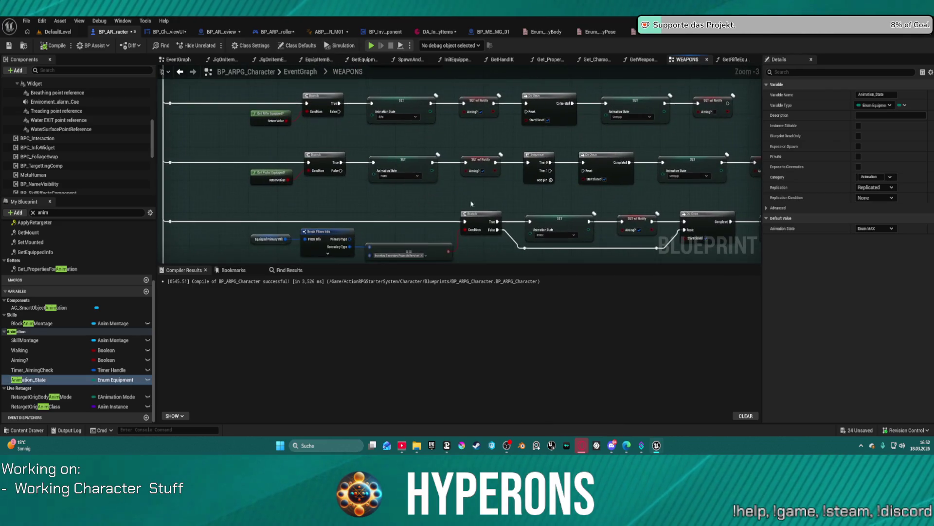
scroll(394, 185, "up", 3)
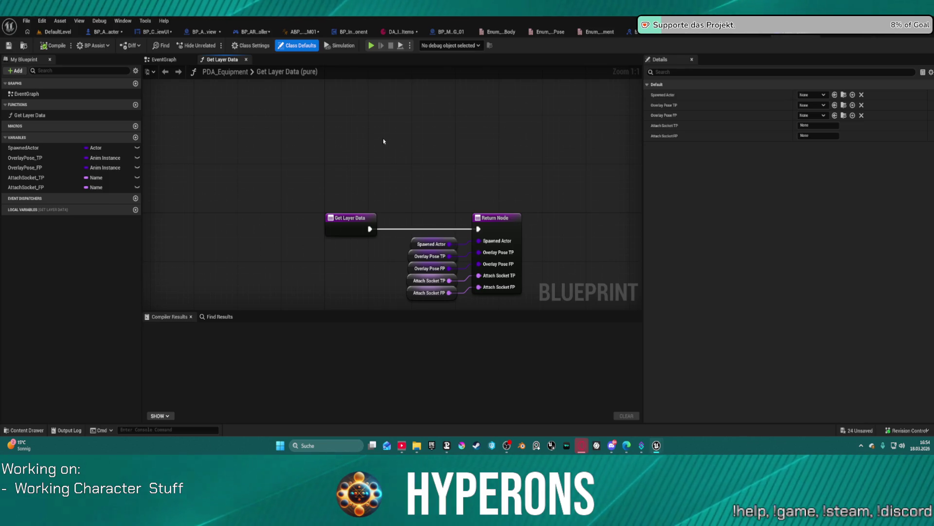
Inspect the SpawnedActor, Attach Socket TP/FP and Overlay Pose TP getters' Details without changing anything.
left_click(164, 60)
left_click(220, 59)
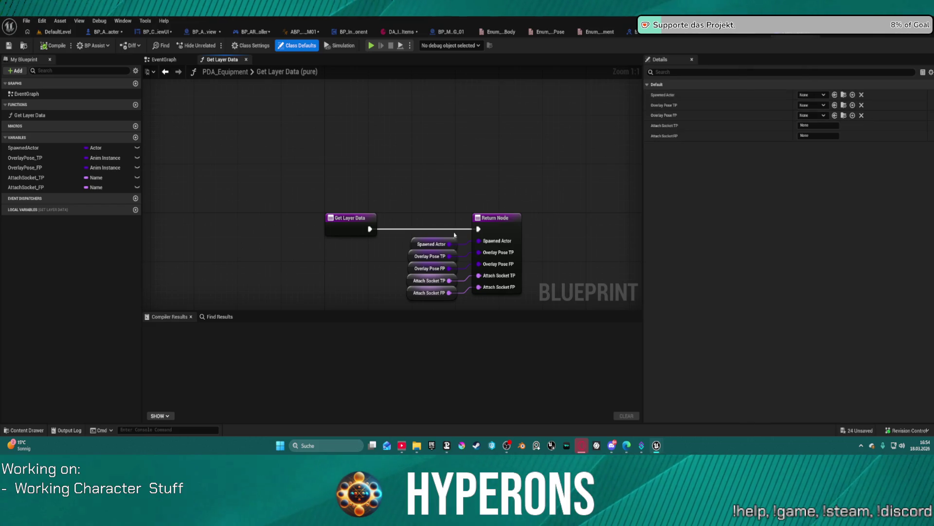
left_click(431, 243)
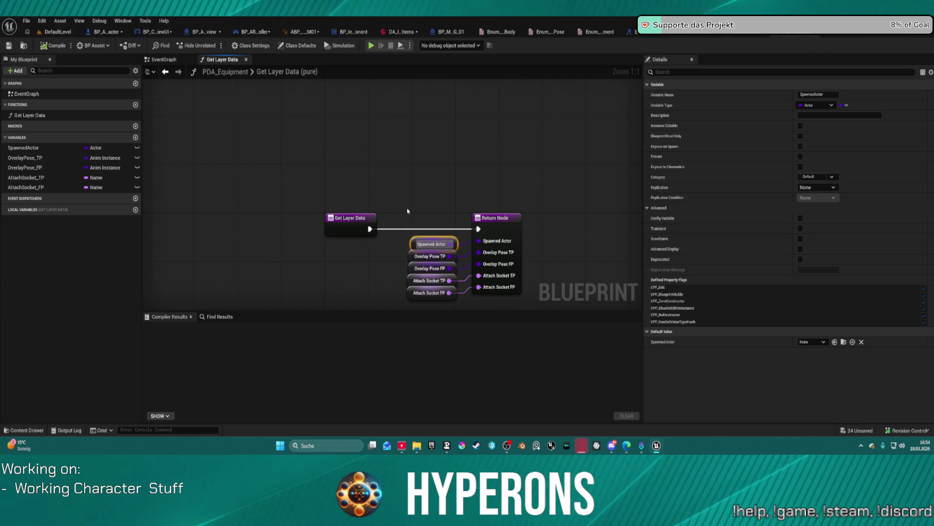
left_click_drag(380, 279, 450, 298)
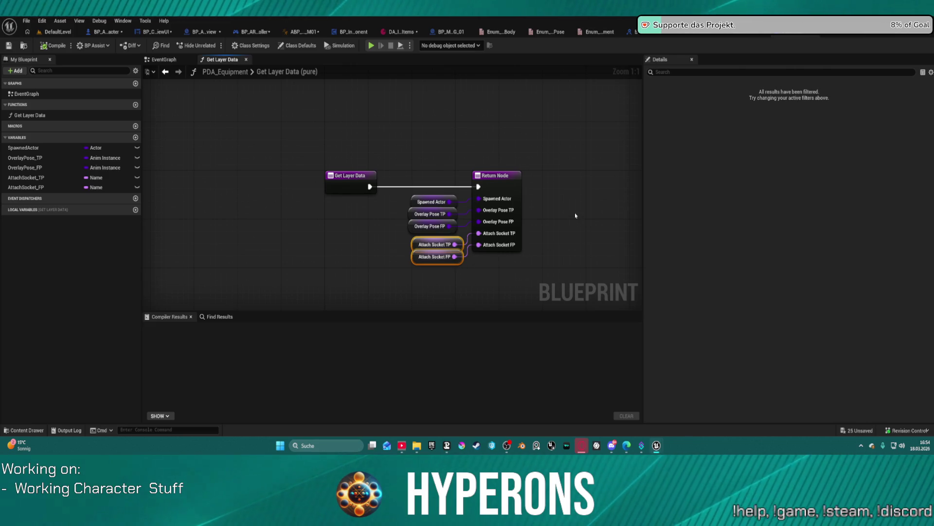
left_click(430, 213)
left_click(822, 342)
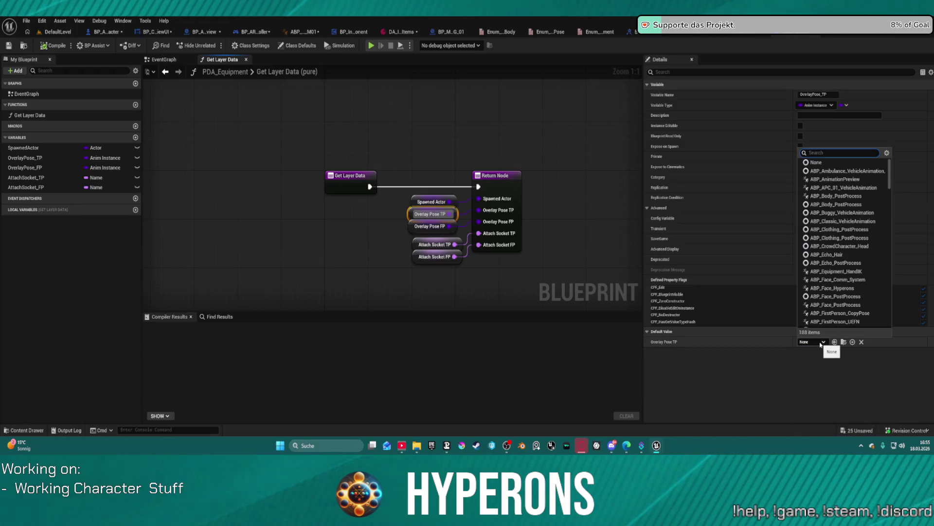
left_click(758, 208)
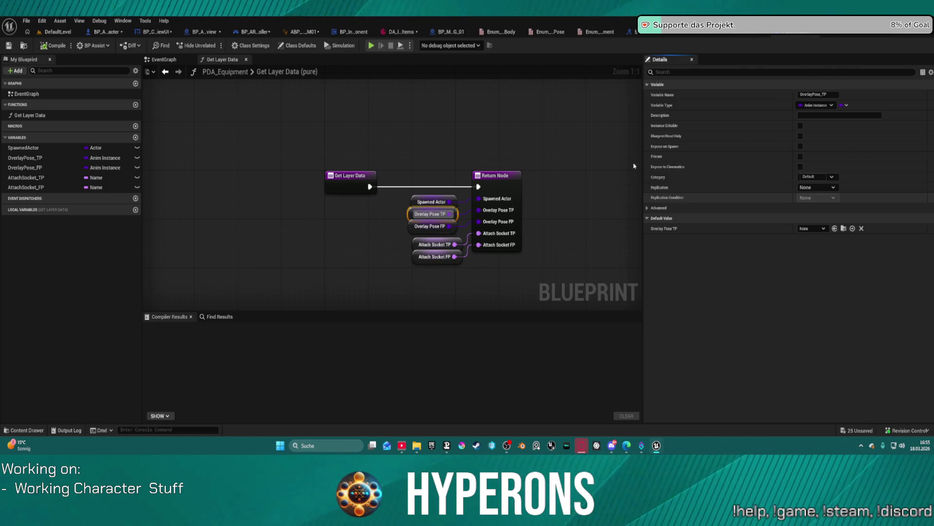
Open the DA_Equipment_Rifle data asset from the Content Drawer.
key("ctrl+space")
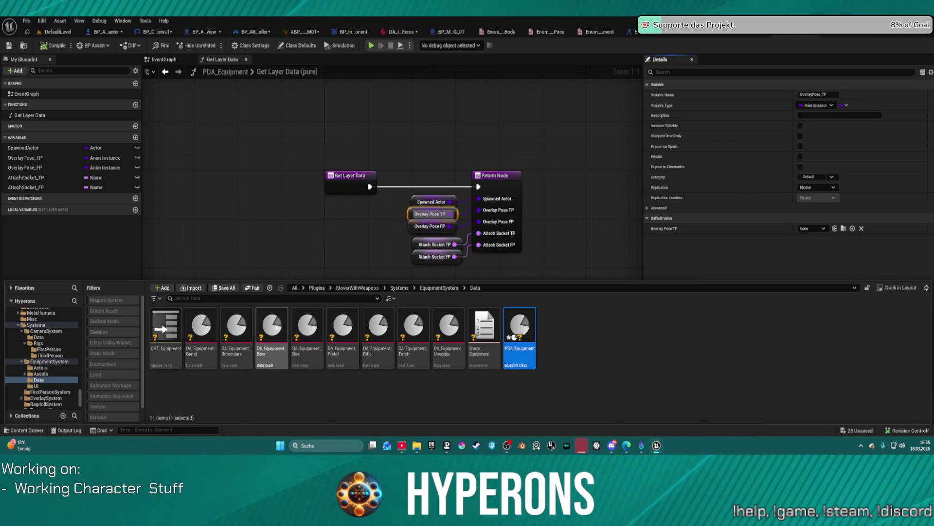
left_click(380, 330)
double_click(380, 331)
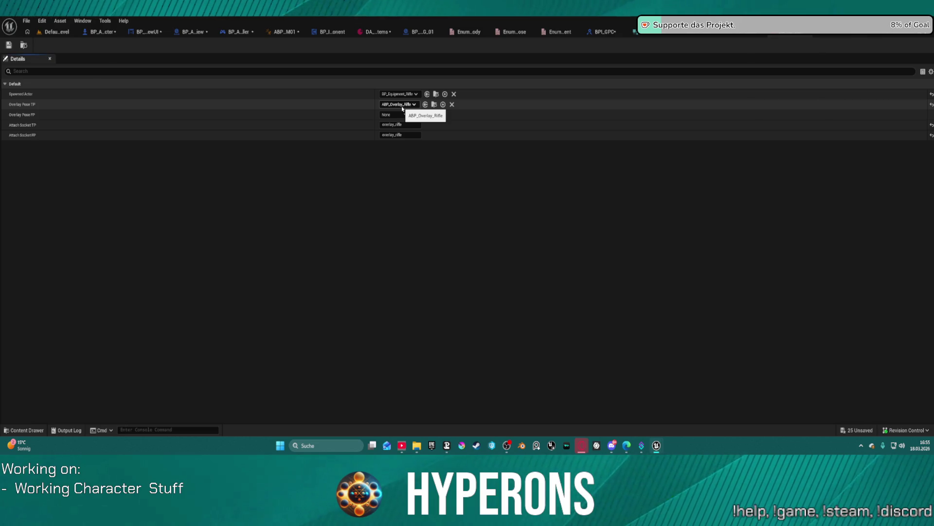
Check DA_Items' Index [6] rifle entry and its Overlay_Rifle equip sockets, then return to BP_ARPG_Character.
left_click(376, 32)
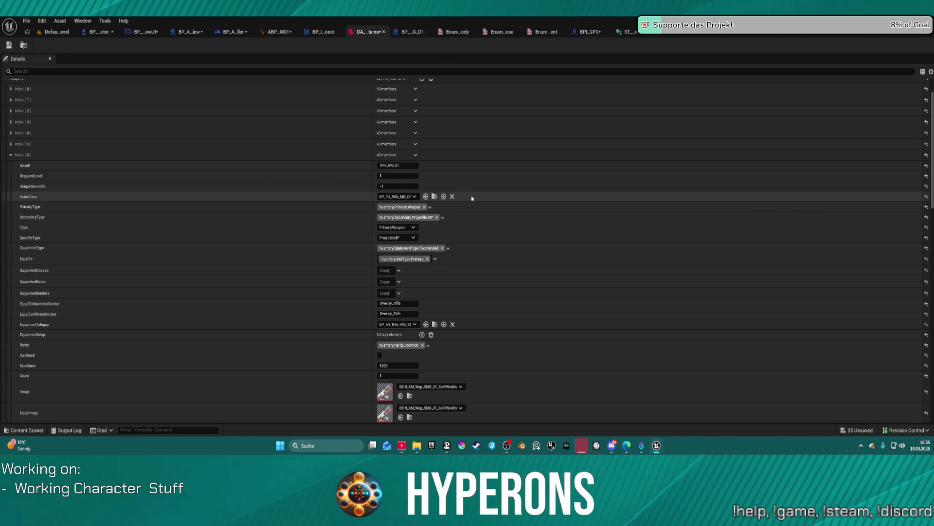
left_click(98, 37)
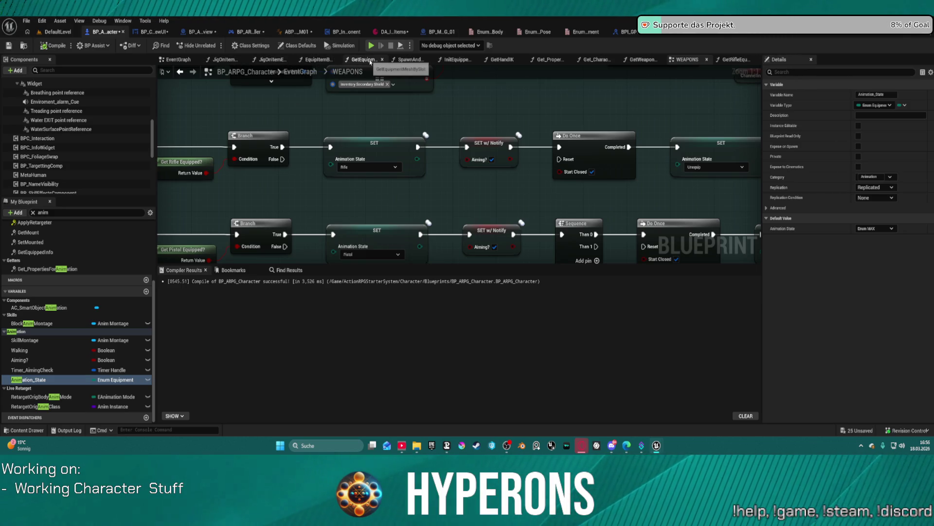
Open the SpawnAndEquipItem graph and pan past its child-component loop, master pose and attach nodes.
left_click(370, 62)
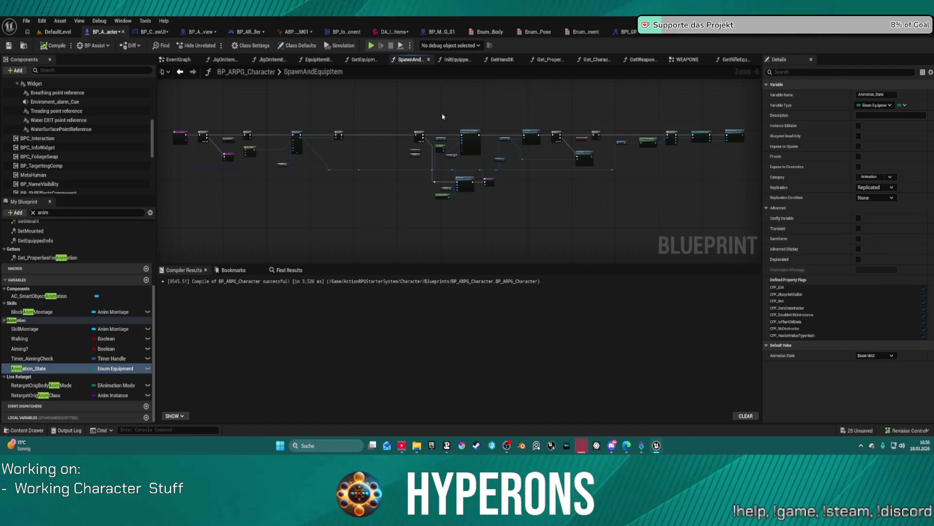
left_click(408, 60)
mouse_move(580, 234)
left_mouse_down()
mouse_move(586, 255)
mouse_move(553, 262)
mouse_move(204, 253)
mouse_move(175, 273)
left_mouse_up()
left_click_drag(370, 195, 175, 214)
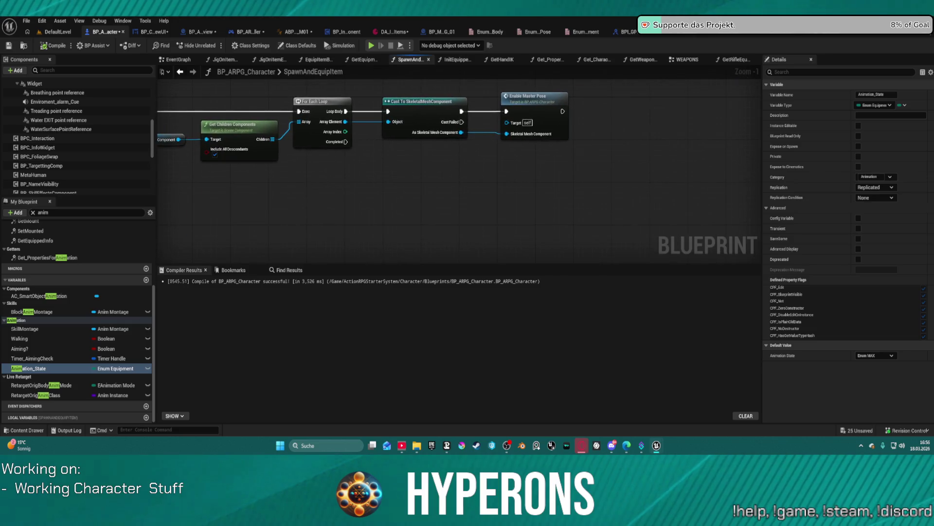
left_click_drag(341, 243, 761, 263)
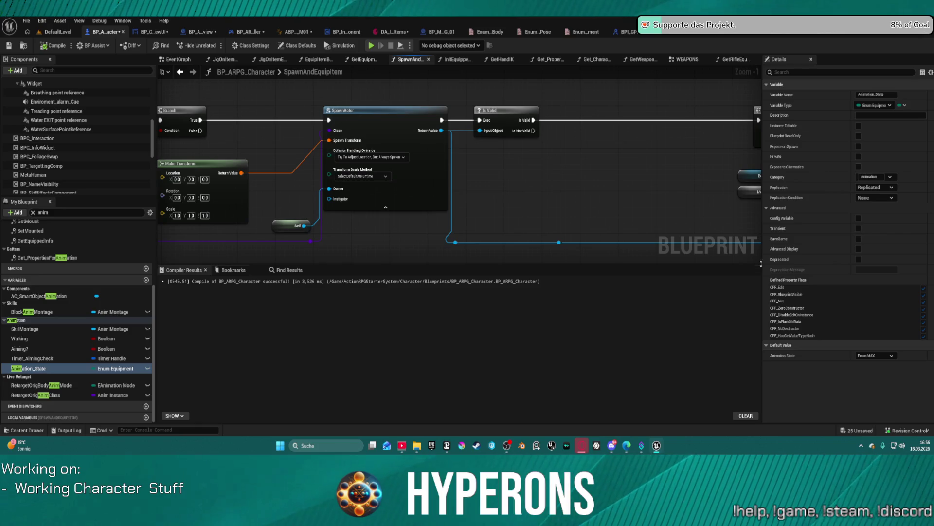
mouse_move(345, 205)
left_mouse_down()
mouse_move(729, 214)
mouse_move(637, 217)
left_mouse_up()
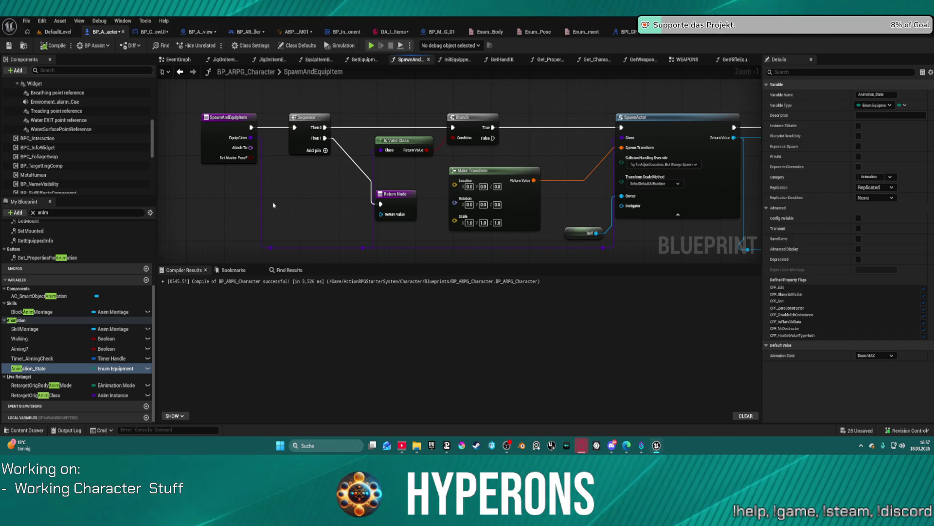
Center the SpawnActor node and its Is Valid check, then bring up the equipment data assets.
left_click_drag(271, 247, 304, 210)
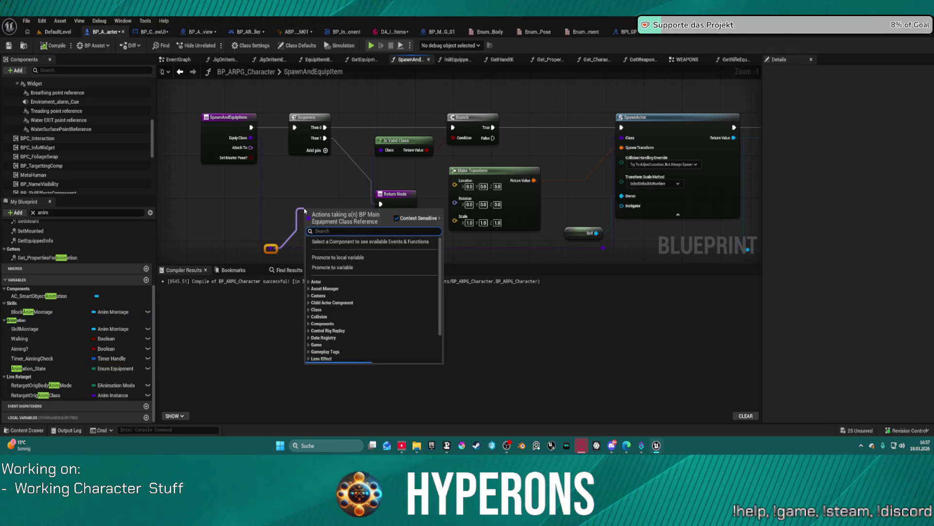
left_click_drag(552, 154, 440, 144)
mouse_move(538, 161)
left_mouse_down()
mouse_move(494, 163)
mouse_move(367, 114)
mouse_move(416, 170)
mouse_move(428, 166)
left_mouse_up()
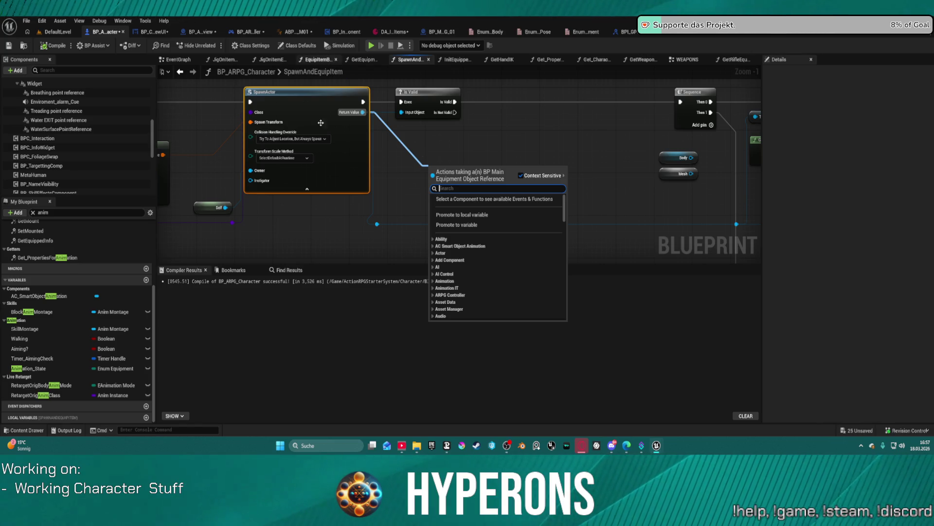
key("Escape")
left_click_drag(266, 160, 417, 152)
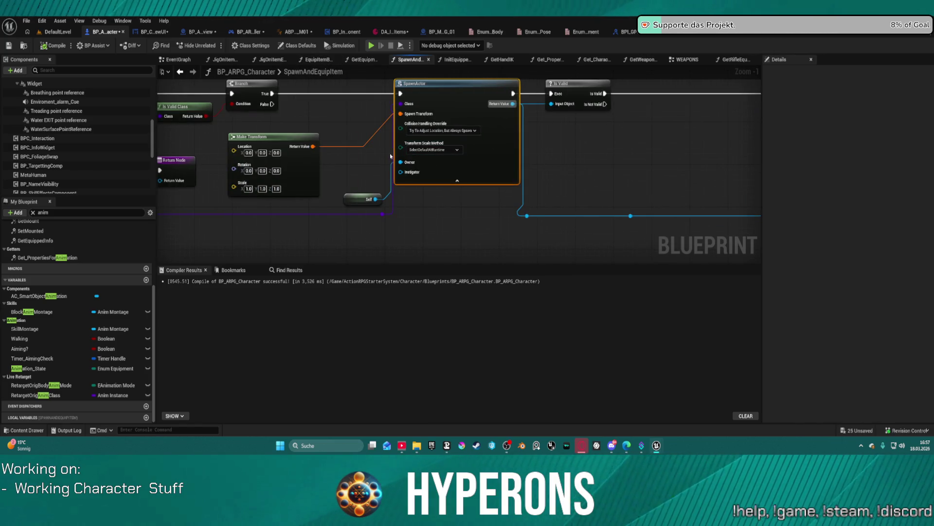
key("ctrl+space")
Browse the Rifle, Ranged, Armor, Equipment and Data folders in the Content Drawer.
scroll(47, 362, "down", 2)
scroll(47, 363, "down", 5)
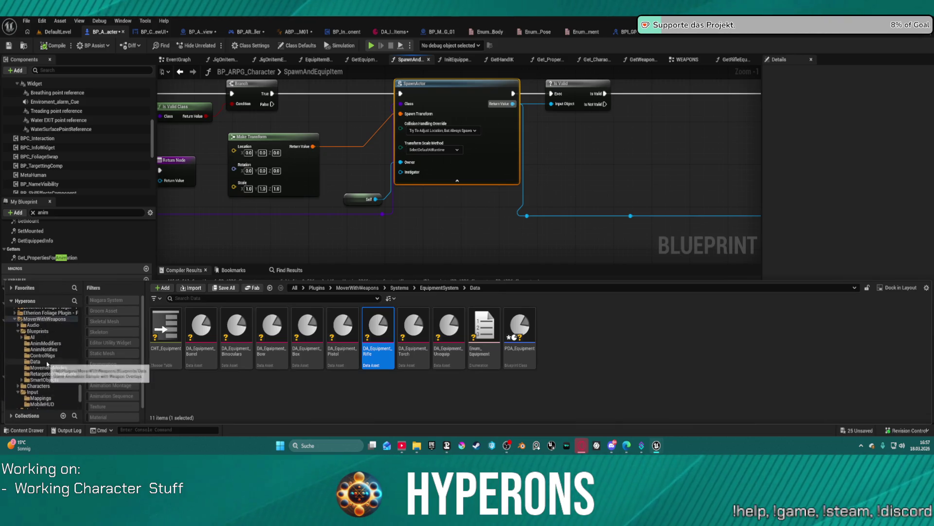
scroll(55, 370, "up", 5)
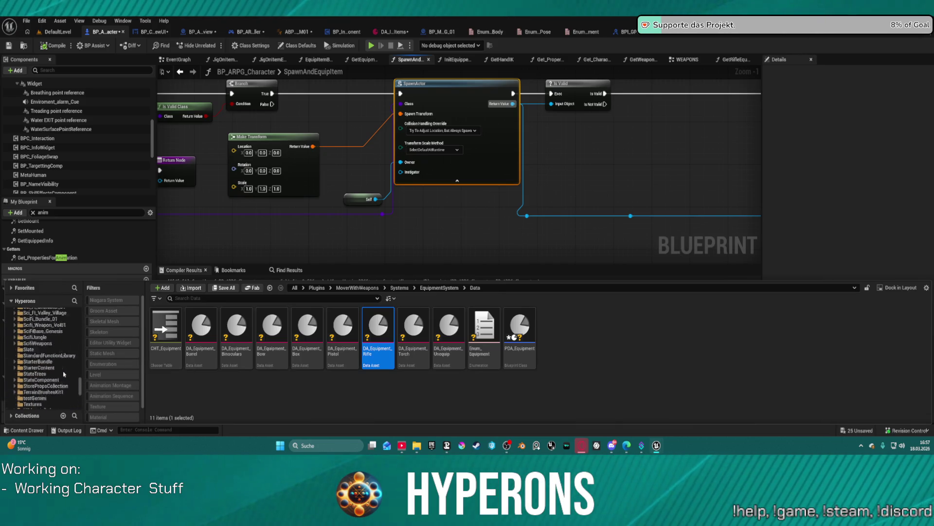
scroll(55, 362, "up", 5)
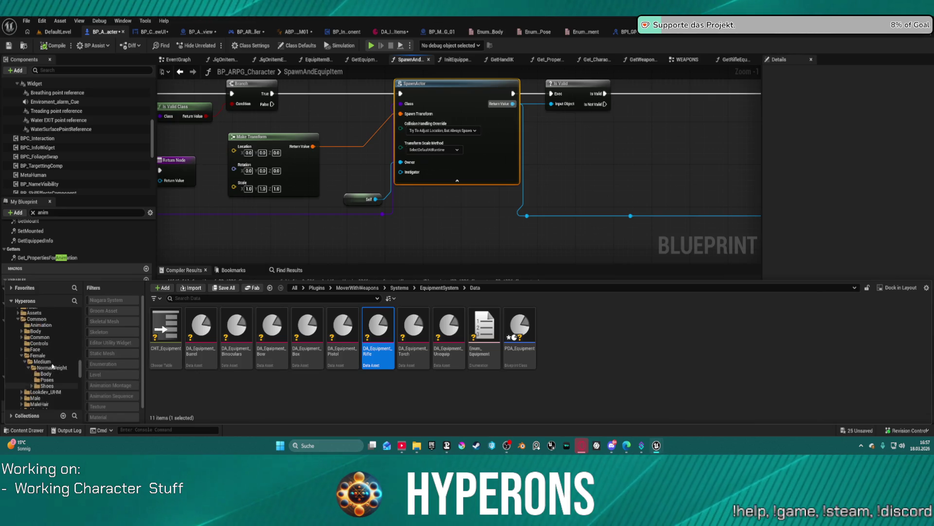
scroll(54, 366, "down", 10)
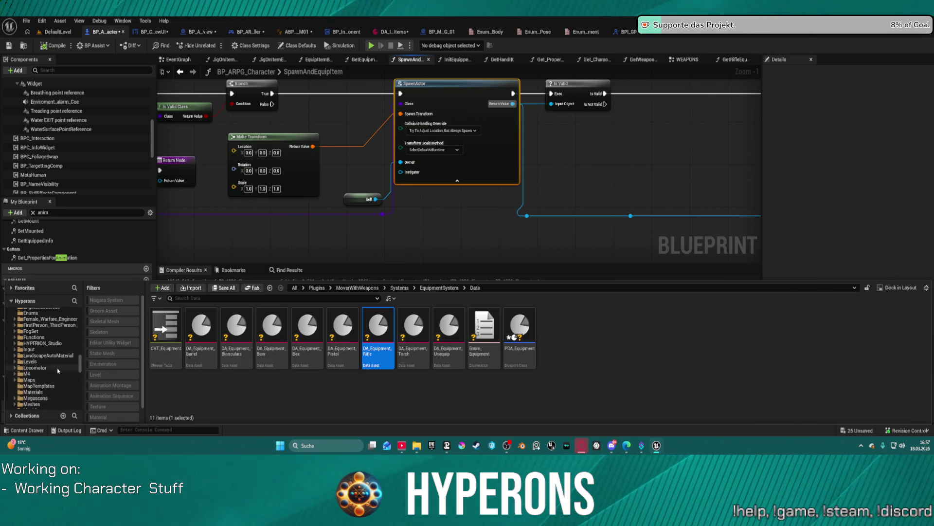
scroll(60, 369, "down", 5)
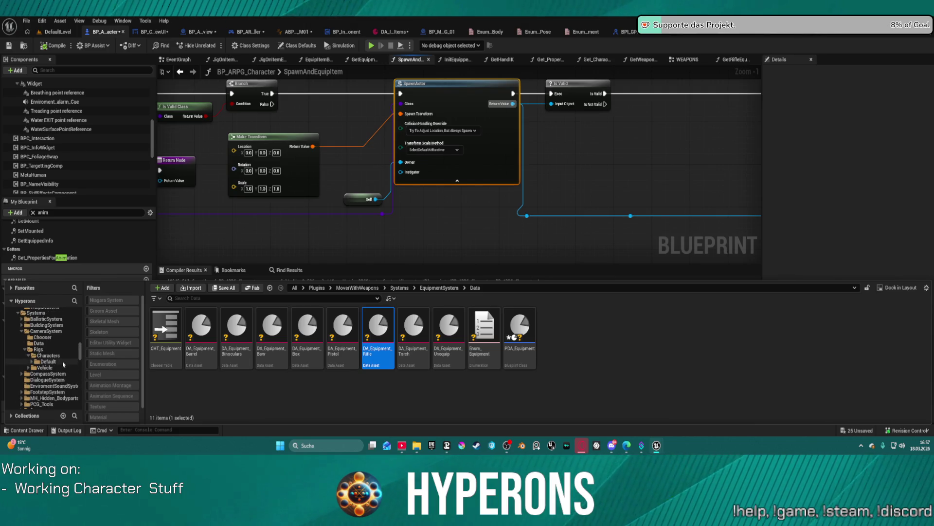
scroll(63, 364, "up", 3)
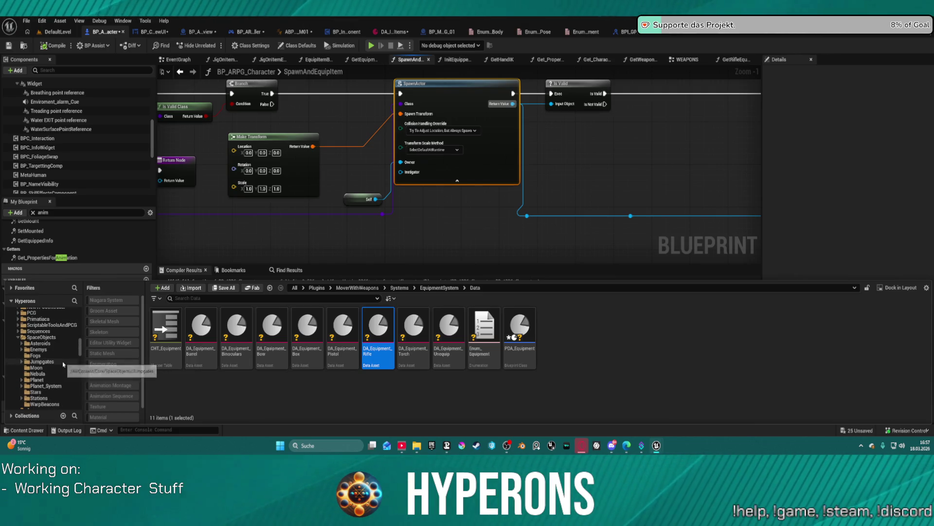
scroll(48, 365, "down", 6)
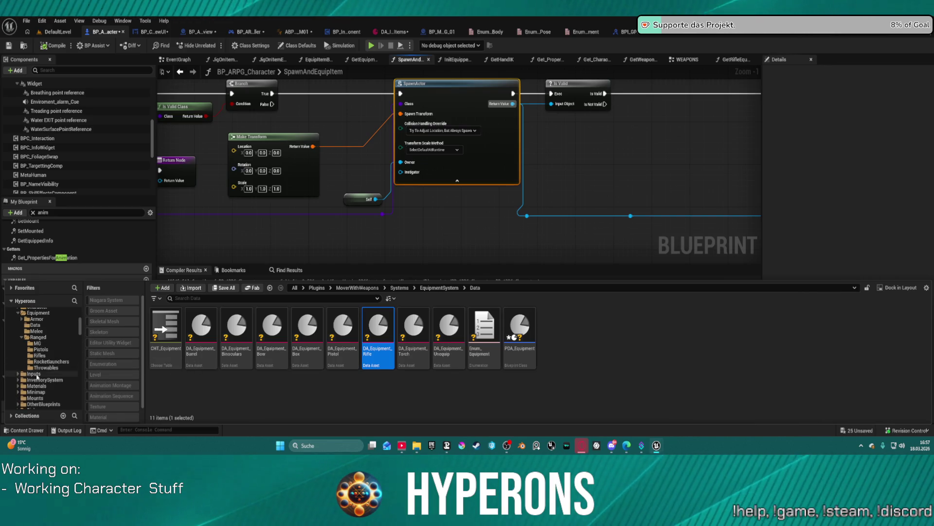
scroll(43, 366, "up", 2)
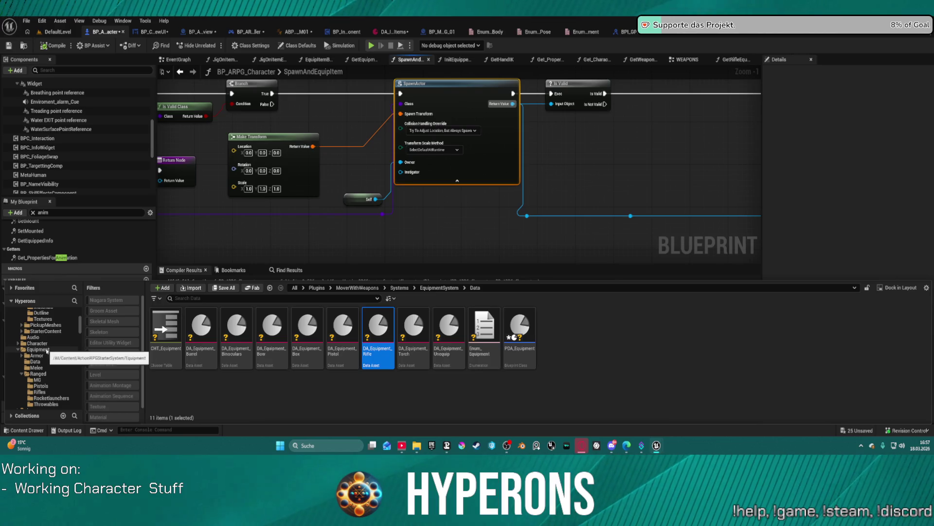
left_click(50, 392)
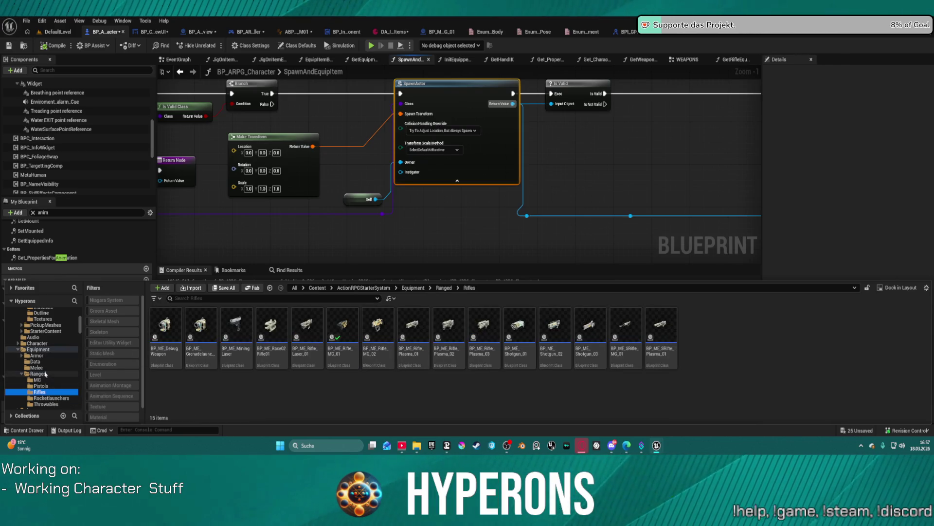
left_click(39, 374)
left_click(43, 357)
left_click(38, 349)
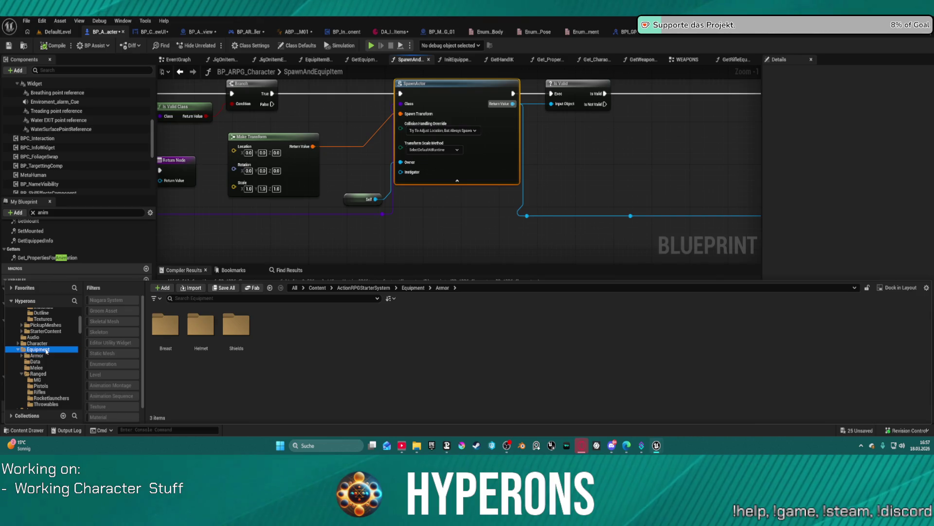
left_click(36, 362)
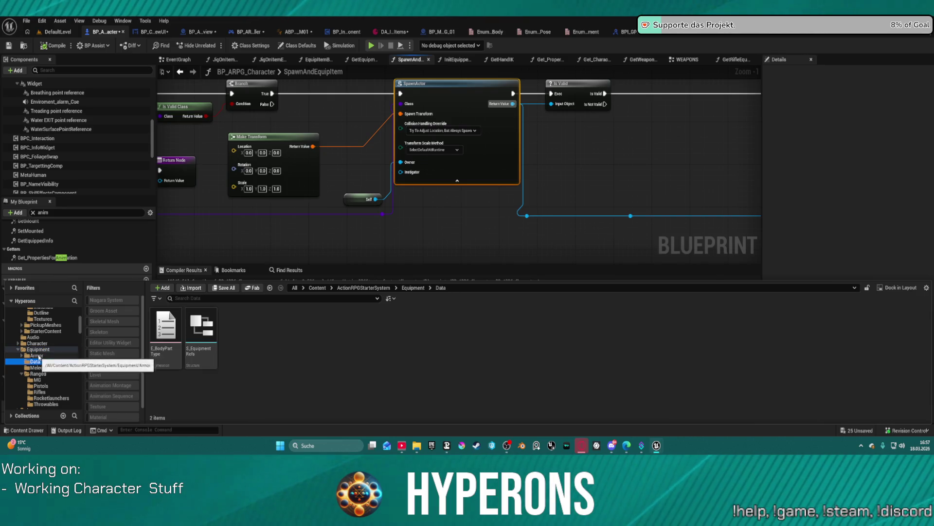
left_click(39, 349)
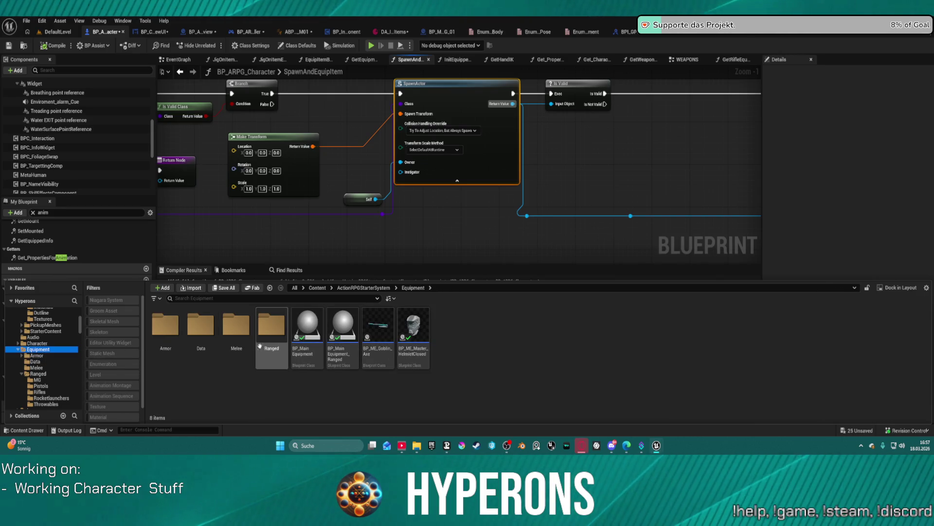
Open BP_Main_Equipment from the Equipment folder.
left_click(236, 331)
left_click(307, 329)
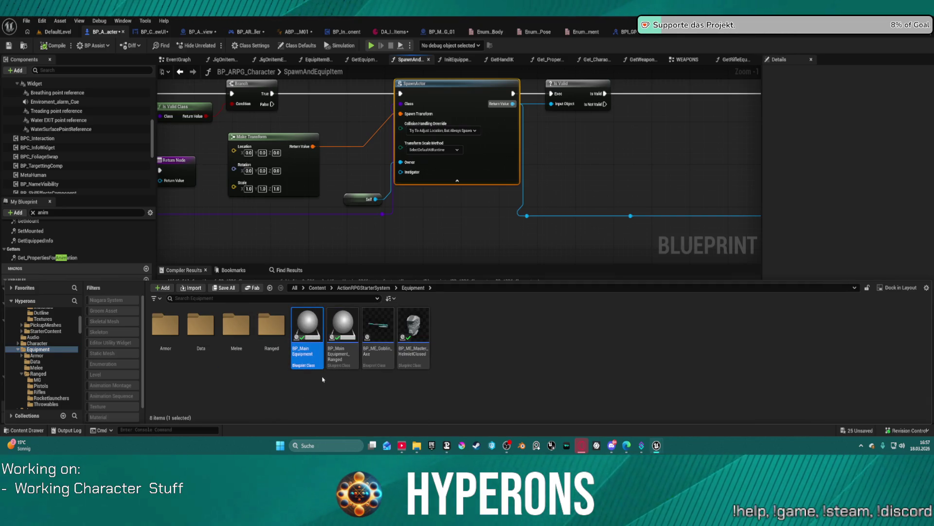
double_click(305, 328)
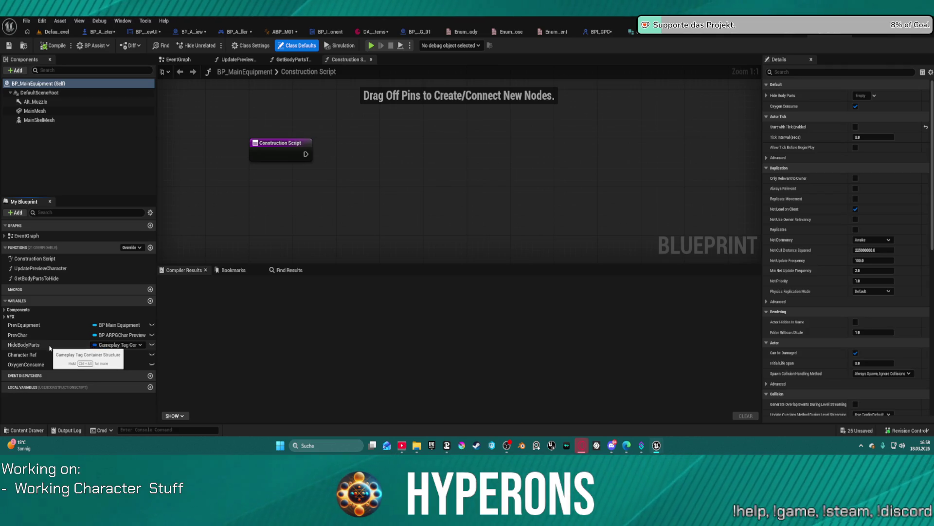
Add a Boolean variable named '1' below HideBodyParts, then view the DA_Equipment_Rifle tab.
left_click(51, 347)
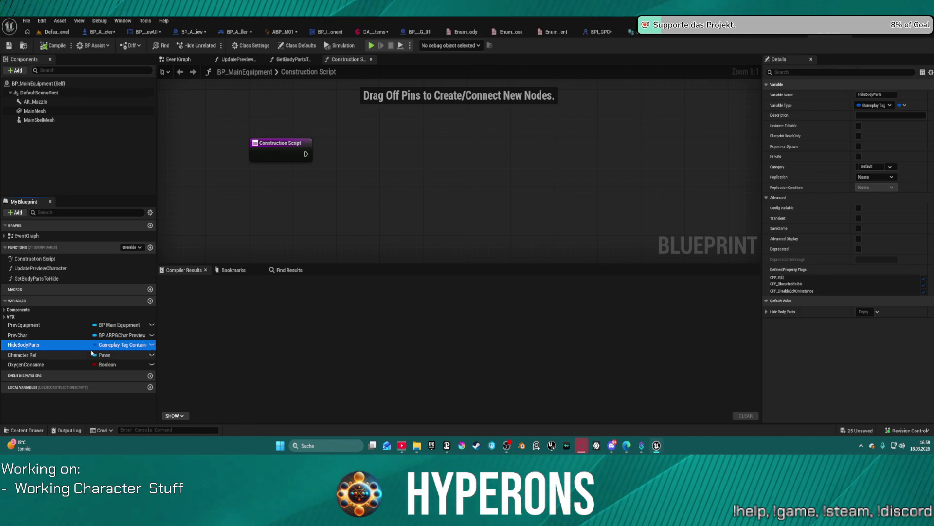
left_click(150, 301)
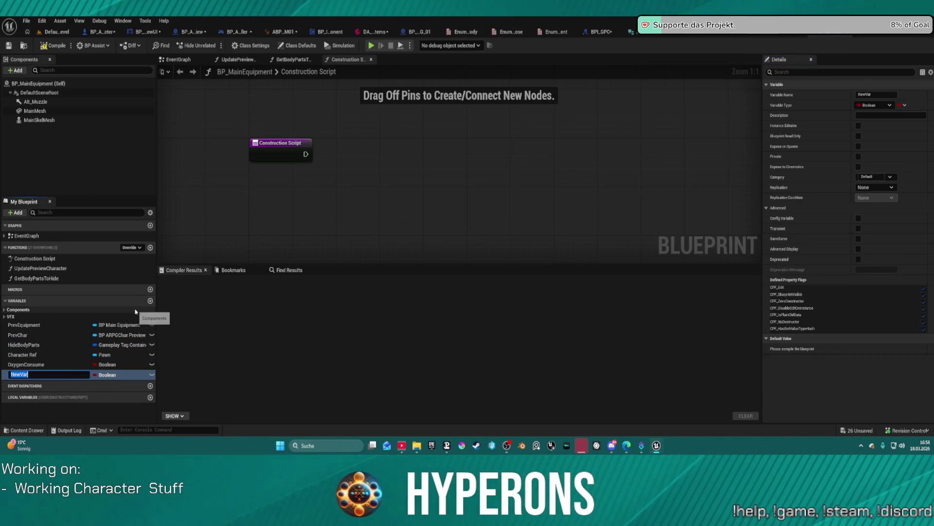
type("Ani")
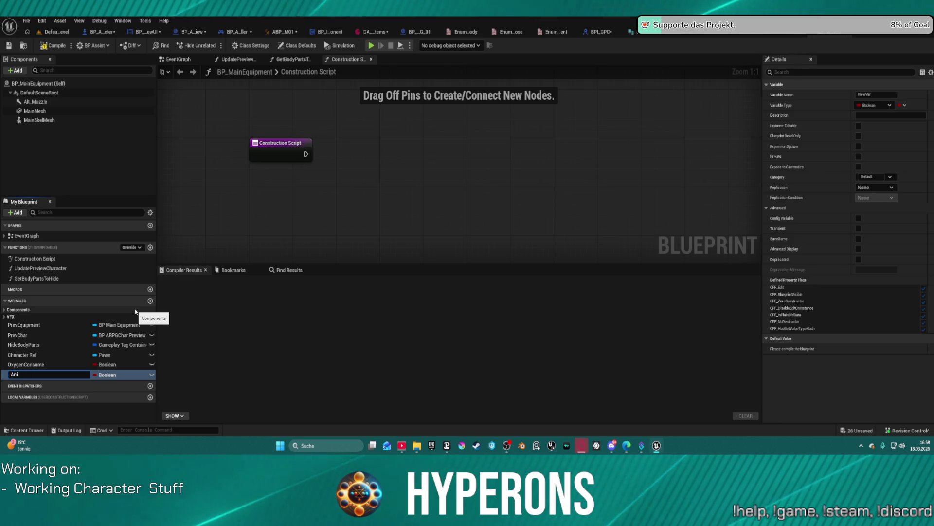
key("BackSpace")
key("BackSpace")
key("BackSpace")
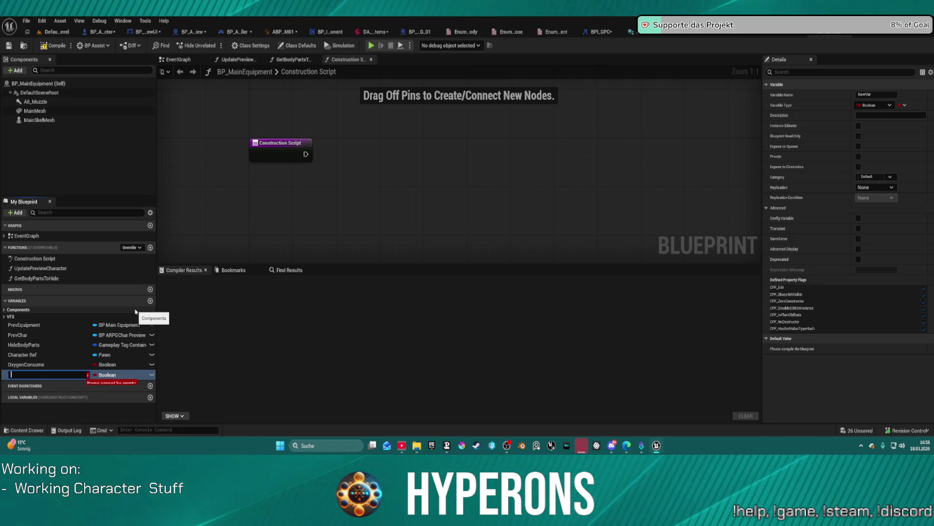
type("1")
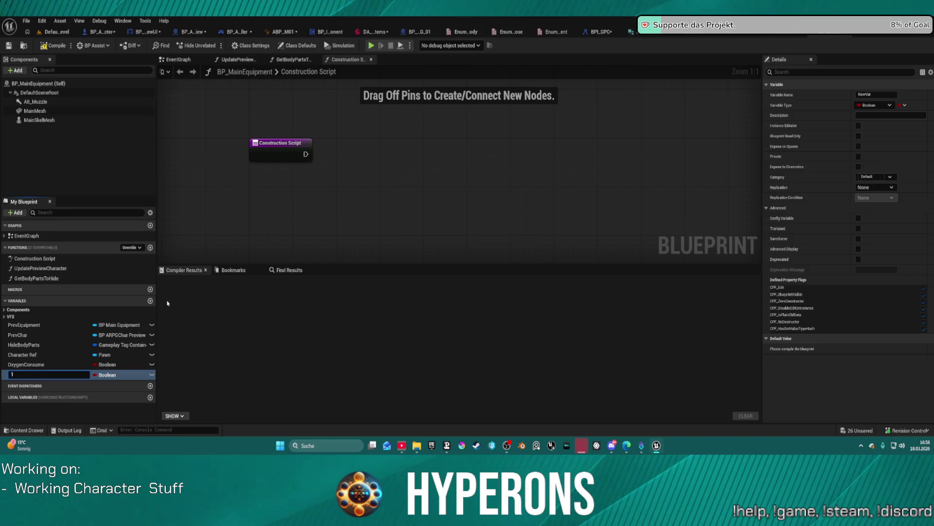
key("Return")
left_click(775, 35)
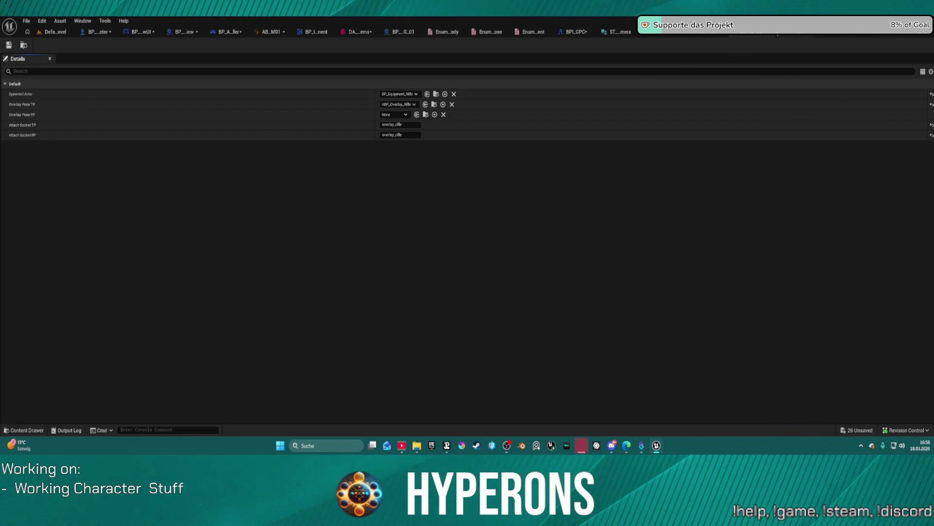
Rename the variable '1' to OverlayPoseTP in BP_MainEquipment.
left_click(633, 32)
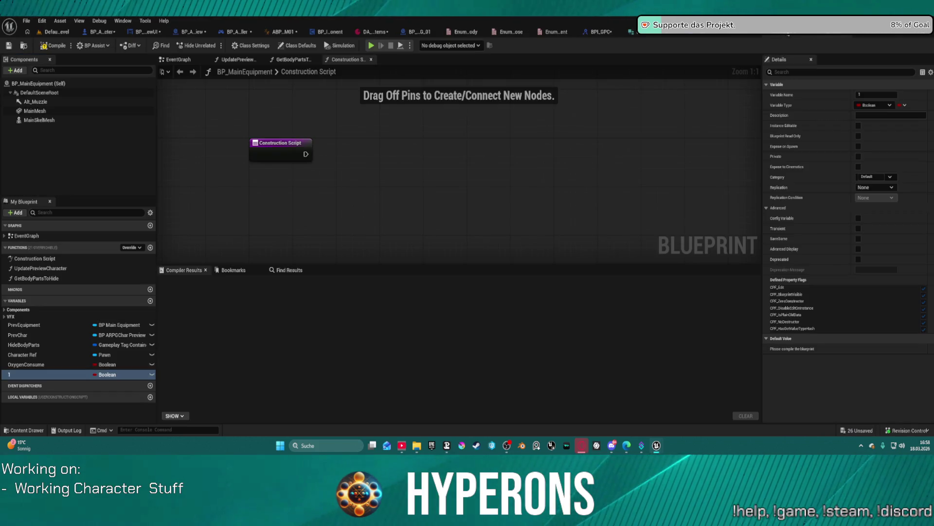
double_click(29, 373)
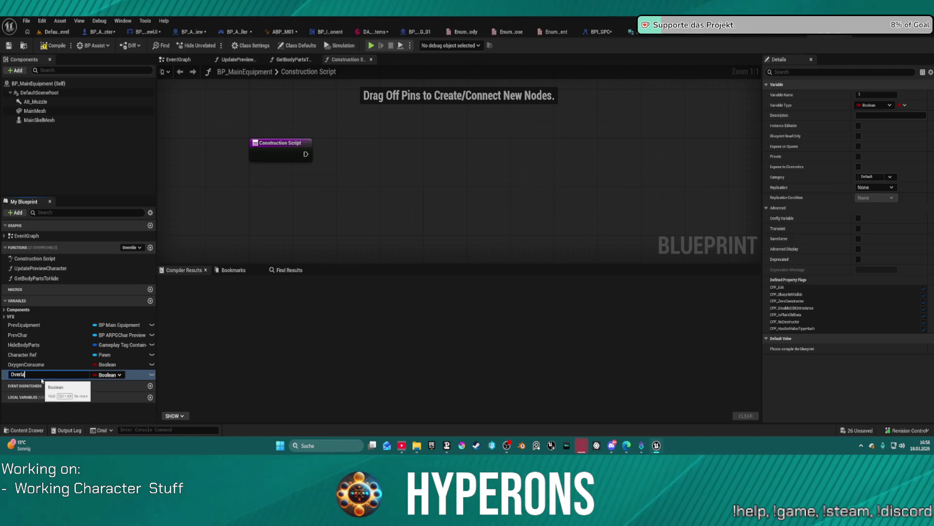
type("OverlayPose")
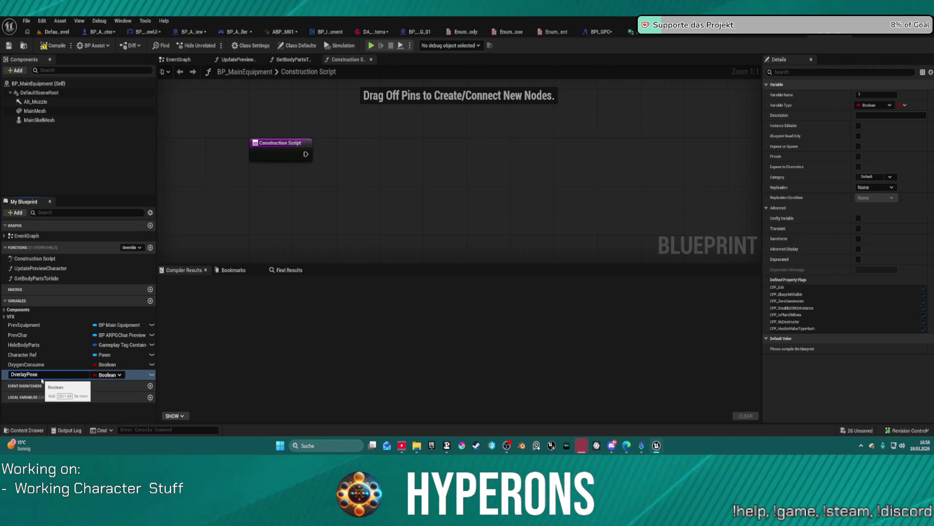
type("TP")
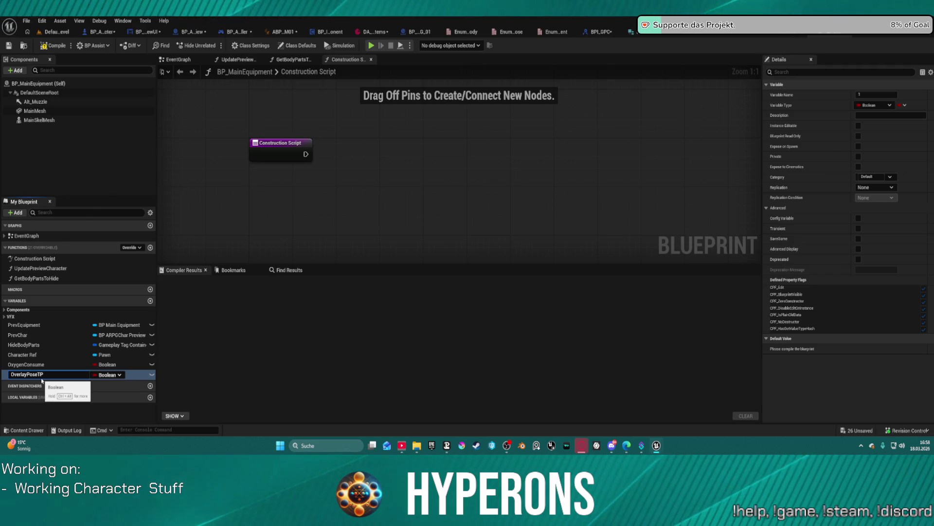
key("Return")
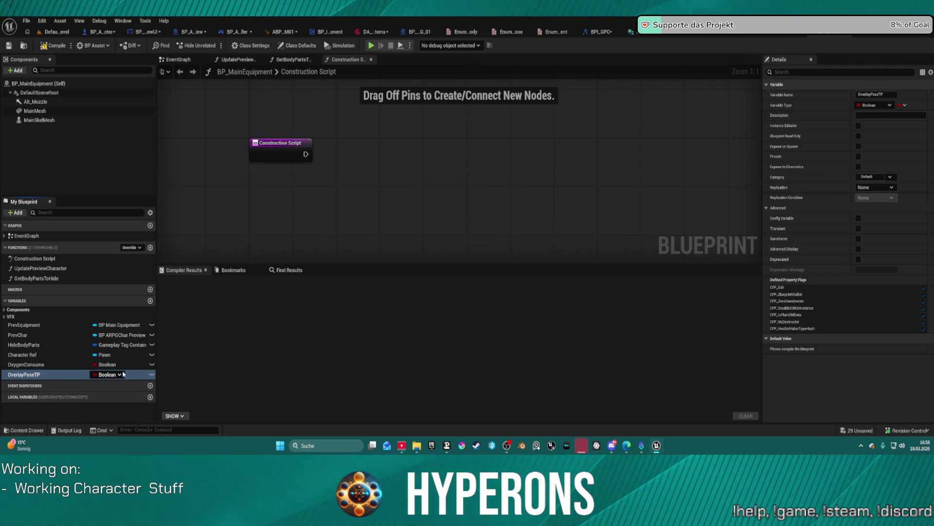
Change OverlayPoseTP's type from Boolean to Actor Object Reference.
left_click(115, 375)
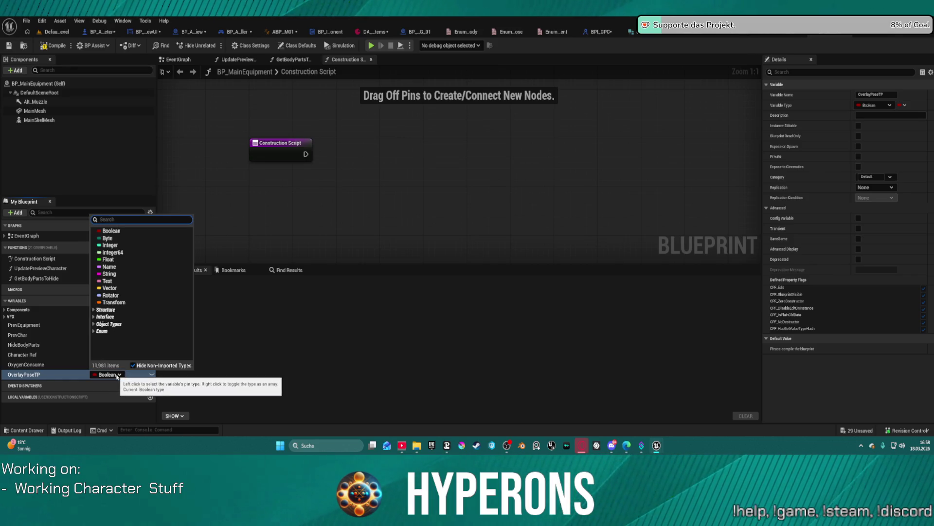
type("ac")
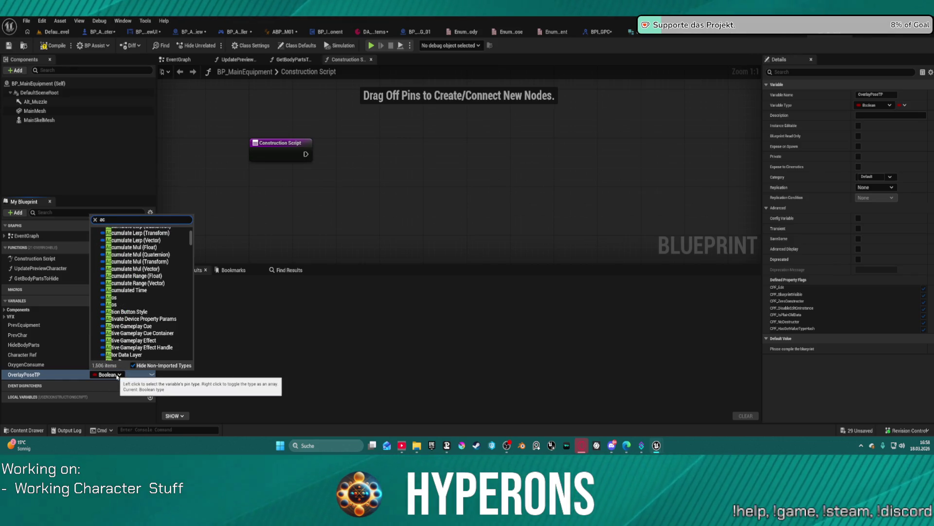
key("BackSpace")
key("BackSpace")
key("BackSpace")
key("BackSpace")
type("or")
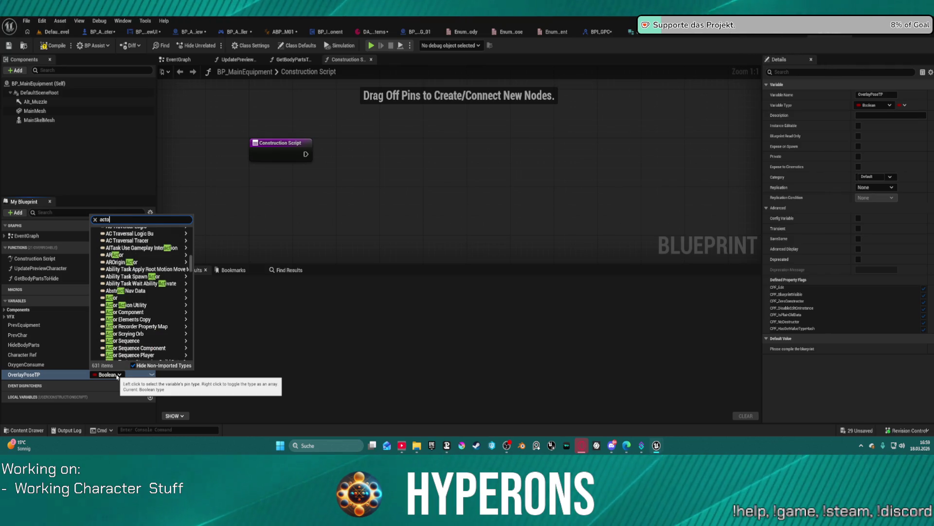
mouse_move(155, 304)
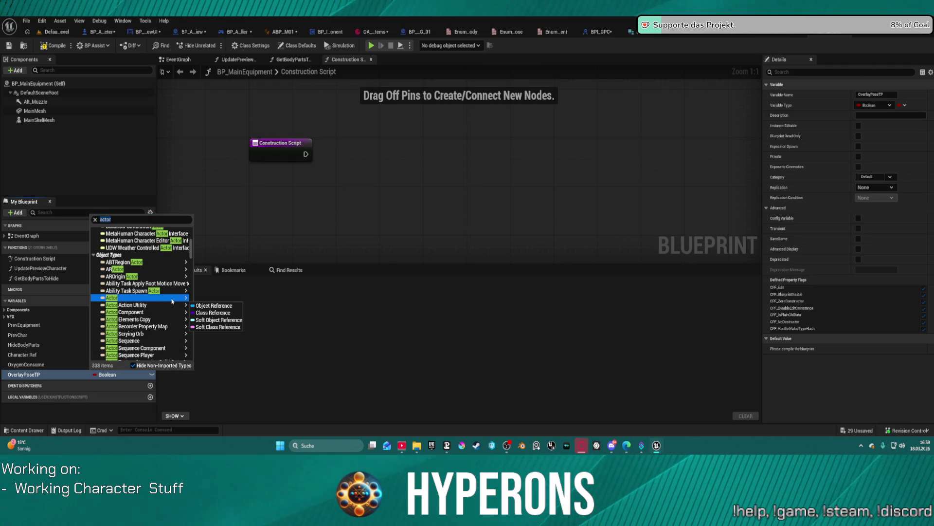
left_click(214, 307)
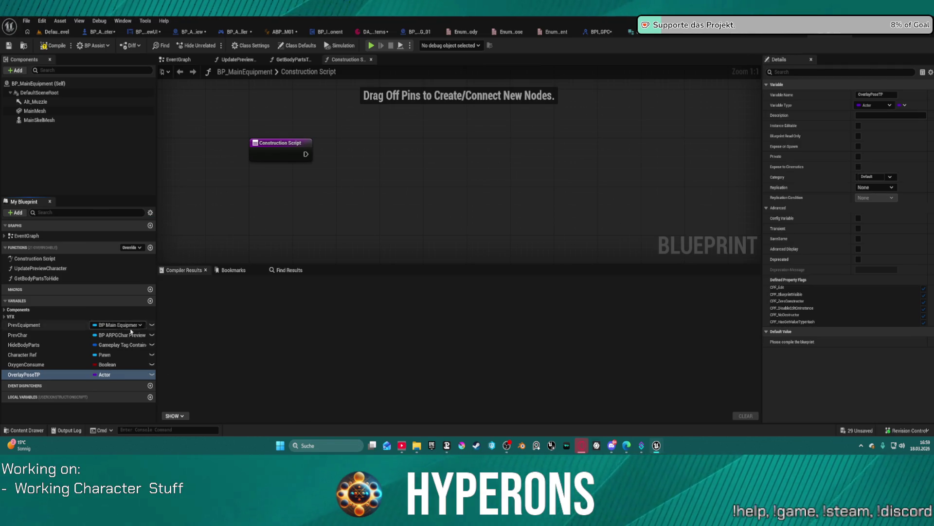
left_click(44, 374)
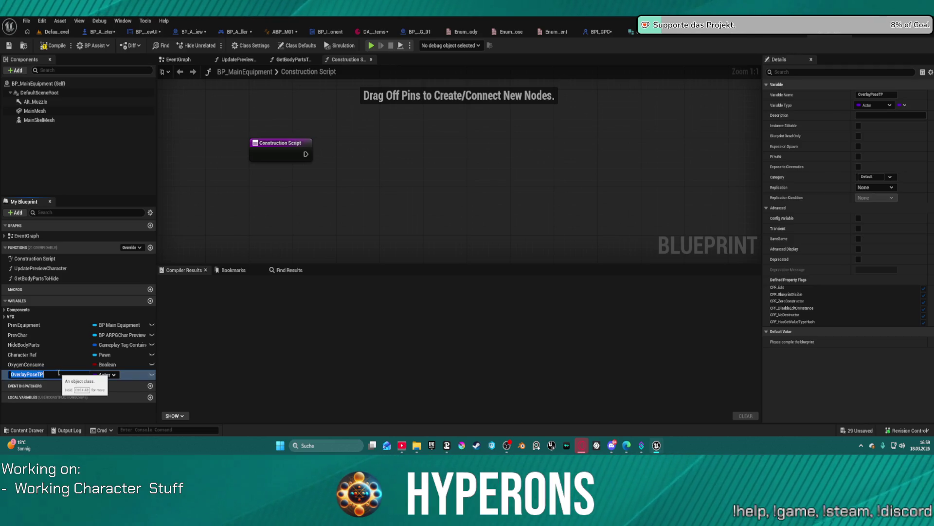
key("Return")
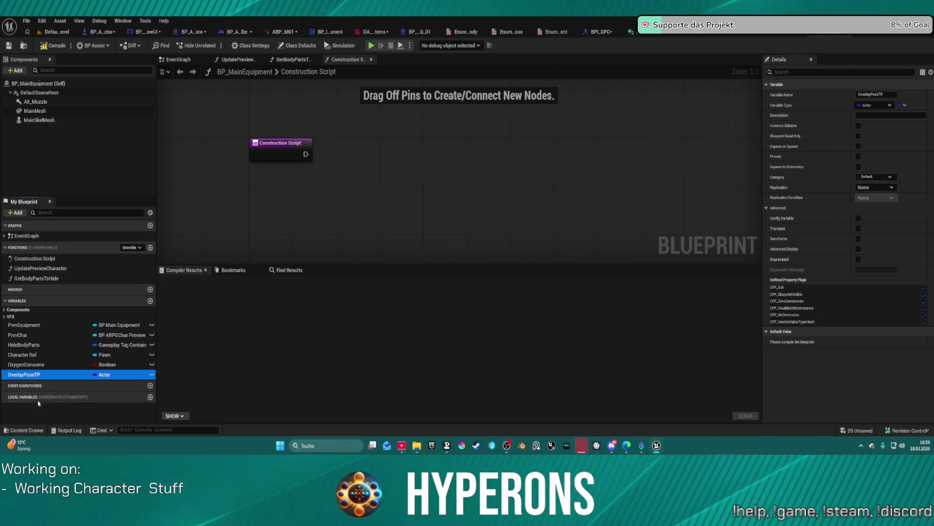
right_click(33, 375)
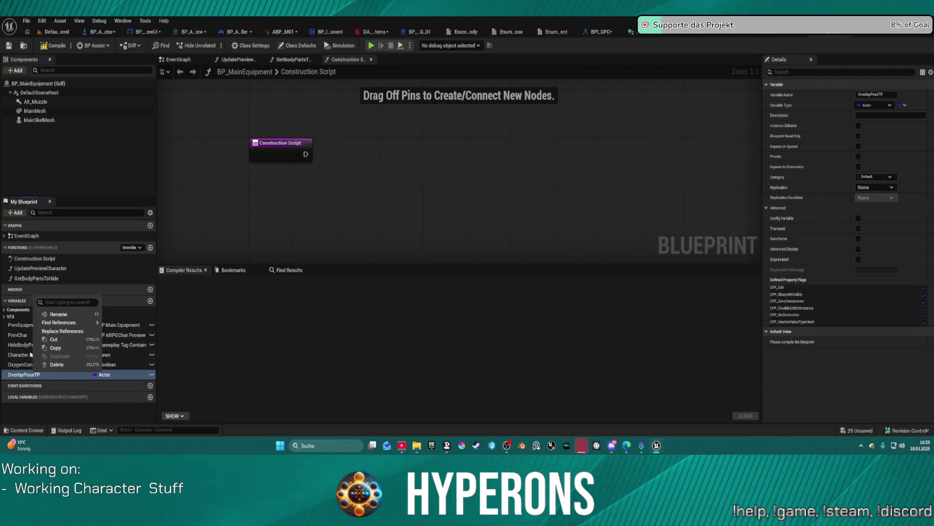
Duplicate OverlayPoseTP and rename the copy OverlayPoseFP.
left_click(55, 348)
key("ctrl+v")
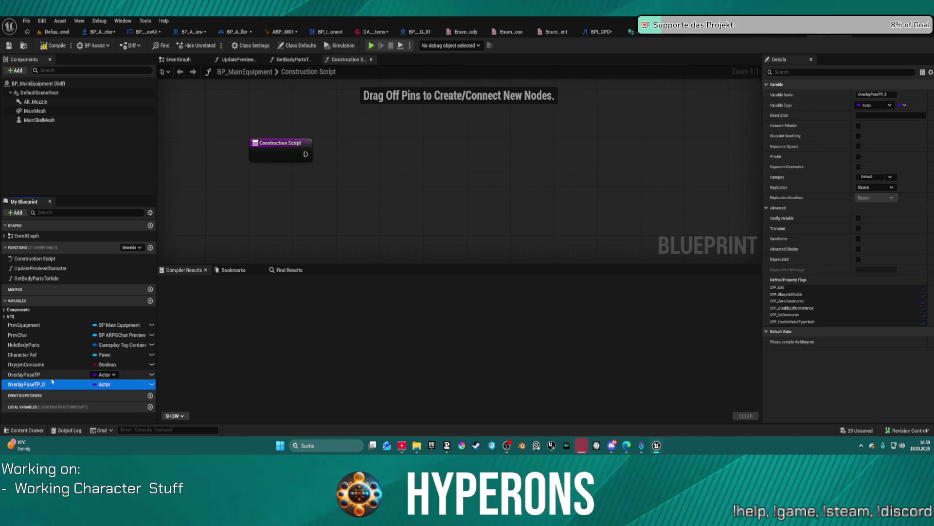
key("F2")
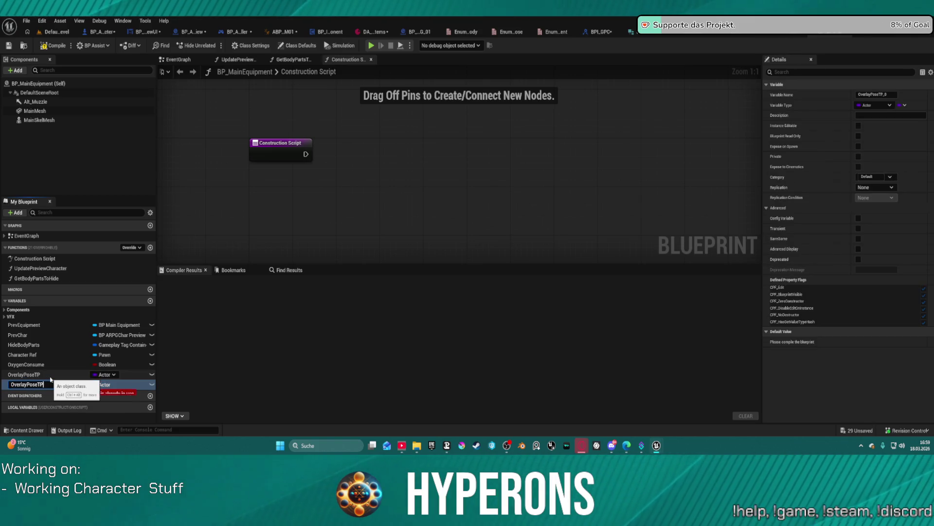
type("FP")
key("Return")
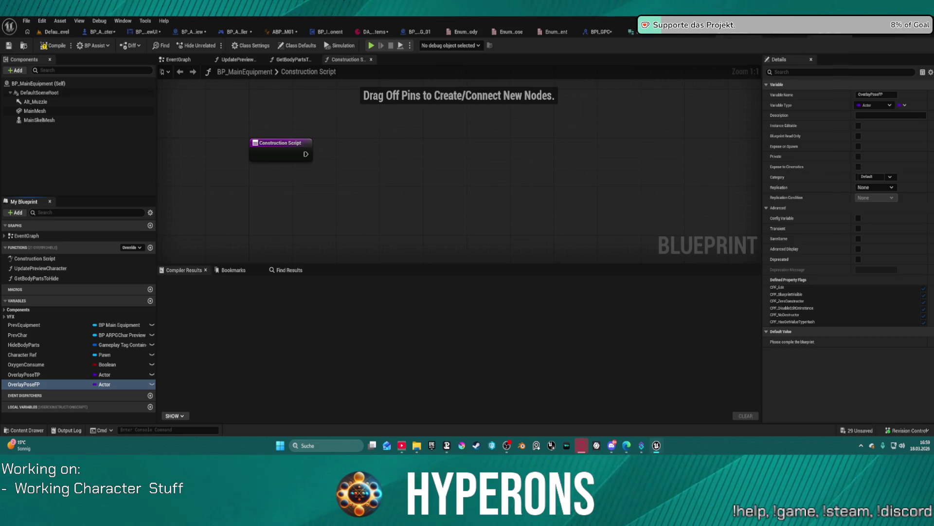
Check the rifle data asset once more, then close the DA_Equipment_Rifle tab.
left_click(784, 36)
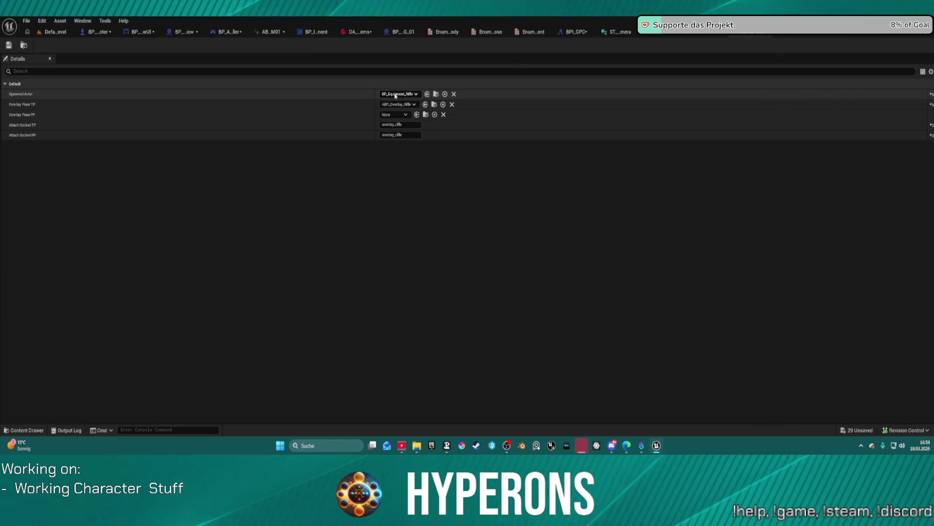
left_click(745, 37)
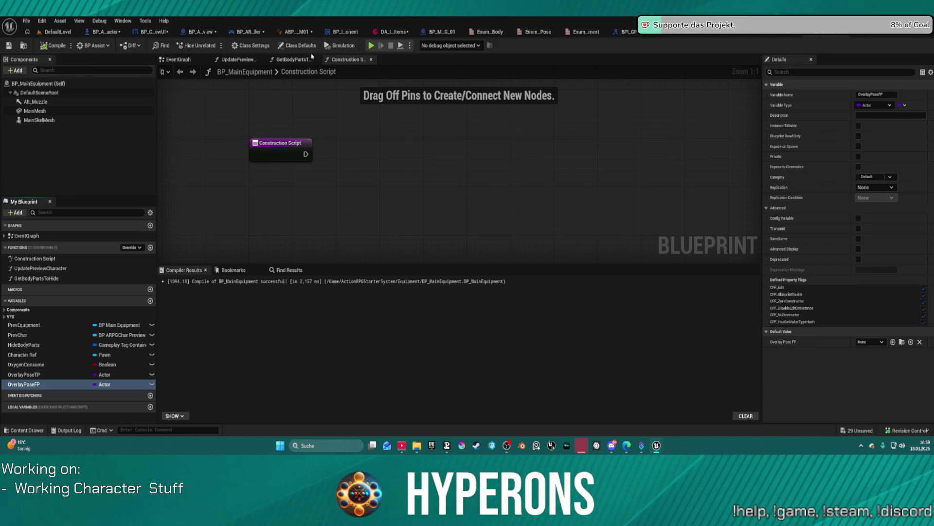
key("ctrl+space")
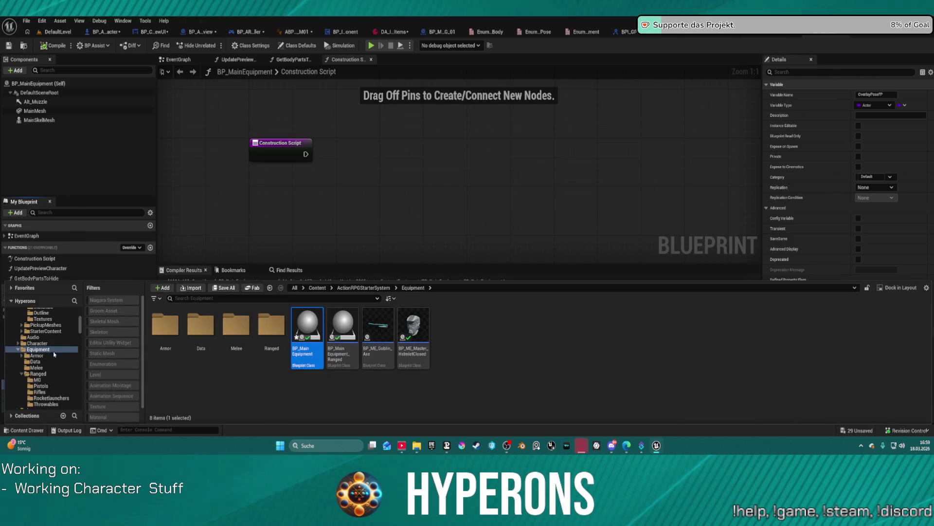
Open BP_ME_Rifle_MG_01 and search its Overlay Pose TP class list for 'OPBp', then return to BP_MainEquipment.
scroll(54, 354, "down", 3)
scroll(54, 355, "up", 2)
left_click(40, 356)
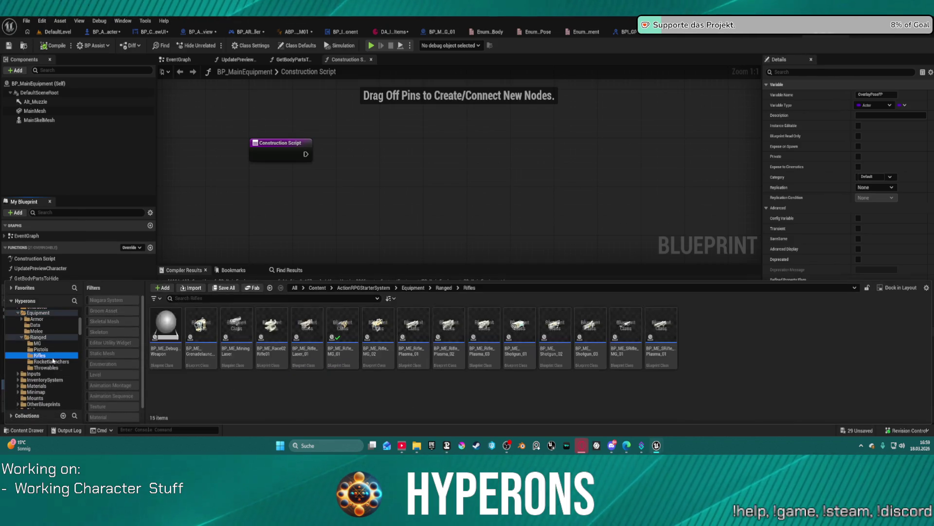
double_click(347, 322)
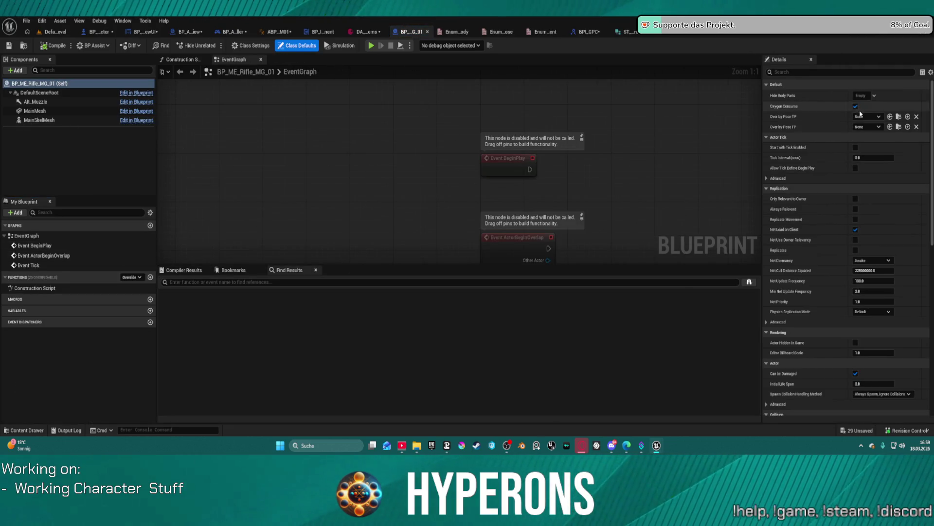
left_click(873, 117)
type("Rifle")
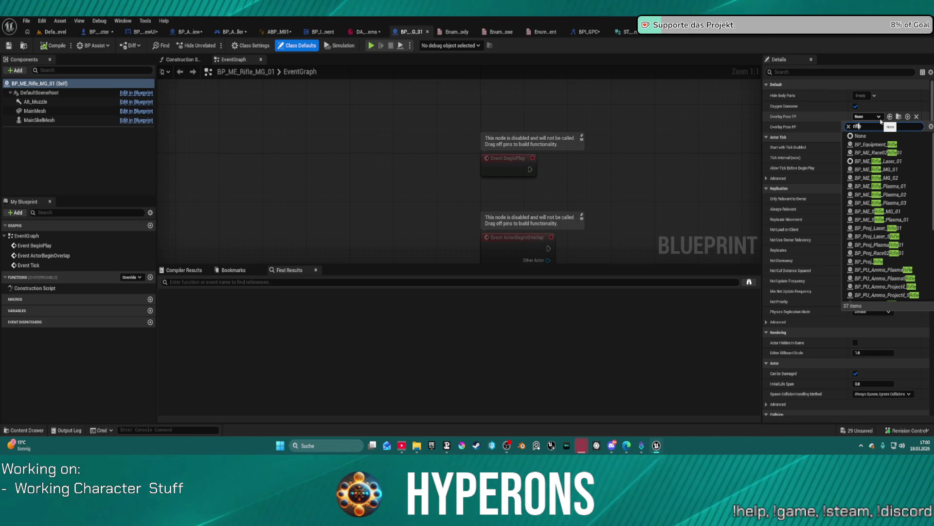
type("AO")
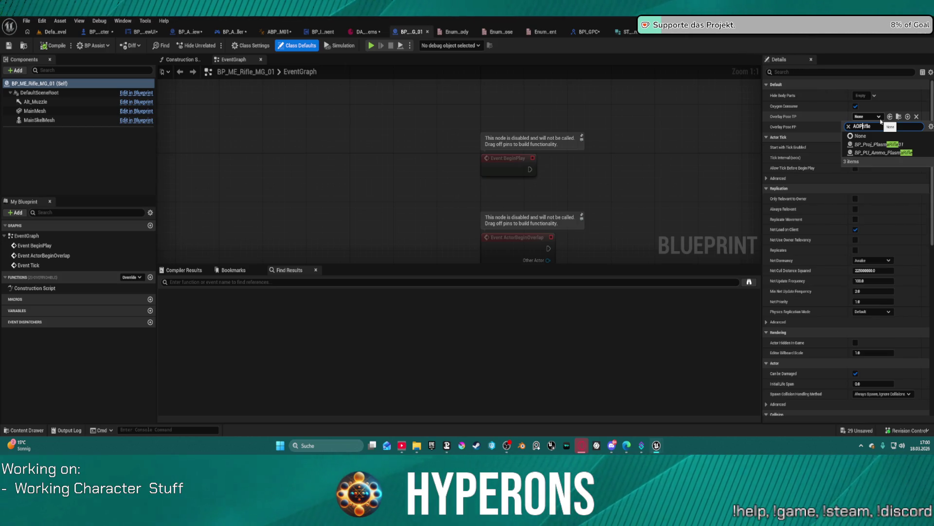
type("PB ")
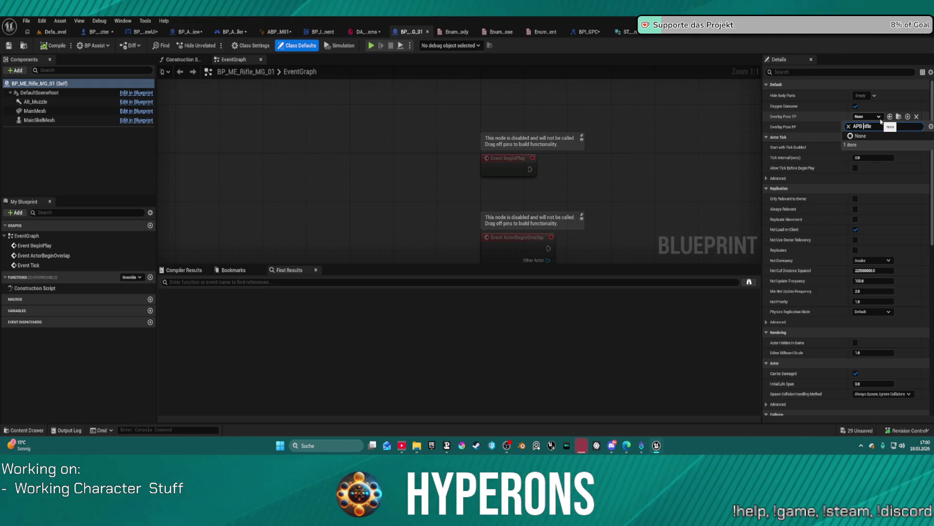
type("p")
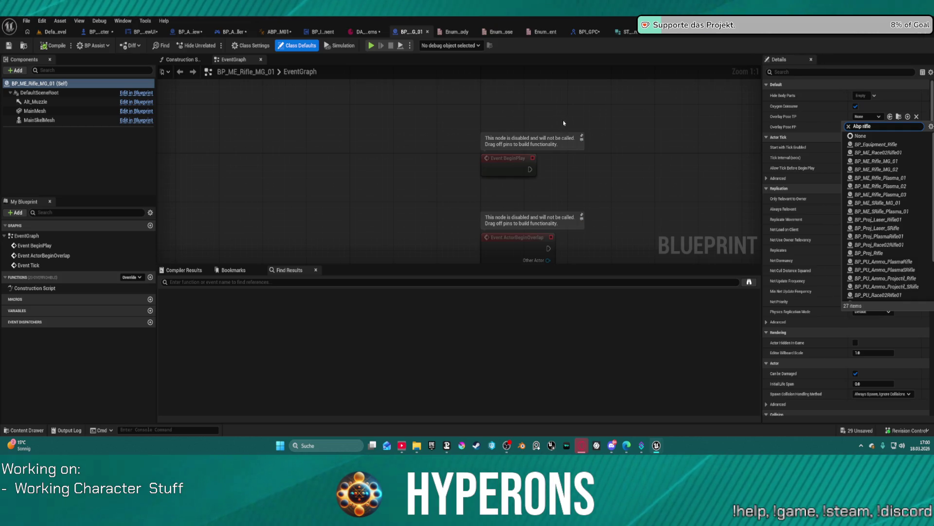
left_click(767, 35)
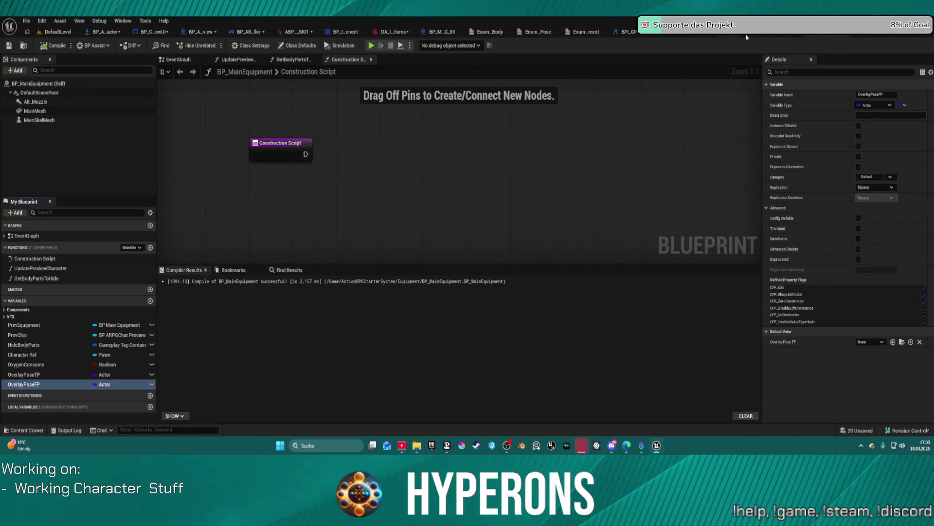
View PDA_Equipment's Get Layer Data function and open the DA_Equipment_Unequip data asset.
left_click(761, 35)
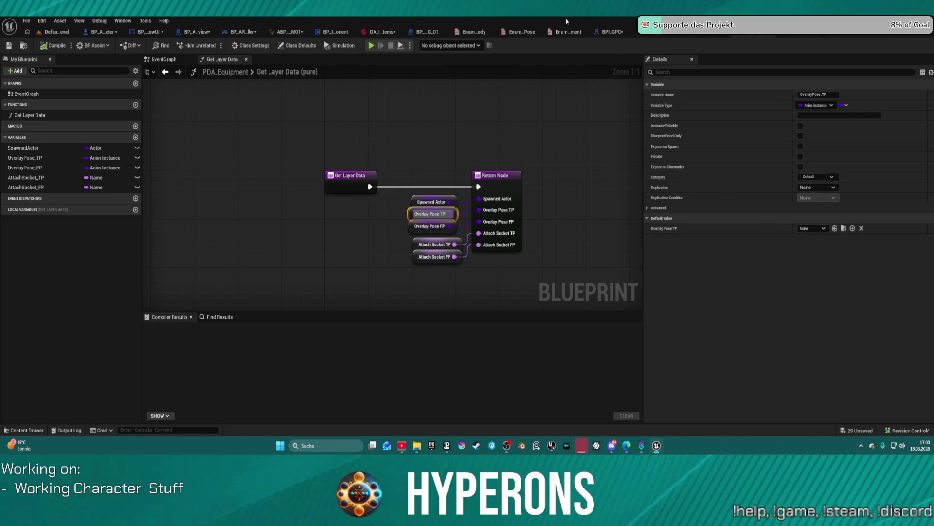
key("ctrl+space")
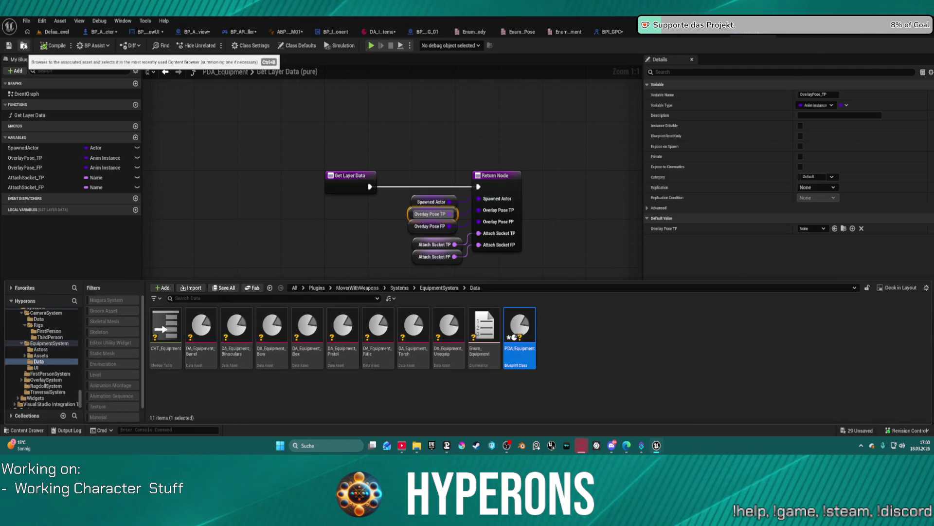
double_click(449, 328)
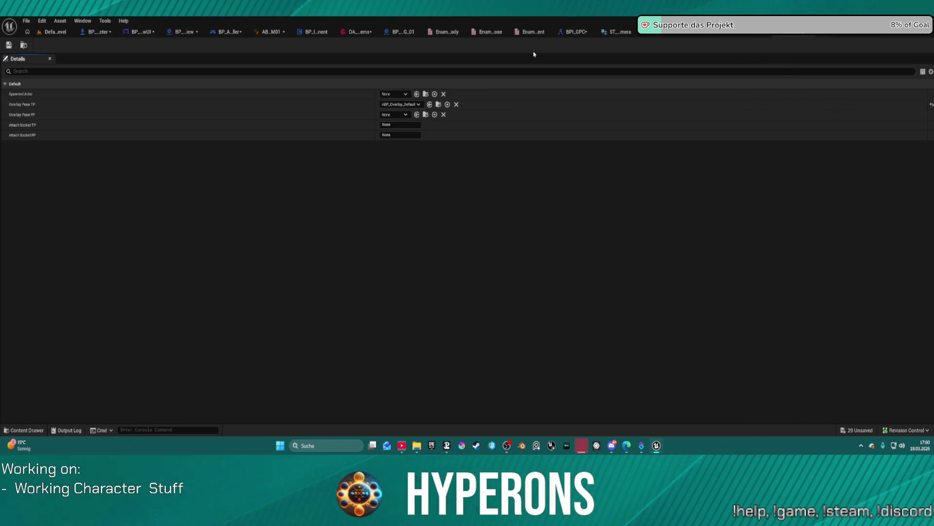
Open DA_Equipment_Rifle, locate its ABP_Overlay_Rifle pose asset, then return to BP_MainEquipment.
key("ctrl+space")
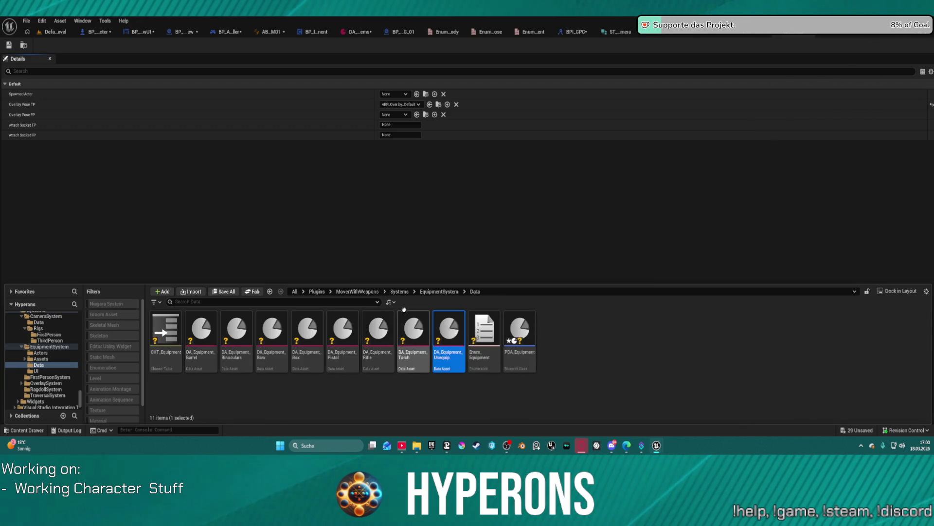
left_click(376, 322)
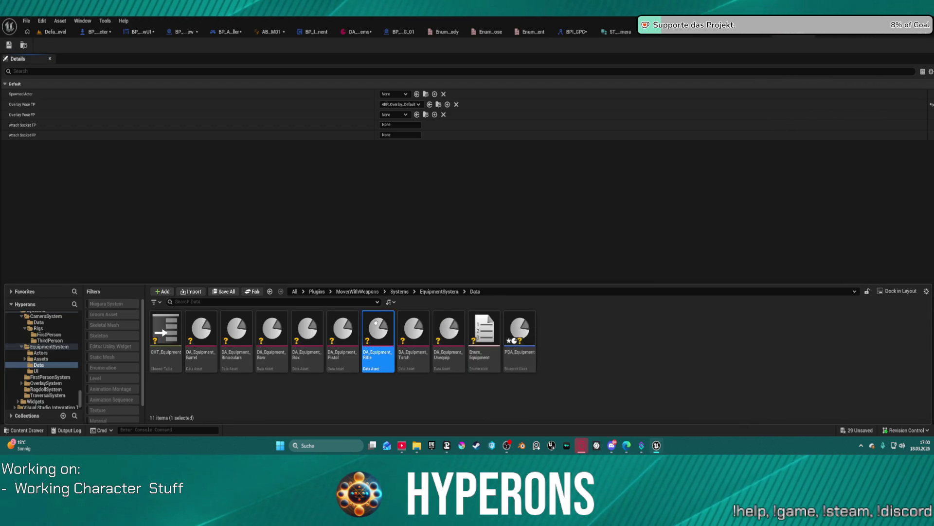
double_click(376, 322)
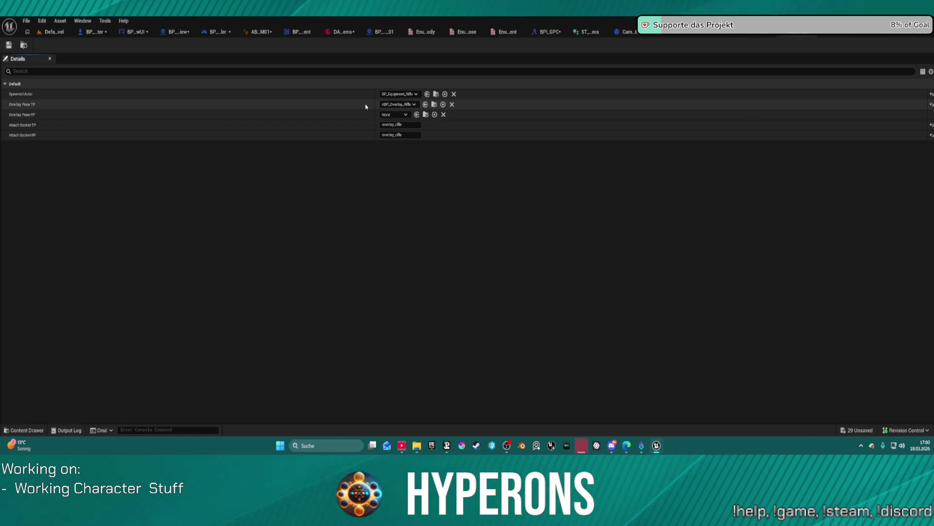
left_click(435, 105)
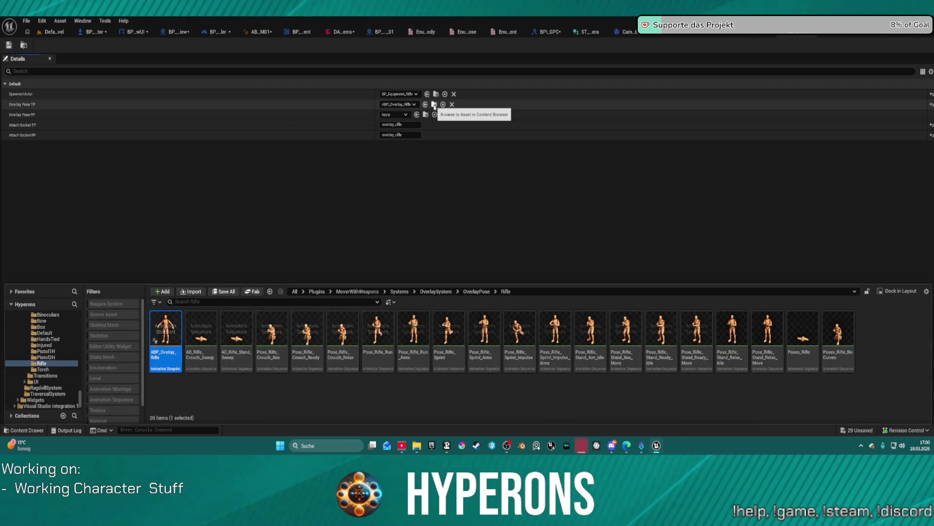
left_click(435, 105)
left_click(434, 106)
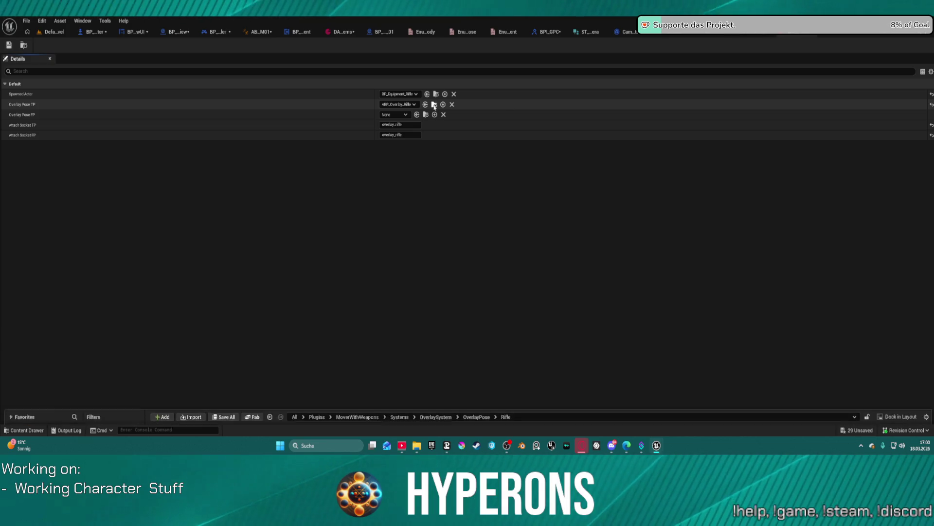
left_click(435, 105)
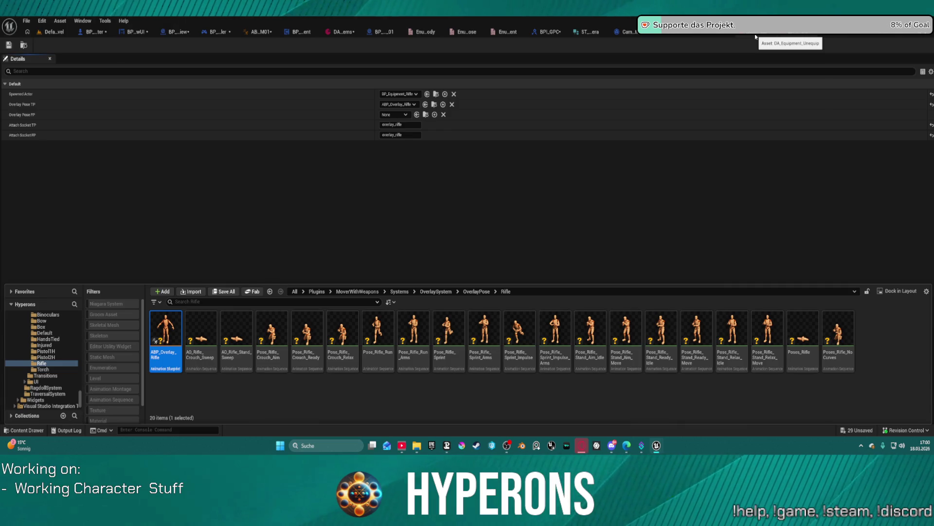
left_click(714, 36)
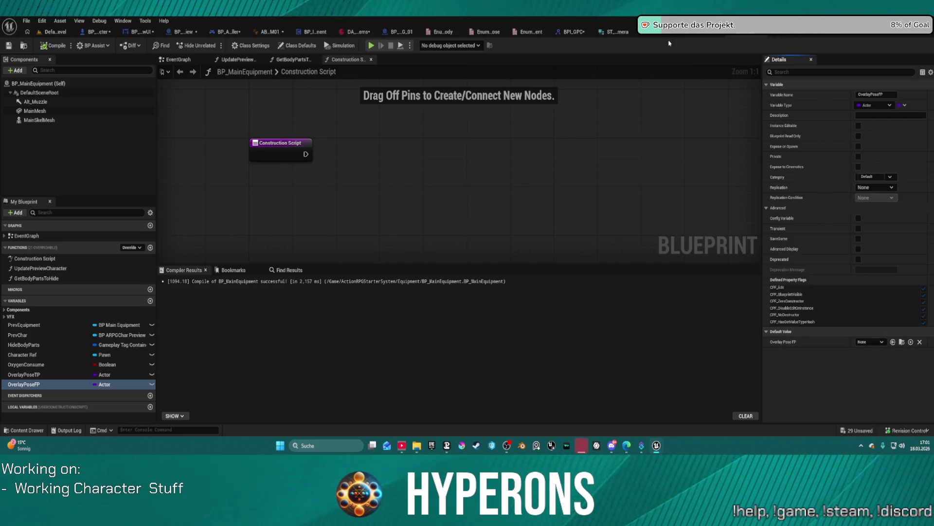
Change OverlayPoseFP's type from Actor to Anim Instance Object Reference.
left_click(718, 36)
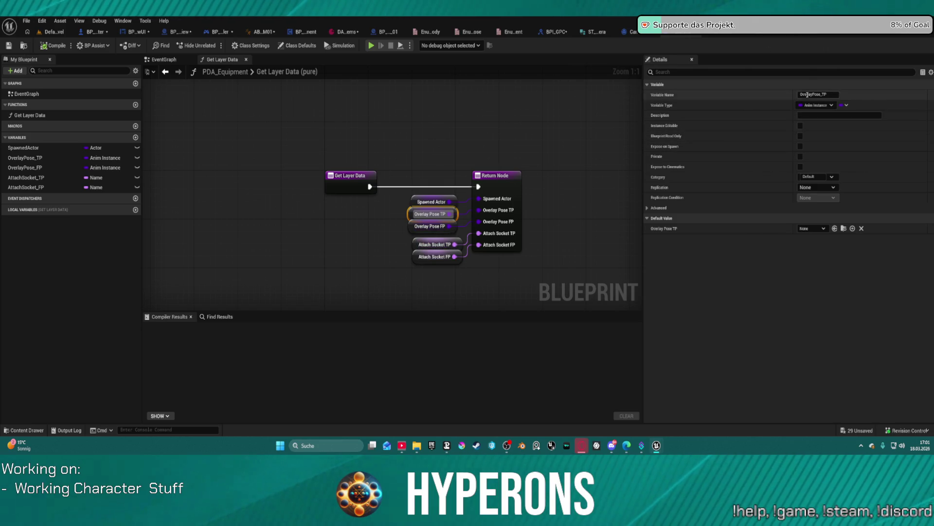
left_click(719, 36)
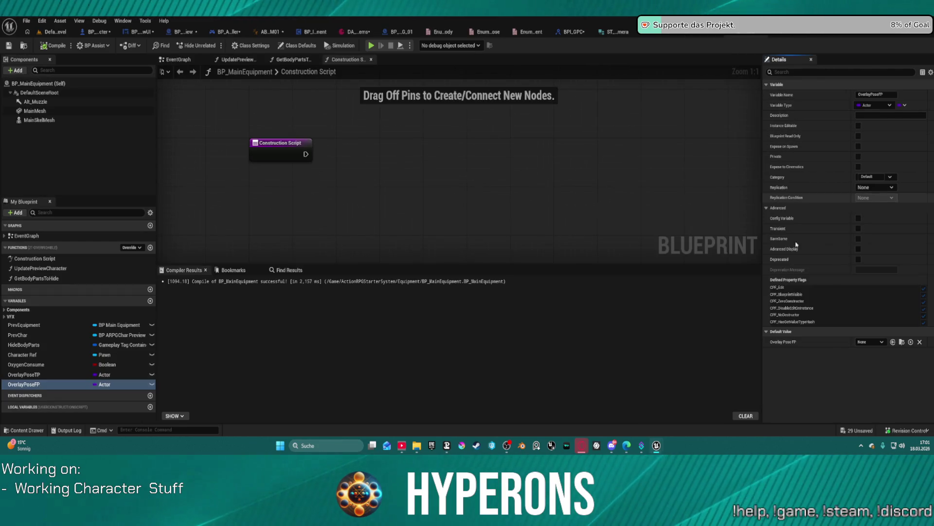
left_click(870, 105)
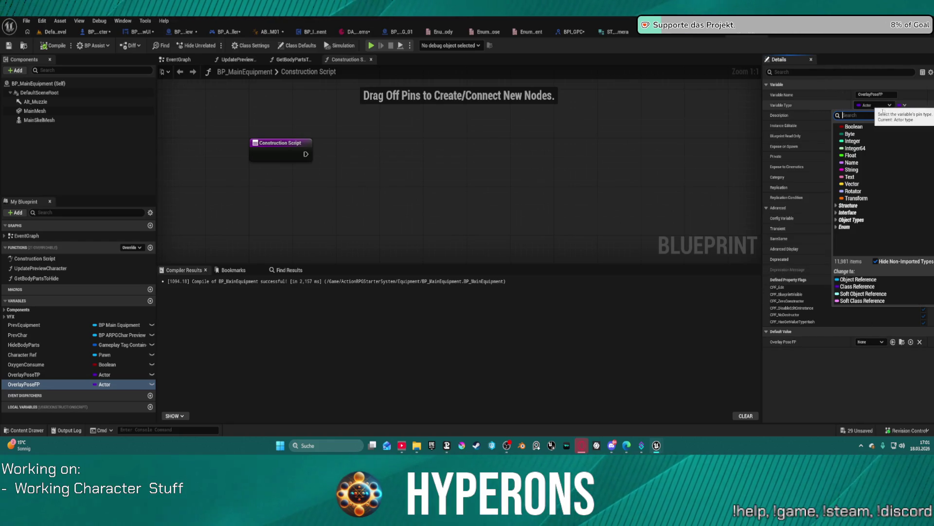
type("An")
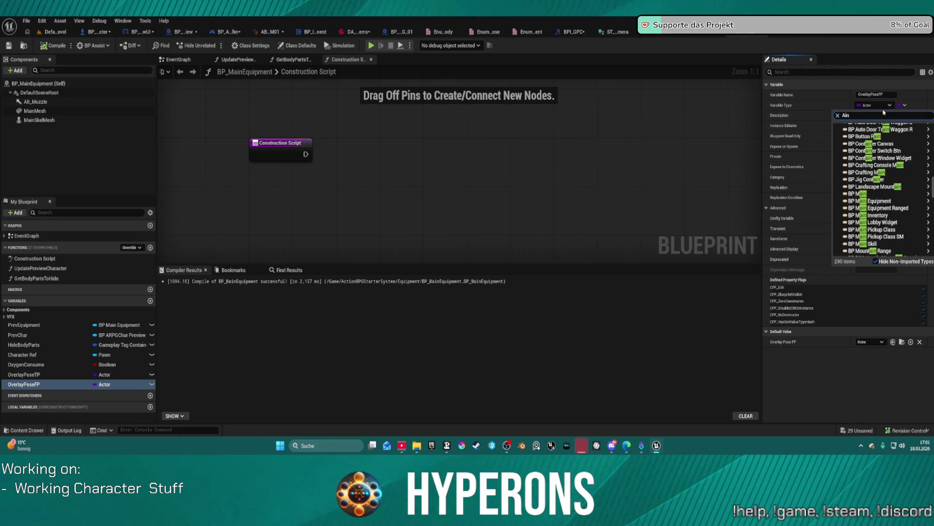
key("BackSpace")
key("BackSpace")
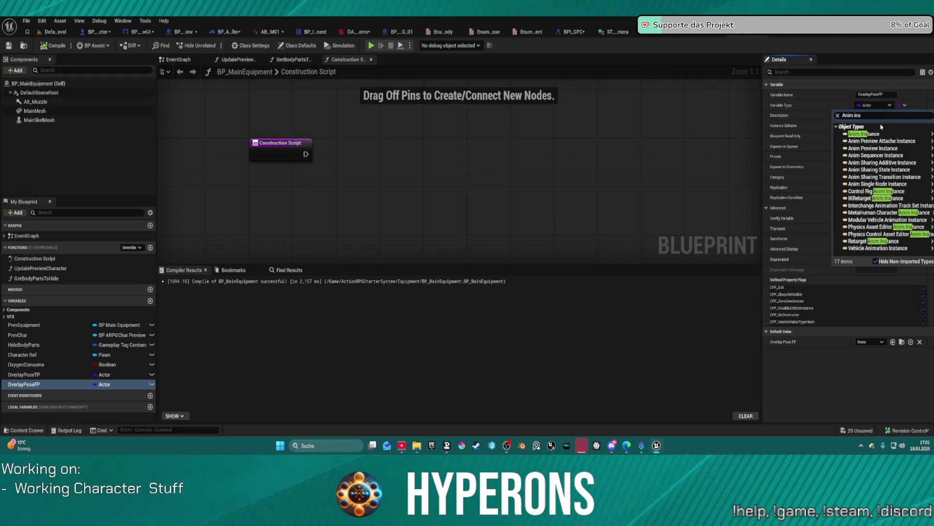
mouse_move(861, 134)
left_click(819, 136)
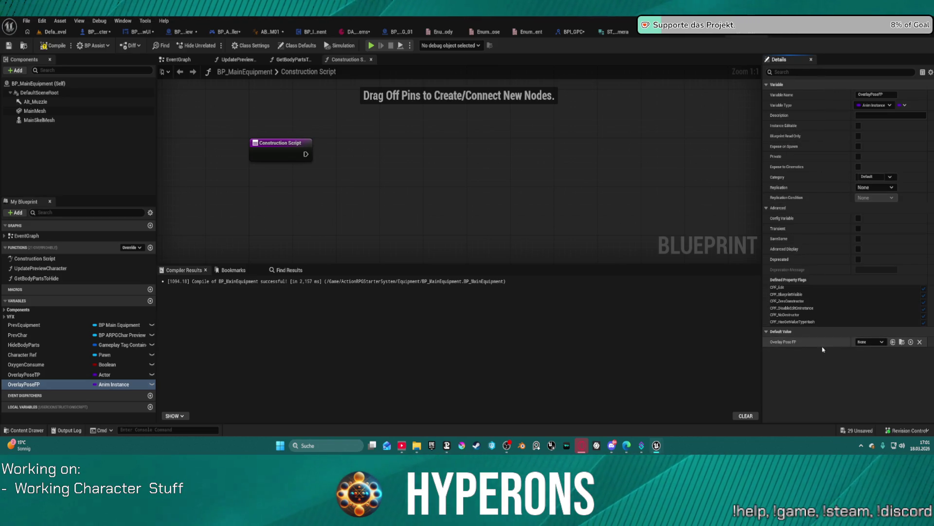
Compare with the equipment data asset's overlay fields and PDA_Equipment's Get Layer Data function.
left_click(792, 38)
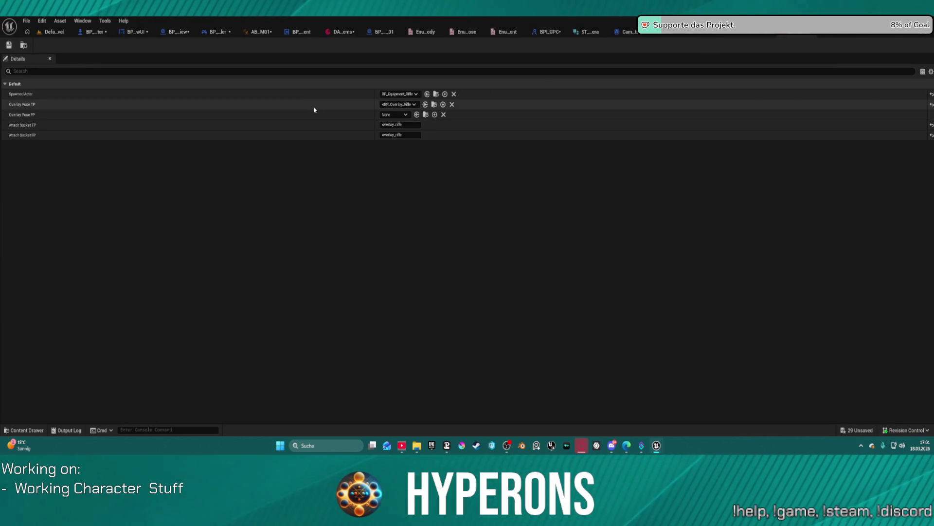
left_click(301, 32)
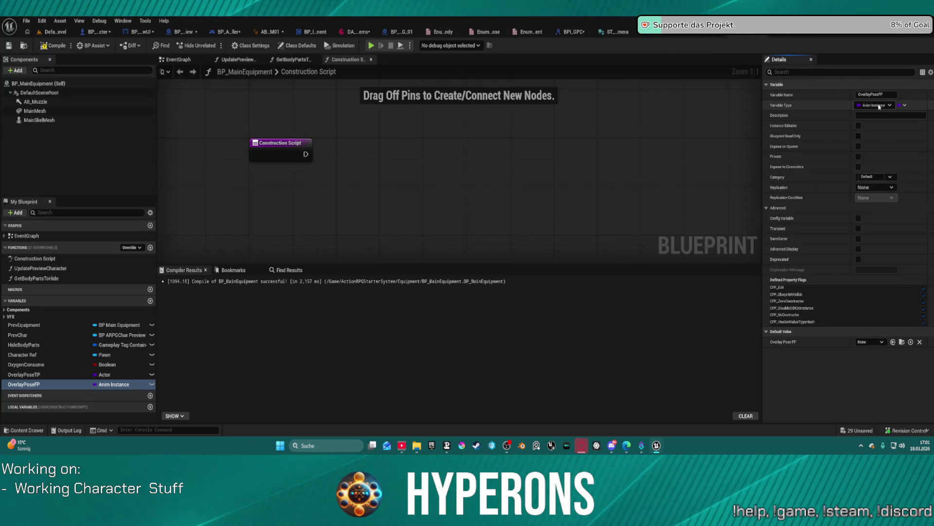
left_click(740, 32)
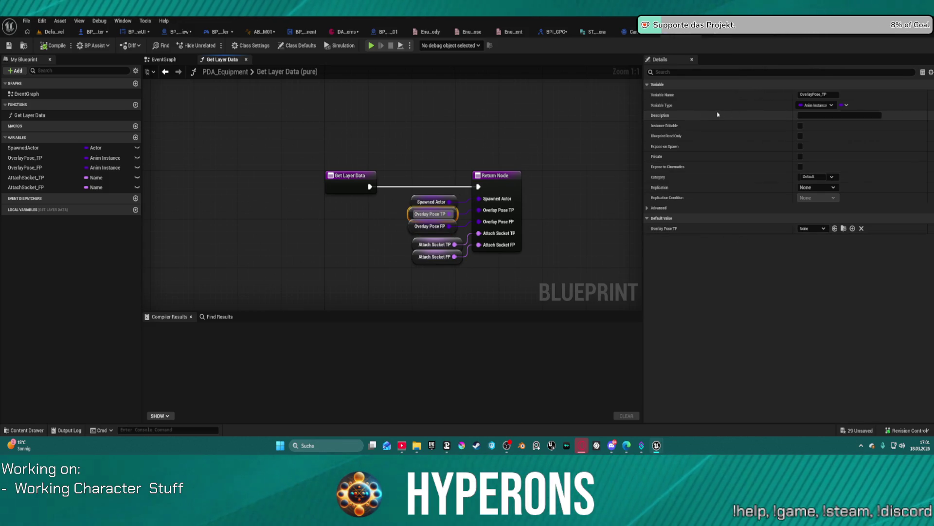
Replace BP_MainEquipment's Actor-typed OverlayPoseTP with a pasted copy of PDA_Equipment's Anim Instance OverlayPose_TP variable.
right_click(20, 163)
left_click(44, 214)
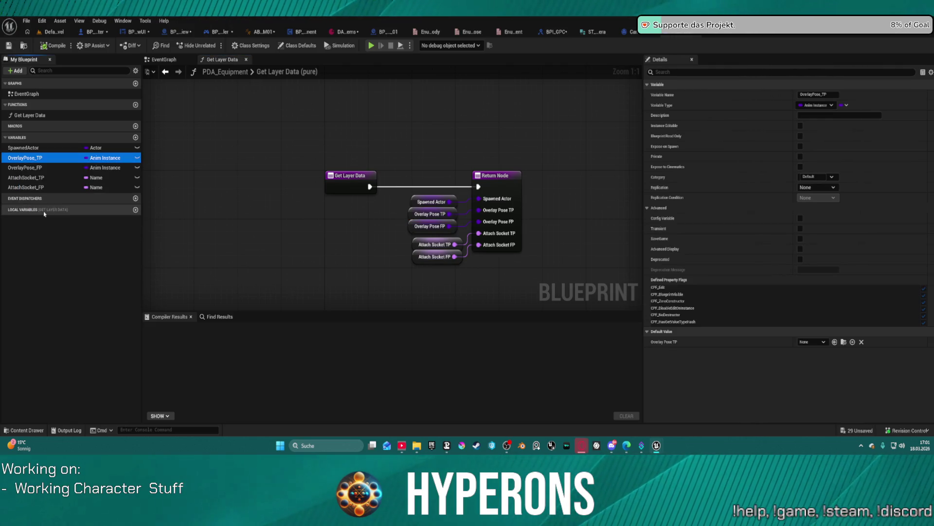
left_click(735, 33)
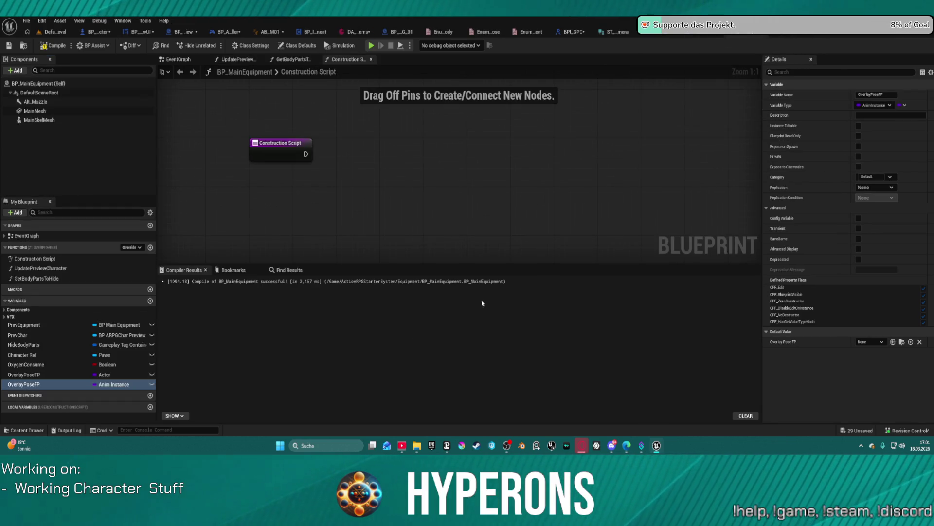
left_click(46, 375)
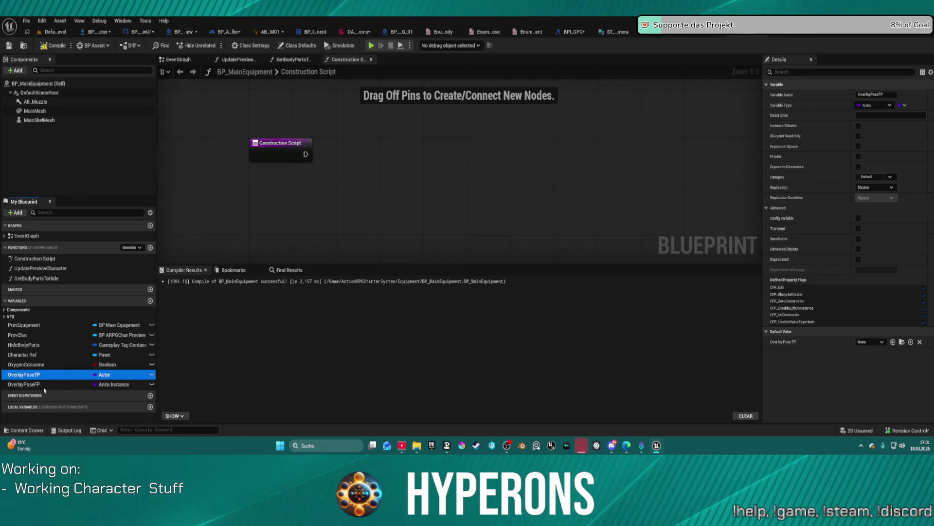
key("Delete")
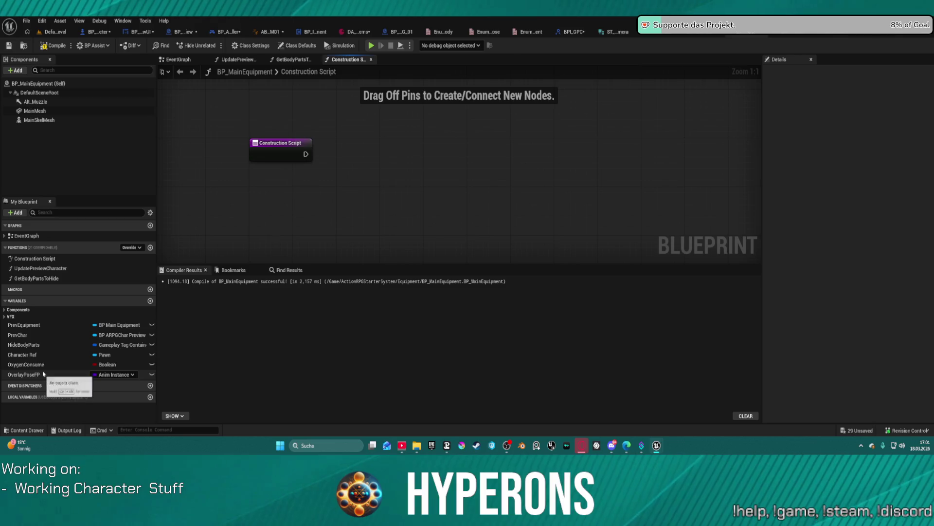
left_click(36, 384)
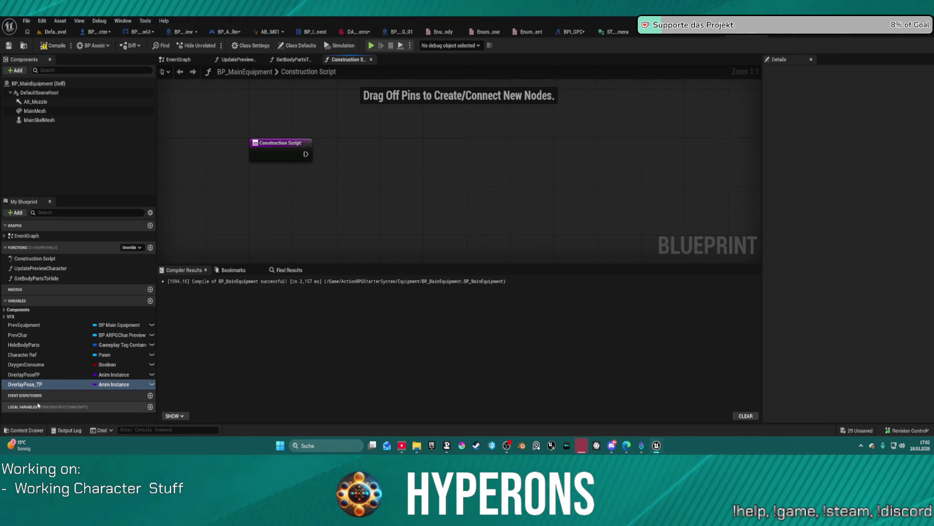
key("F2")
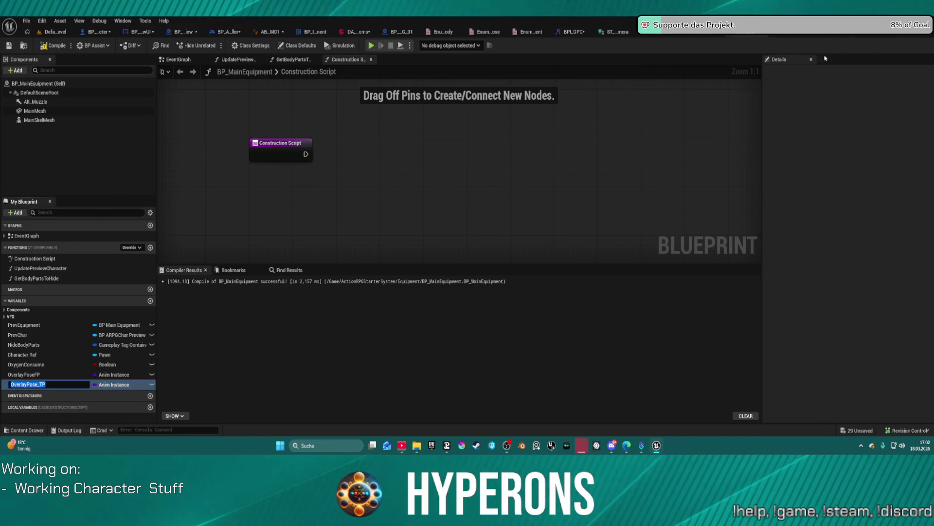
key("Return")
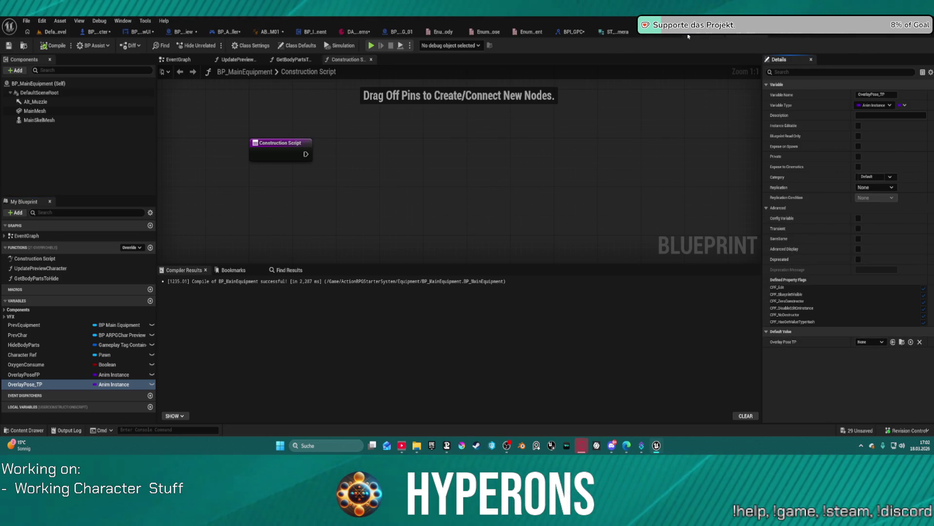
Set OverlayPose_TP's default value in BP_MainEquipment to the ABP_Overlay anim blueprint.
left_click(730, 33)
left_click(442, 216)
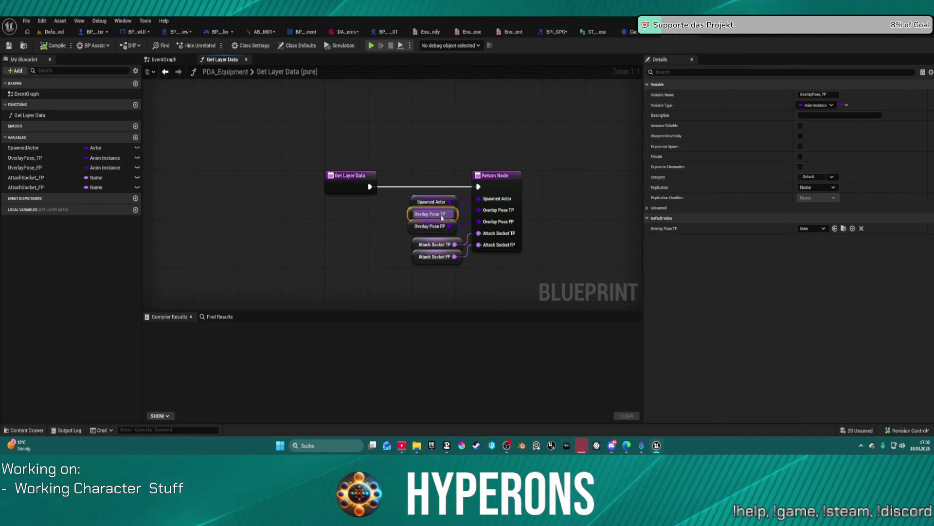
left_click(430, 226)
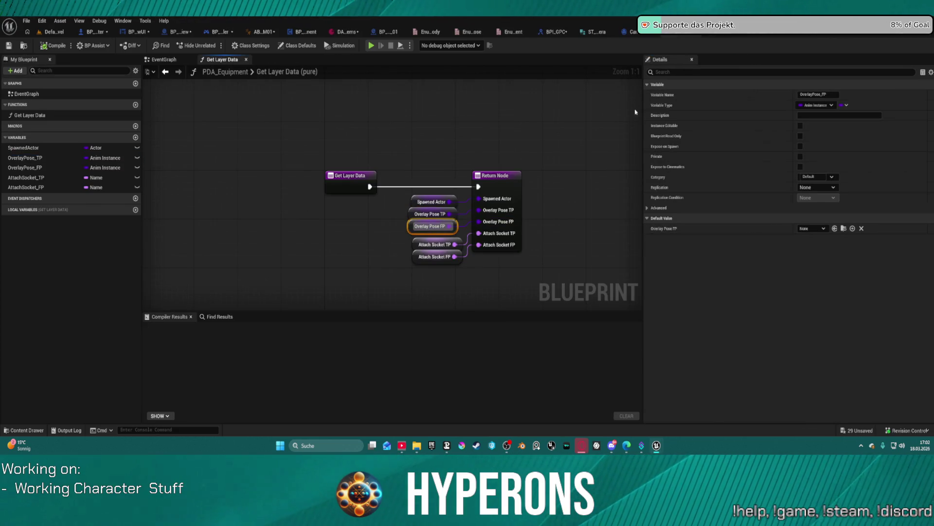
key("ctrl+Tab")
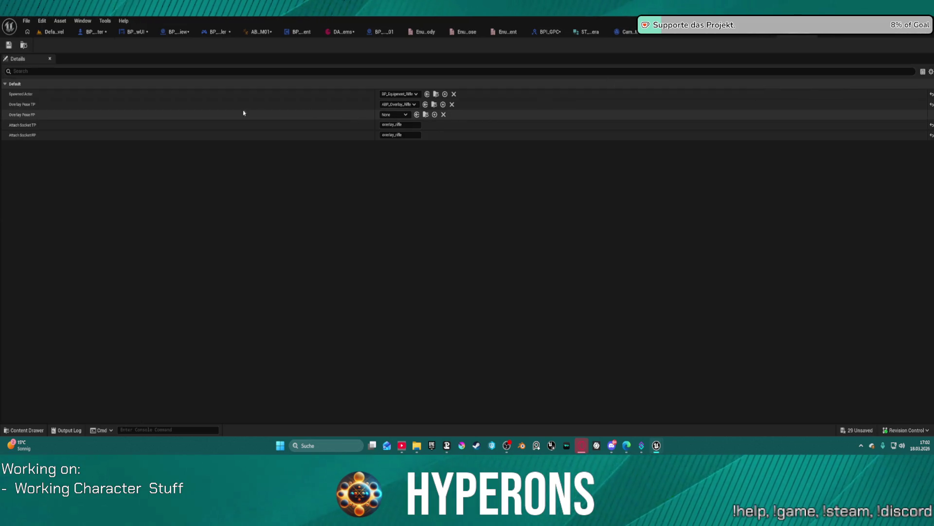
key("ctrl+Tab")
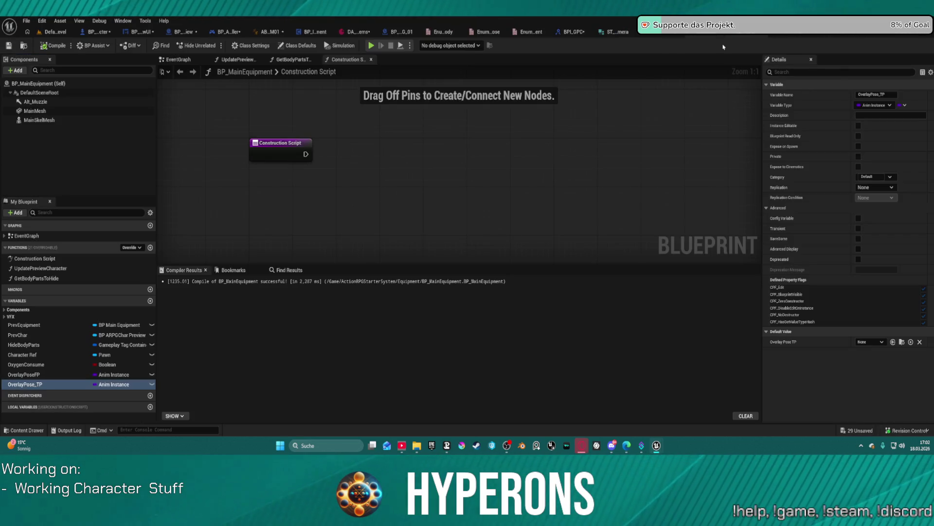
key("ctrl+v")
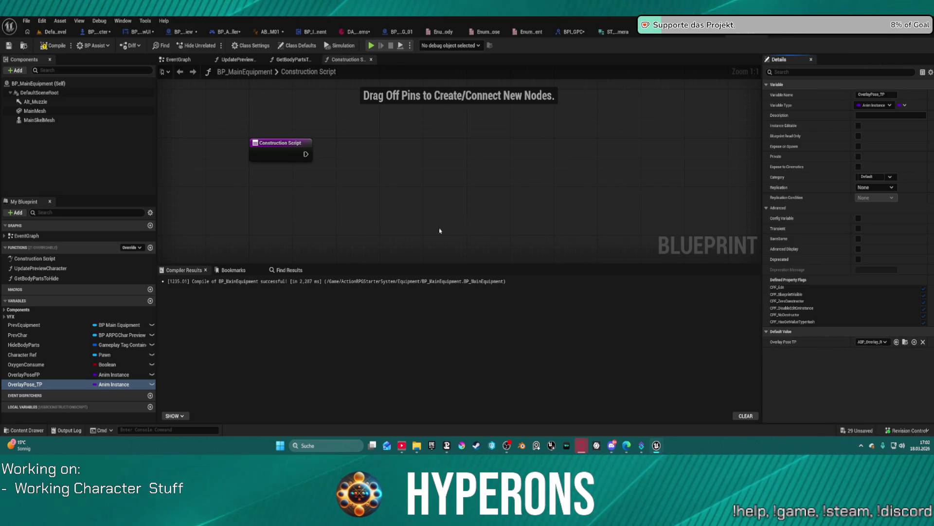
Move OverlayPose_TP above OverlayPoseFP in the variables list and compile BP_MainEquipment.
left_click_drag(23, 385, 30, 372)
left_click(65, 49)
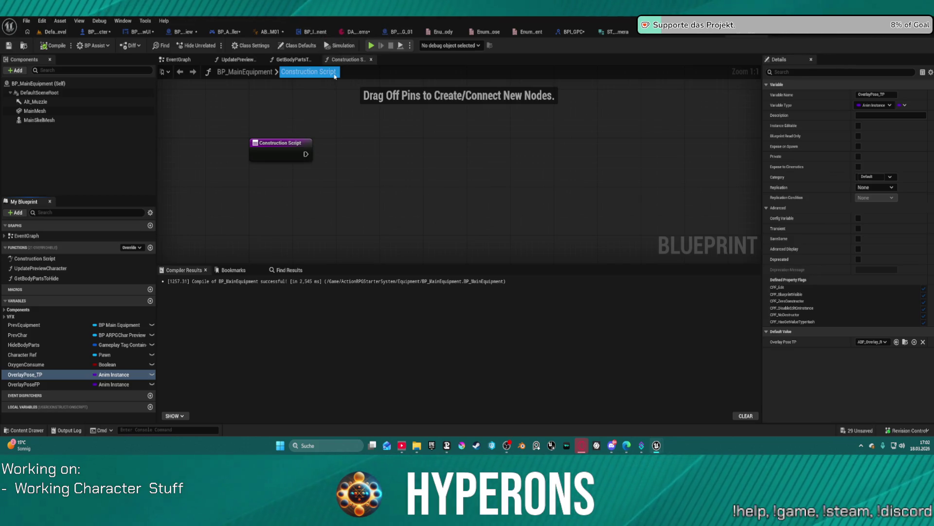
left_click(106, 33)
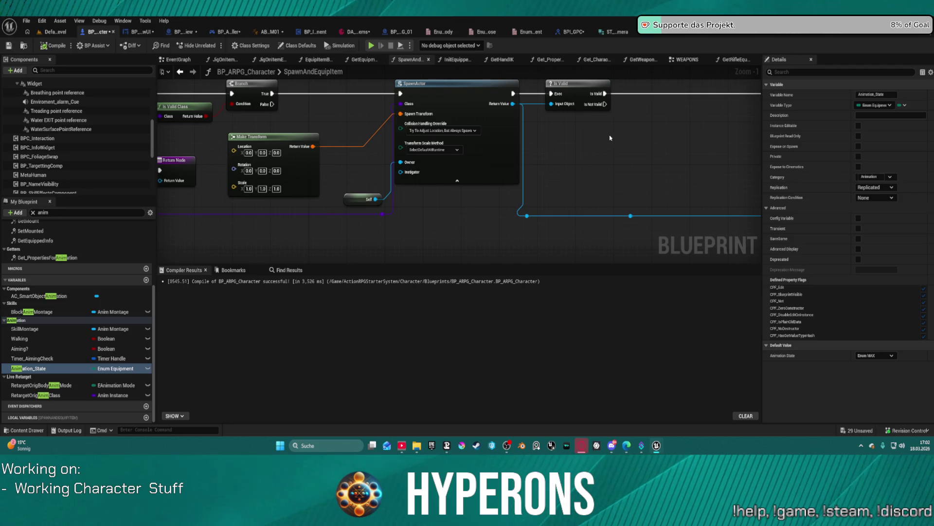
Pan and zoom SpawnAndEquipItem from the component loop nodes to SpawnActor, Attach Component To Component and On Equipped.
mouse_move(608, 141)
left_mouse_down()
mouse_move(619, 145)
mouse_move(312, 168)
mouse_move(511, 155)
mouse_move(338, 178)
left_mouse_up()
left_click_drag(536, 166, 341, 168)
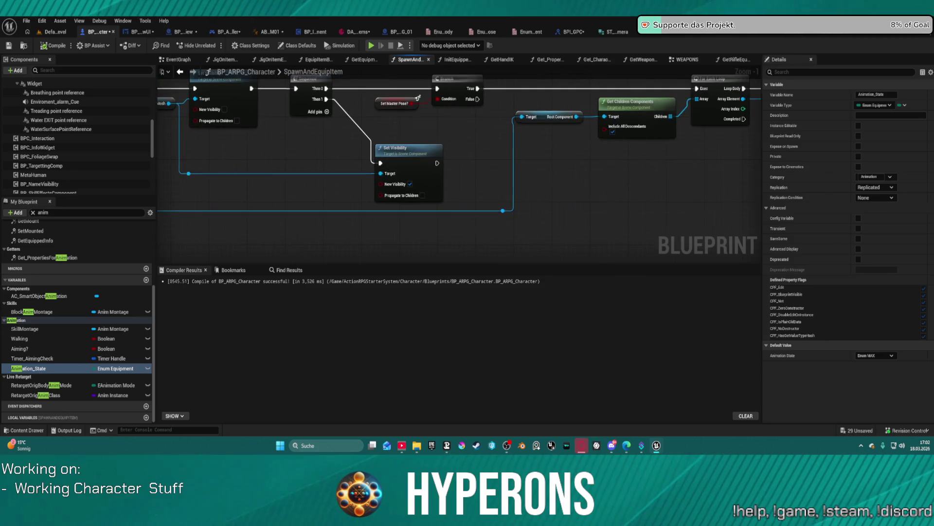
mouse_move(560, 165)
left_mouse_down()
mouse_move(277, 161)
mouse_move(570, 177)
left_mouse_up()
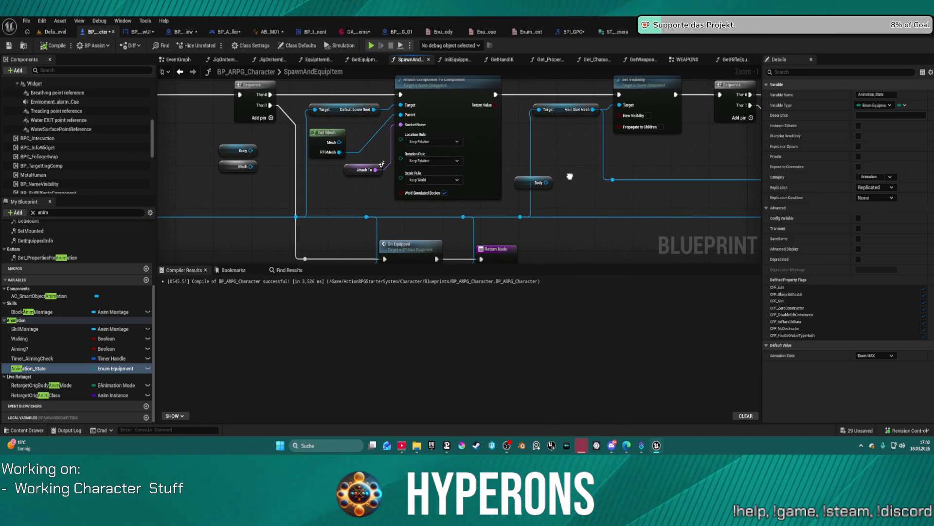
scroll(570, 176, "down", 4)
mouse_move(570, 177)
left_mouse_down()
mouse_move(473, 146)
mouse_move(513, 145)
left_mouse_up()
scroll(512, 145, "up", 2)
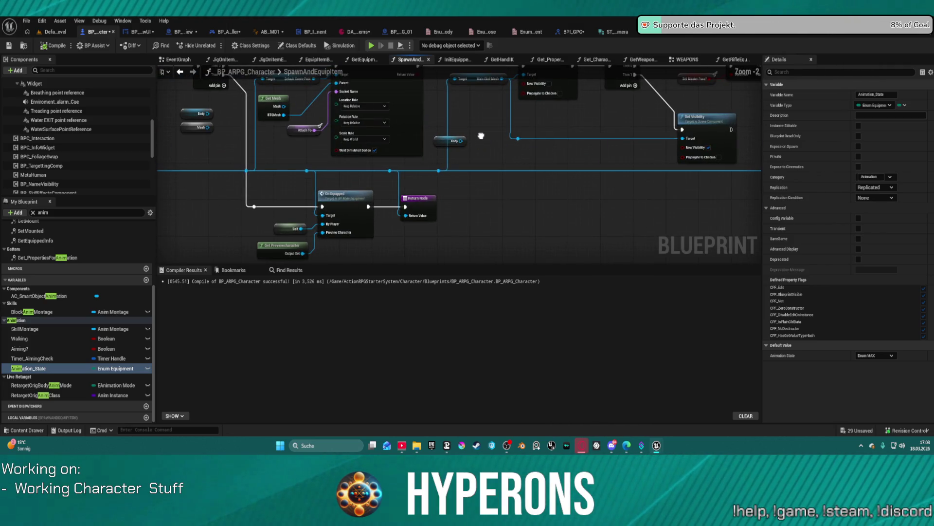
scroll(624, 91, "up", 1)
mouse_move(624, 91)
left_mouse_down()
mouse_move(180, 71)
mouse_move(20, 86)
left_mouse_up()
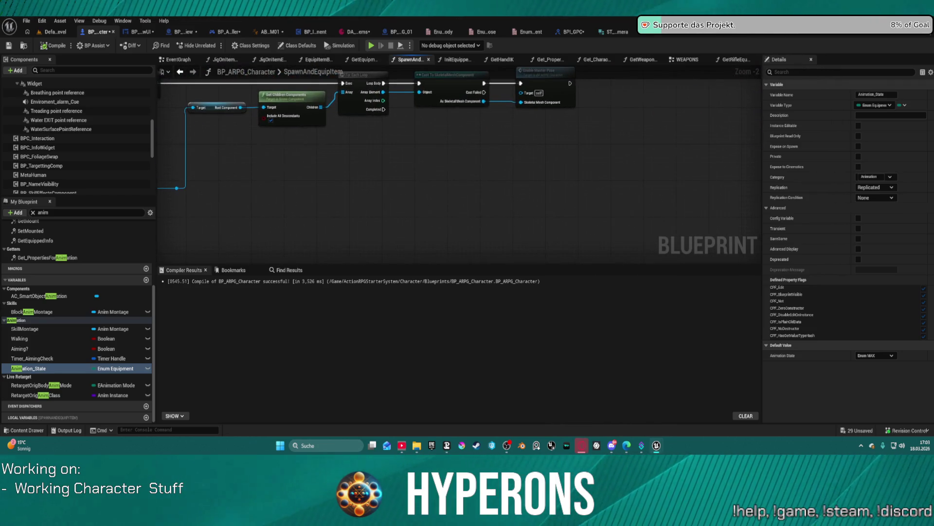
left_click_drag(205, 146, 759, 154)
mouse_move(457, 170)
left_mouse_down()
mouse_move(511, 215)
mouse_move(621, 216)
mouse_move(430, 210)
left_mouse_up()
left_click_drag(711, 187, 611, 177)
mouse_move(755, 185)
left_mouse_down()
mouse_move(610, 175)
mouse_move(697, 169)
left_mouse_up()
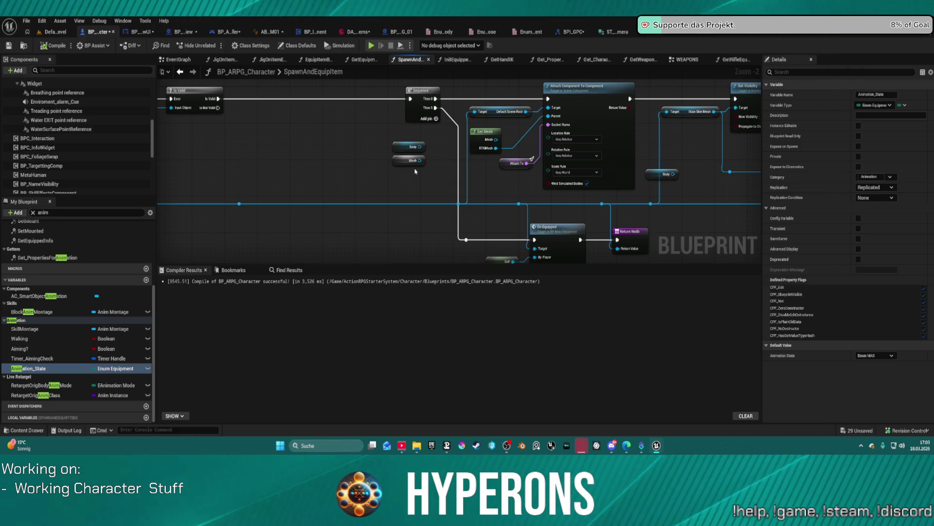
Choose Unequip from the Animation_State variable's Default Value dropdown.
left_click(873, 355)
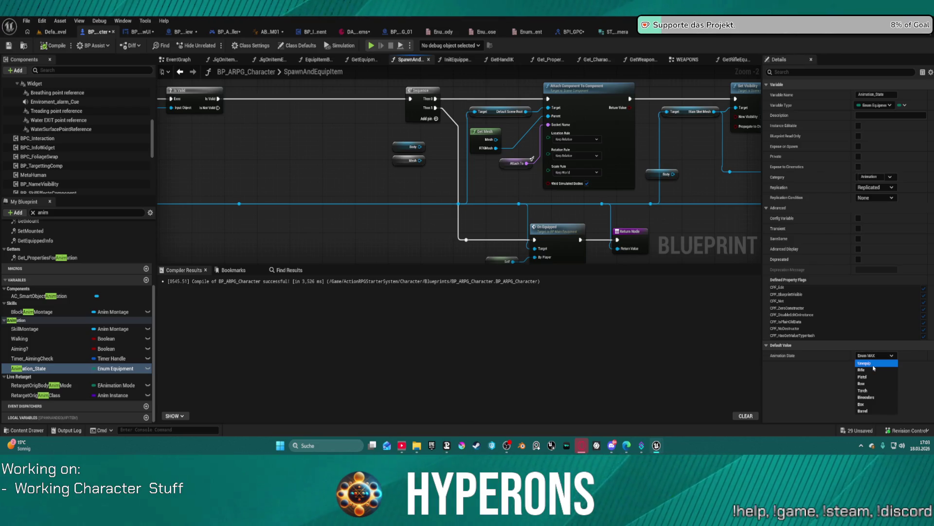
left_click(873, 365)
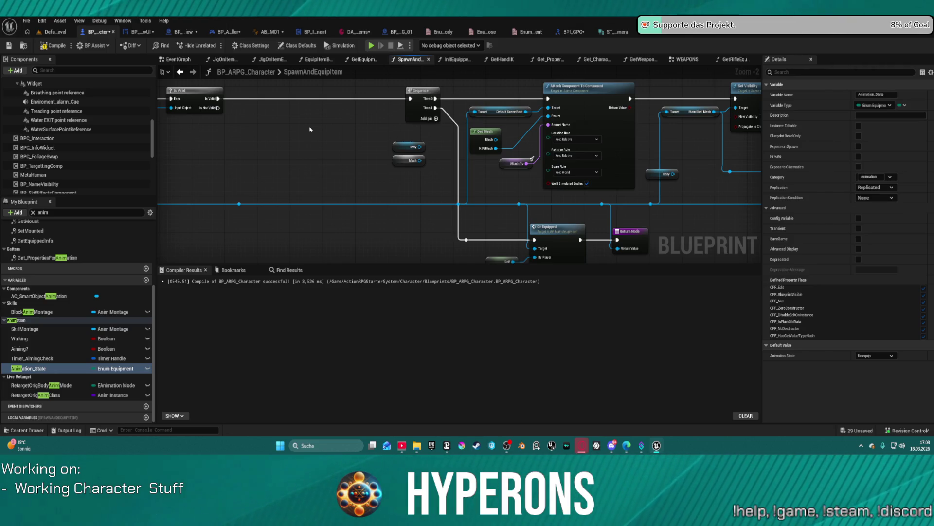
scroll(98, 170, "down", 3)
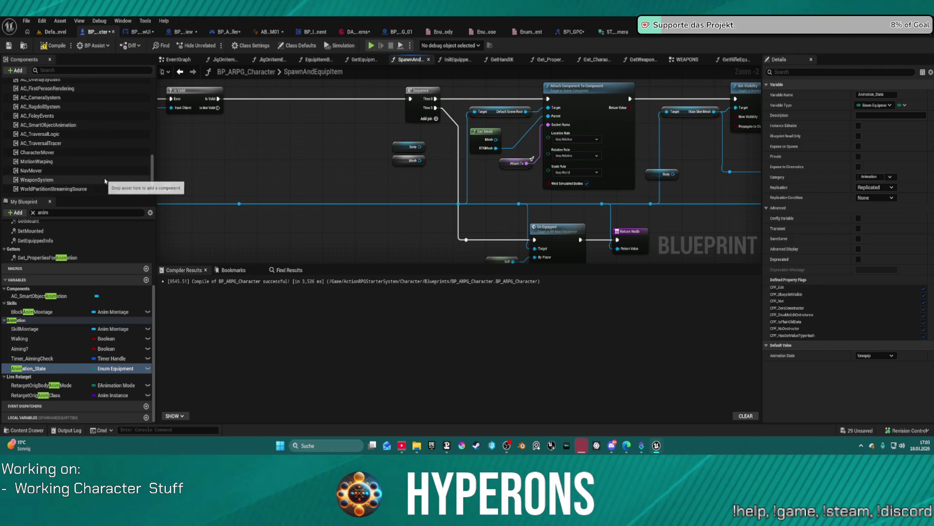
Open the WeaponSystem component's blueprint and find the Multi_Weapon_State event in its EventGraph.
right_click(57, 180)
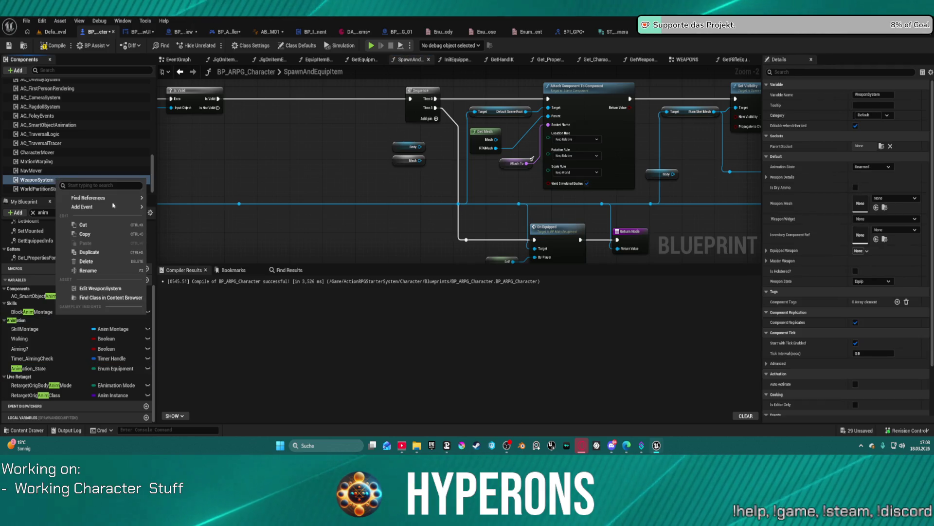
left_click(106, 292)
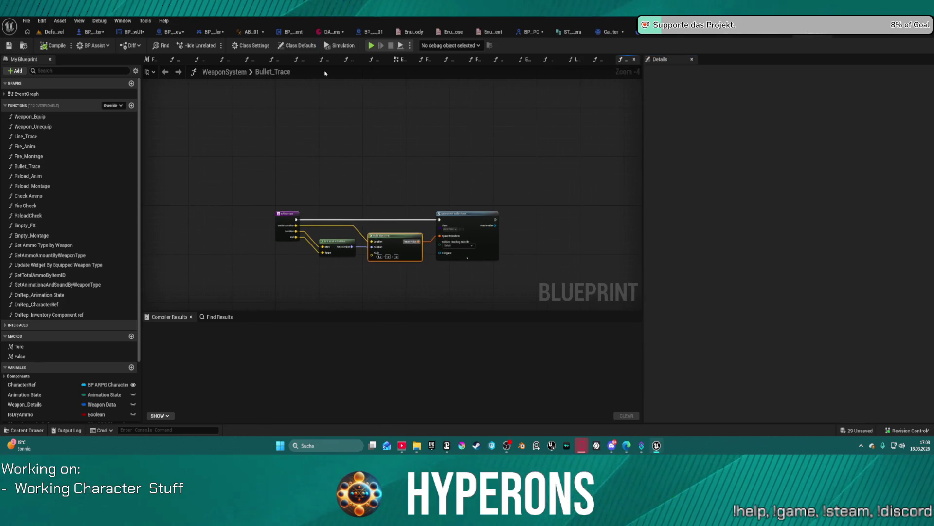
left_click(398, 60)
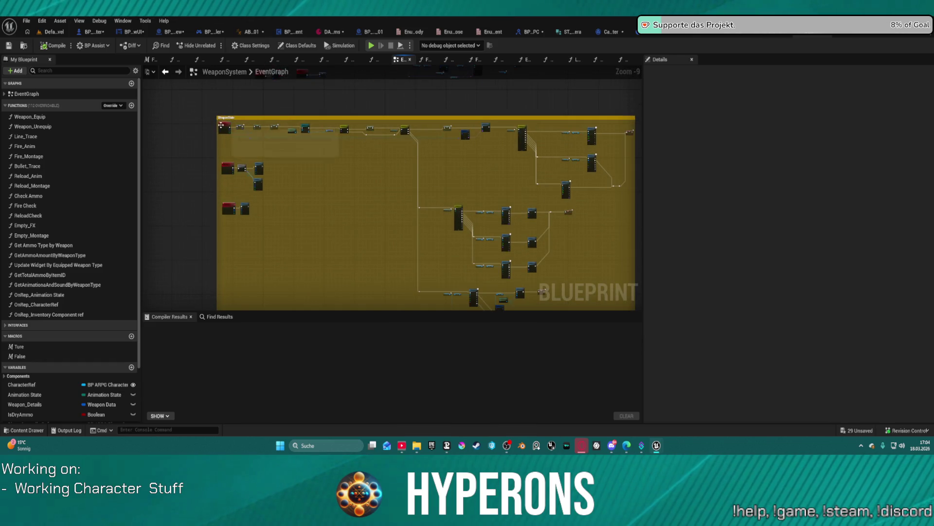
left_click(228, 128)
left_click_drag(227, 128, 263, 136)
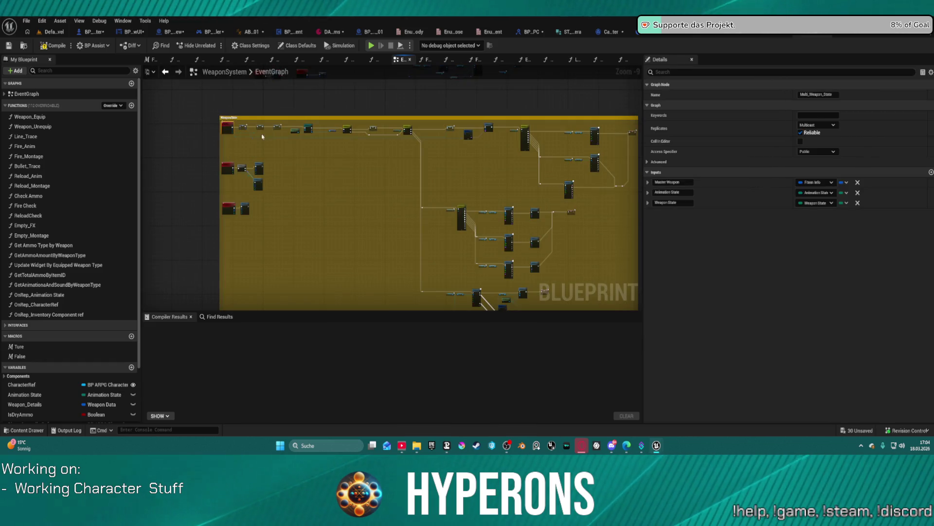
scroll(408, 202, "up", 8)
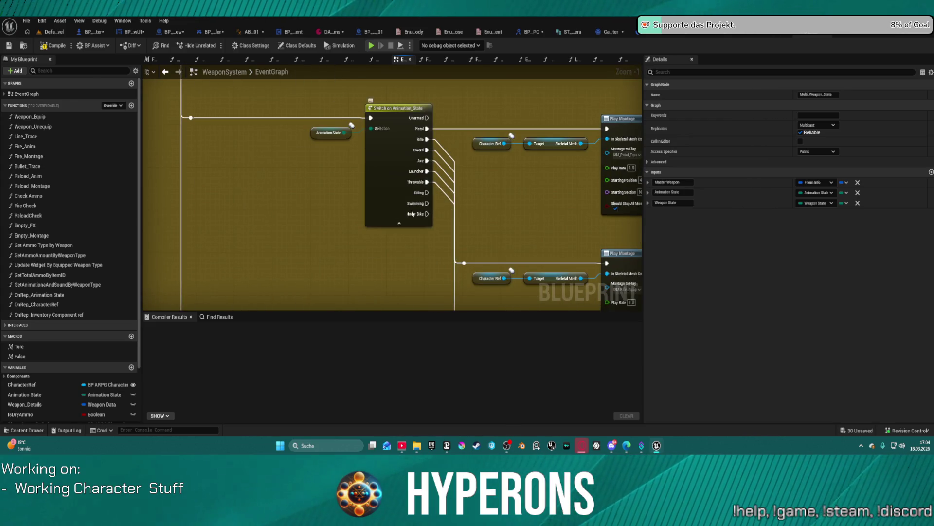
mouse_move(541, 206)
left_mouse_down()
mouse_move(433, 206)
mouse_move(404, 234)
mouse_move(513, 252)
mouse_move(384, 247)
mouse_move(366, 159)
mouse_move(422, 154)
mouse_move(281, 164)
left_mouse_up()
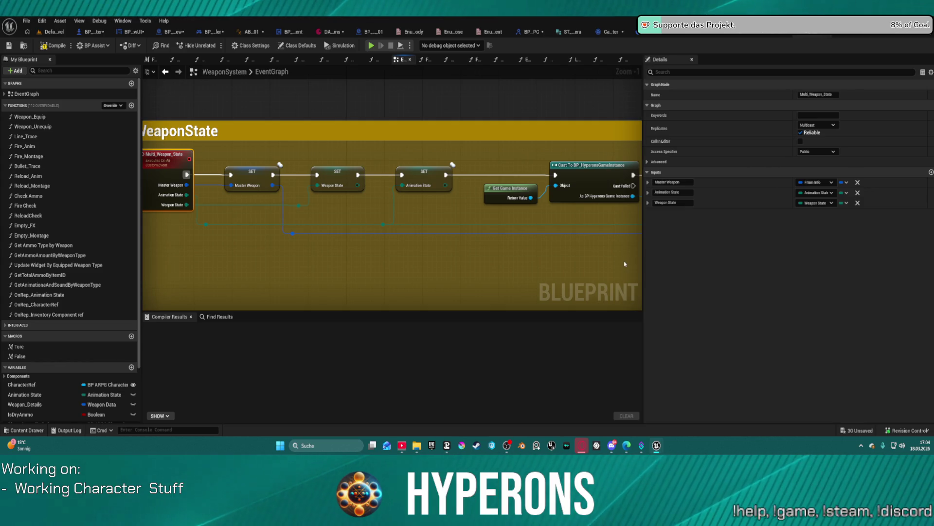
Review the WeaponState comment's Switch and SET nodes and inspect the Weapon State variable.
scroll(247, 207, "down", 3)
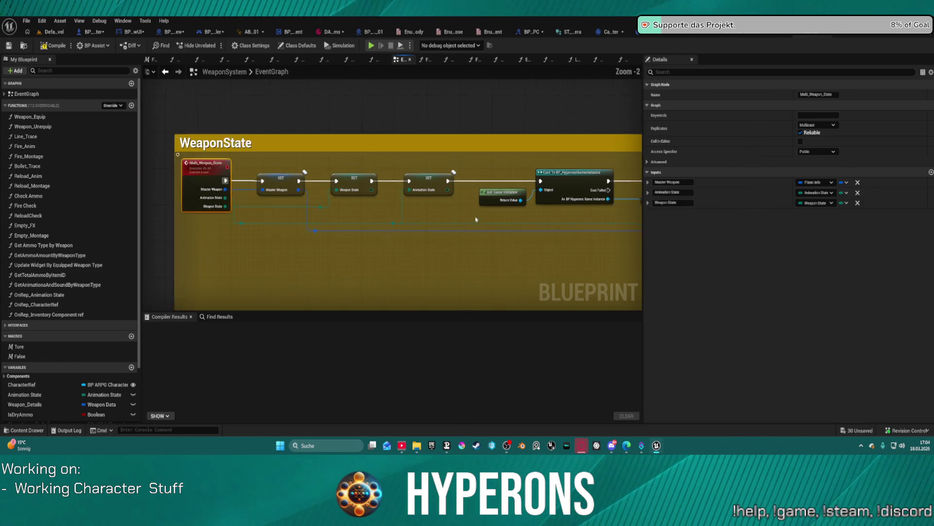
mouse_move(338, 219)
left_mouse_down()
mouse_move(156, 210)
mouse_move(365, 211)
left_mouse_up()
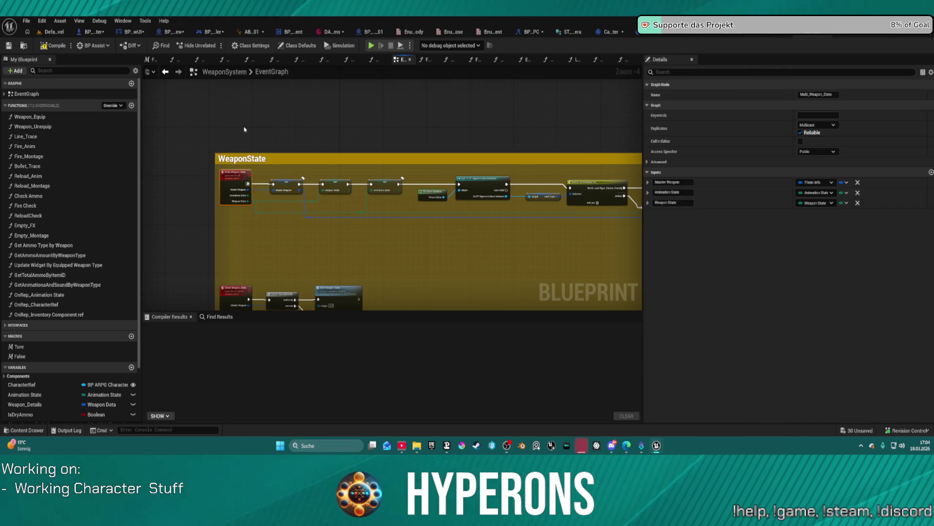
mouse_move(246, 254)
left_mouse_down()
mouse_move(265, 76)
mouse_move(341, 80)
mouse_move(207, 86)
mouse_move(207, 103)
mouse_move(183, 93)
mouse_move(353, 87)
mouse_move(337, 301)
left_mouse_up()
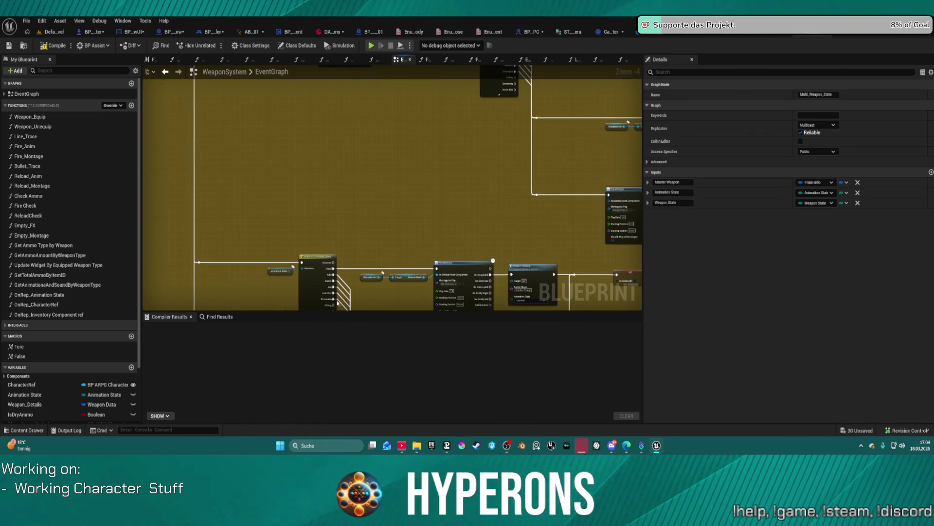
mouse_move(261, 205)
left_mouse_down()
mouse_move(273, 127)
mouse_move(301, 117)
mouse_move(587, 272)
left_mouse_up()
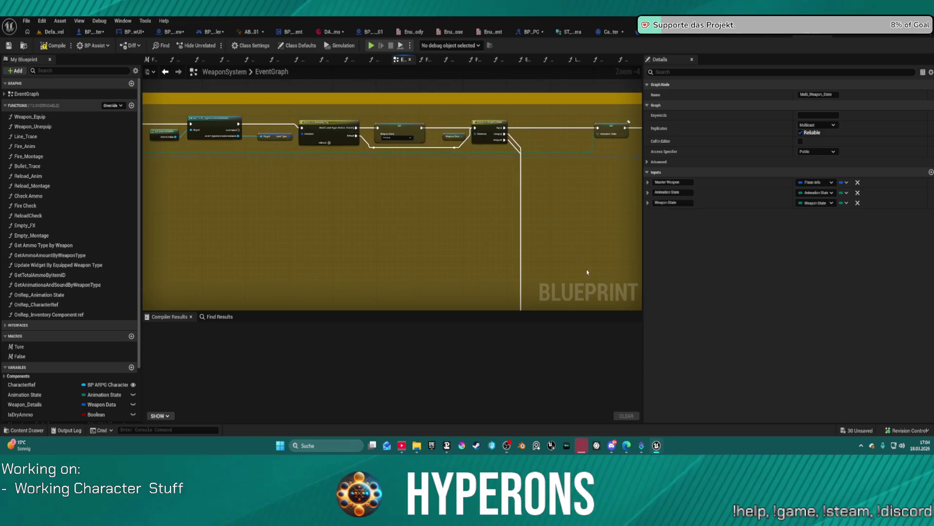
scroll(395, 207, "up", 4)
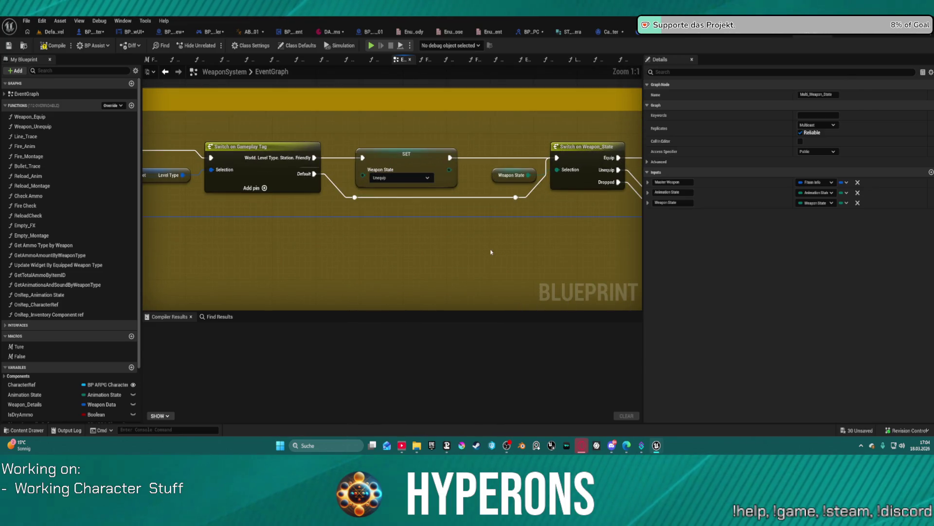
left_click(511, 175)
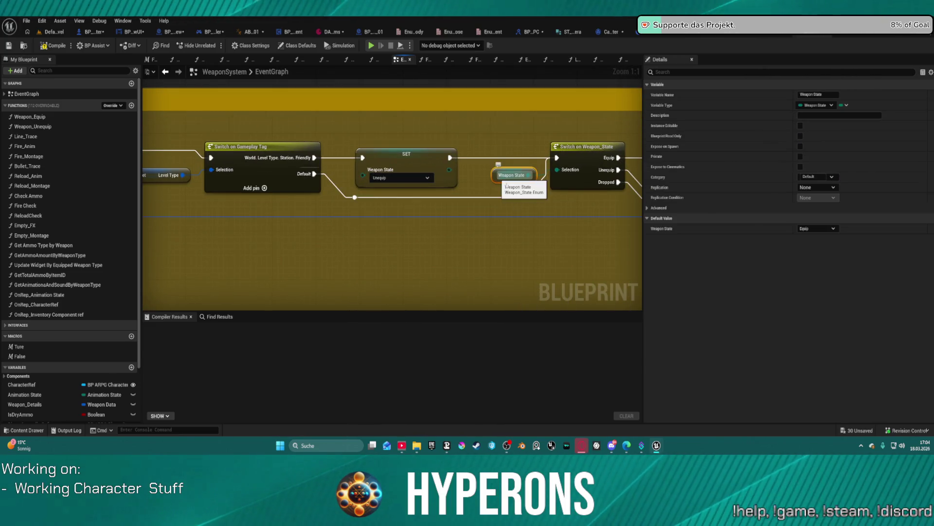
left_click(400, 177)
left_click(391, 188)
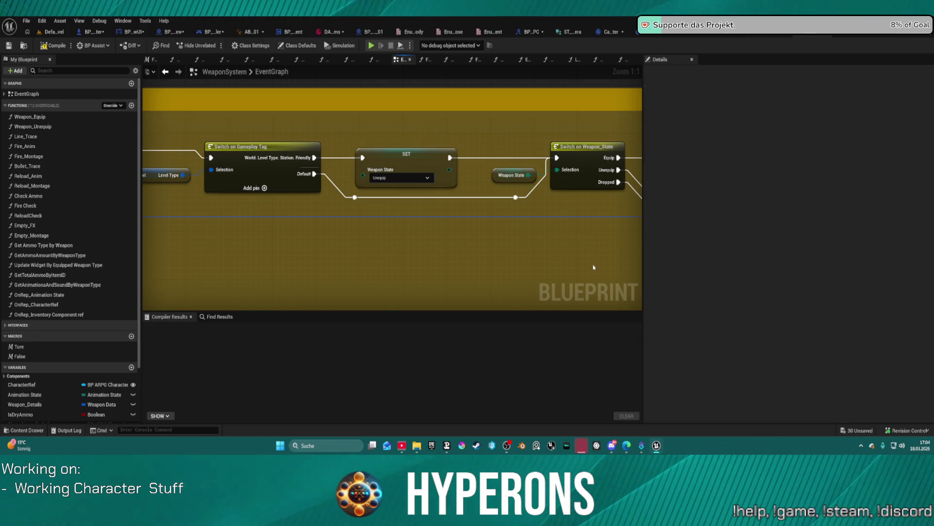
Locate the Switch on Animation_State and inspect the replicated Animation State variable, defaulting to Unarmed.
left_click_drag(593, 266, 257, 228)
scroll(257, 228, "down", 2)
left_click_drag(212, 171, 280, 70)
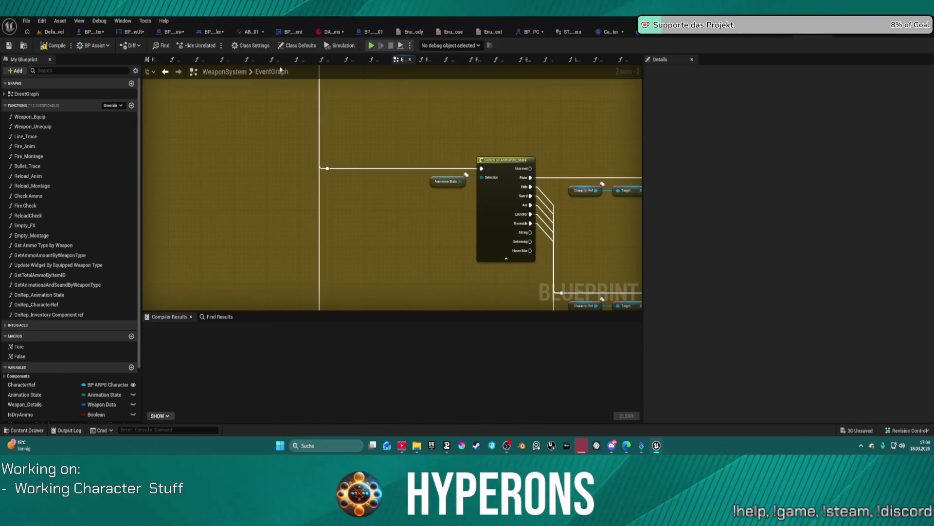
left_click(443, 184)
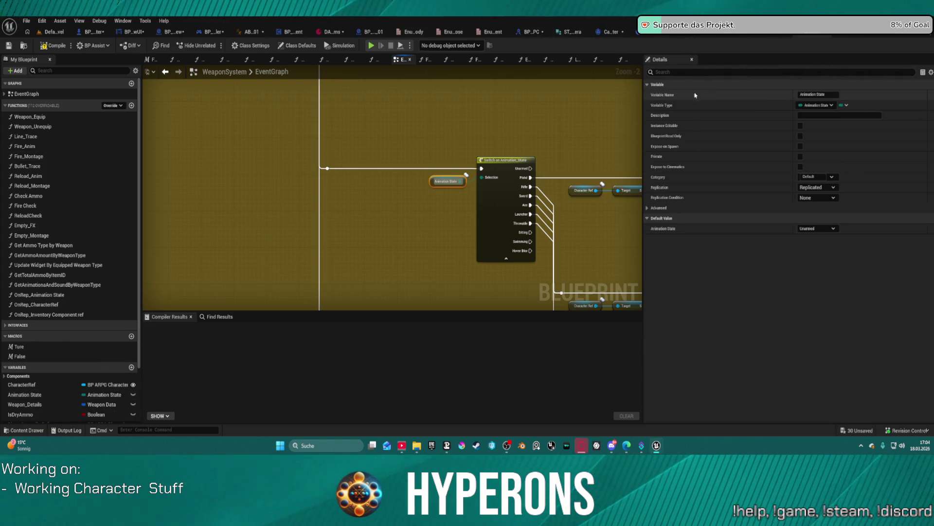
left_click(768, 36)
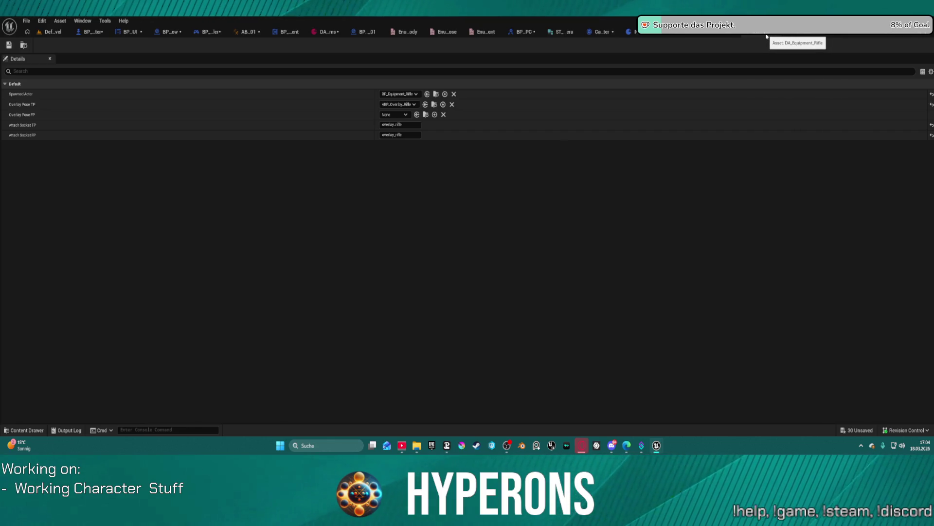
left_click(767, 36)
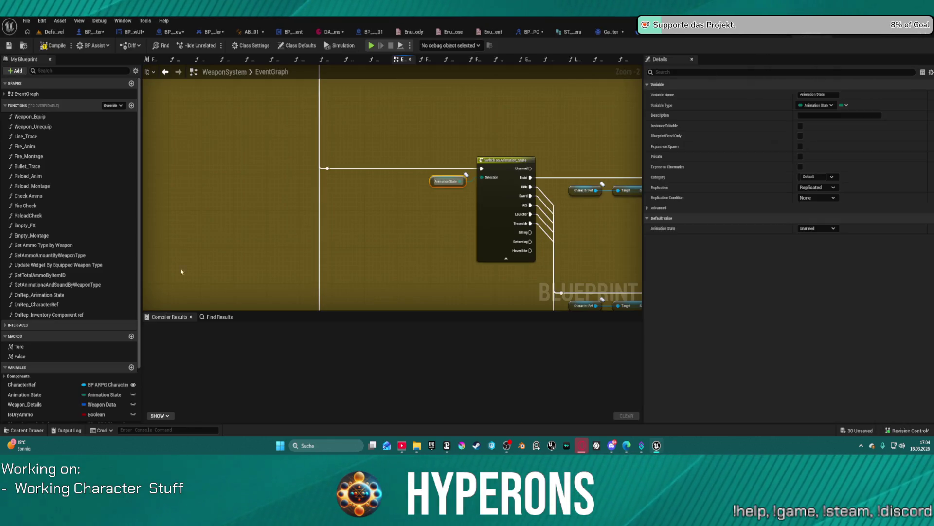
left_click(43, 396)
Edit the Animation State variable's name in My Blueprint to AnimOverlayPose.
left_click(43, 396)
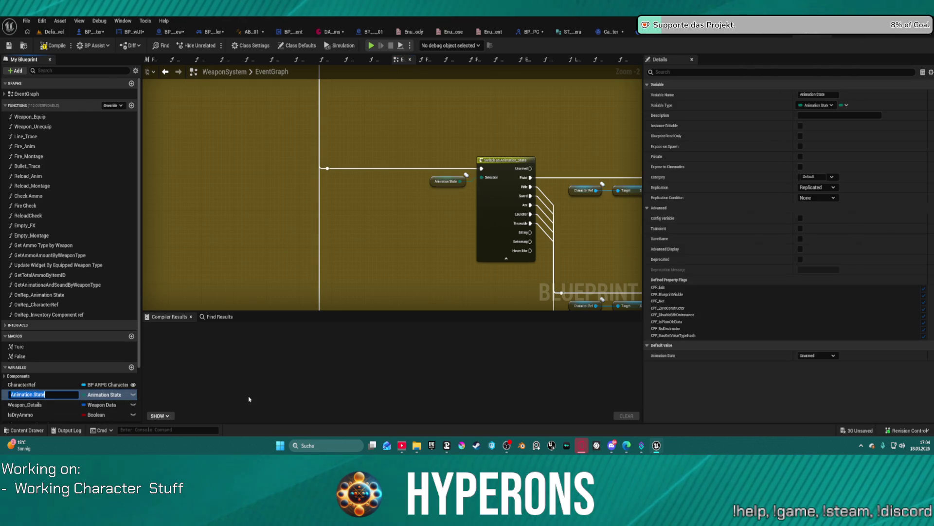
key("End")
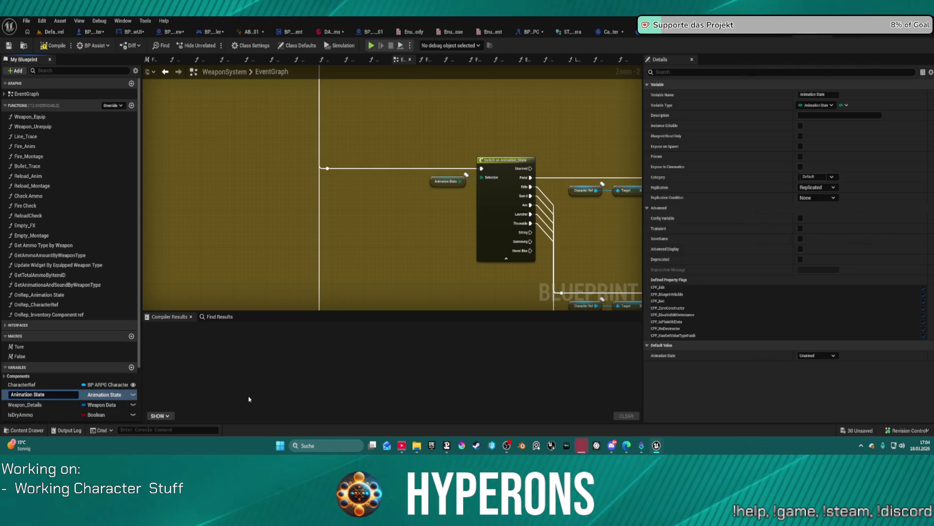
key("Home")
key("Delete")
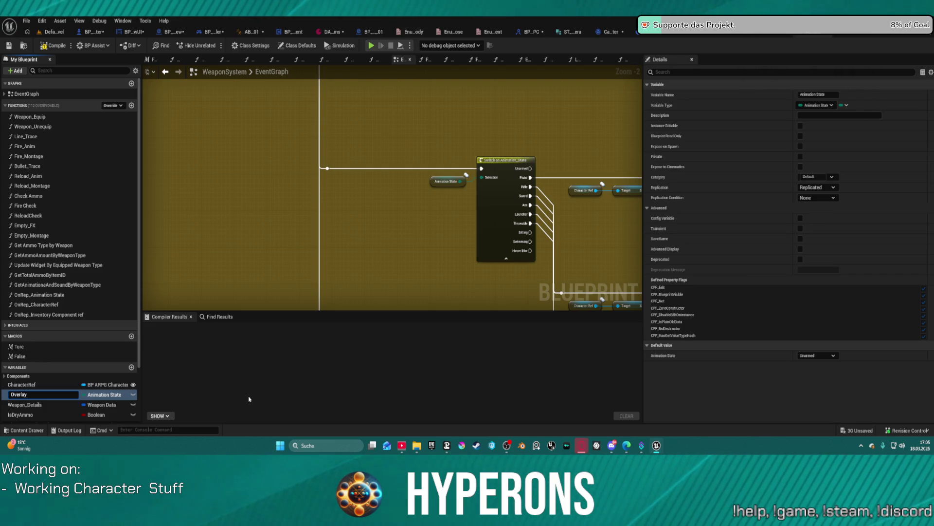
type("Pose")
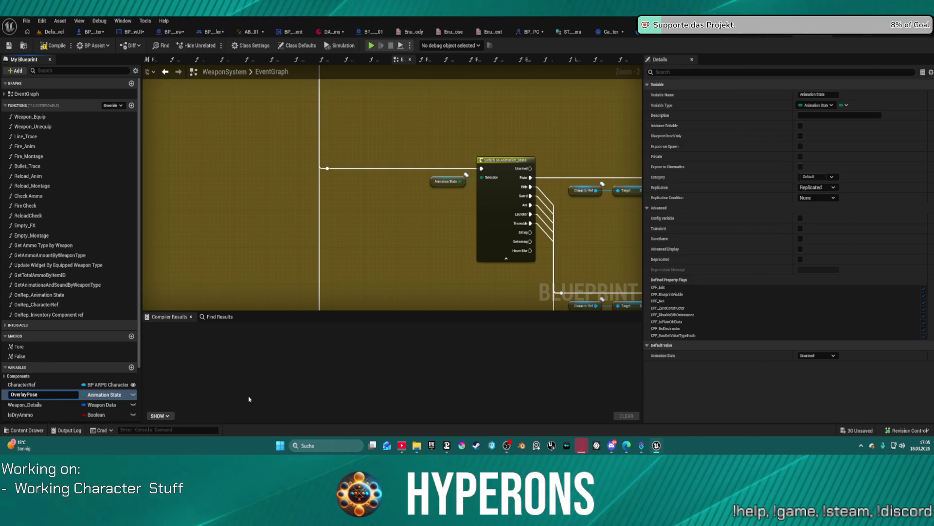
type("Anim")
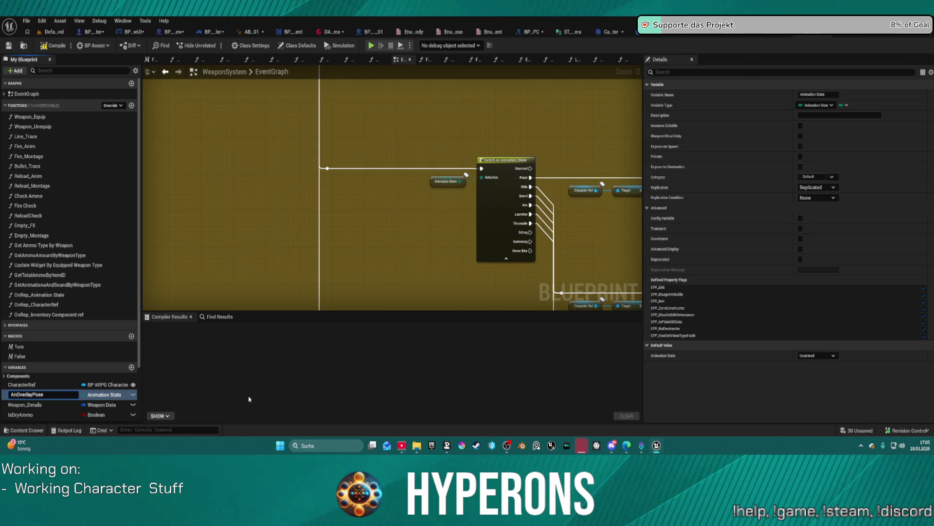
key("Return")
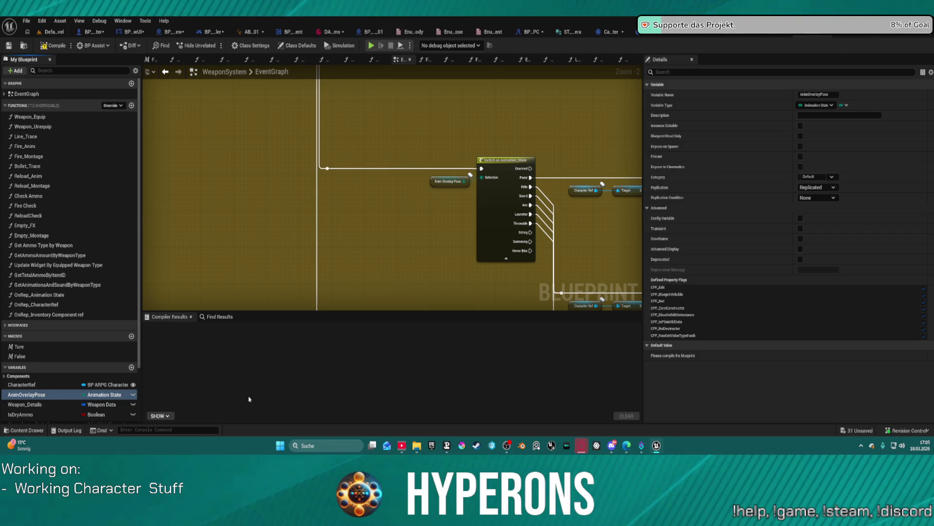
Scroll and pan to Multi_ChangeWeapon's Break S Equipment Refs and Attach Component To Component nodes.
scroll(340, 185, "down", 2)
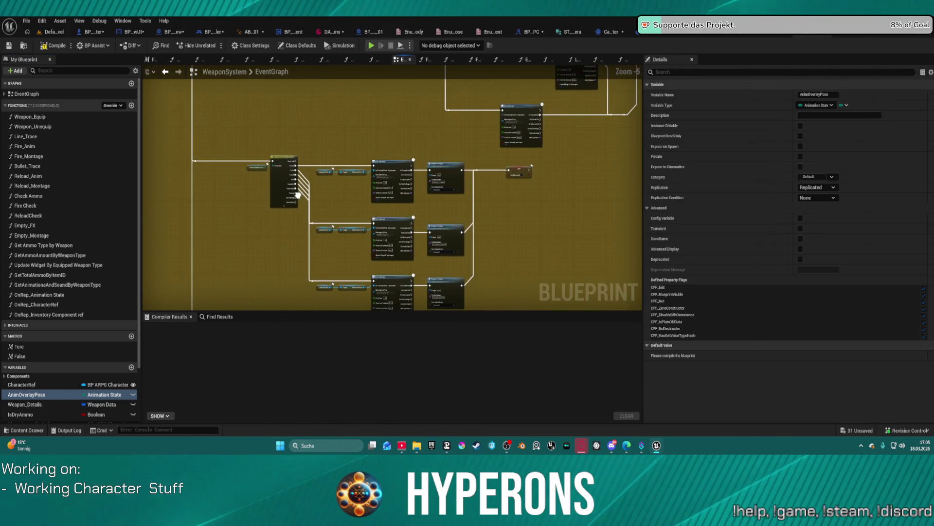
scroll(463, 147, "up", 3)
scroll(357, 155, "down", 4)
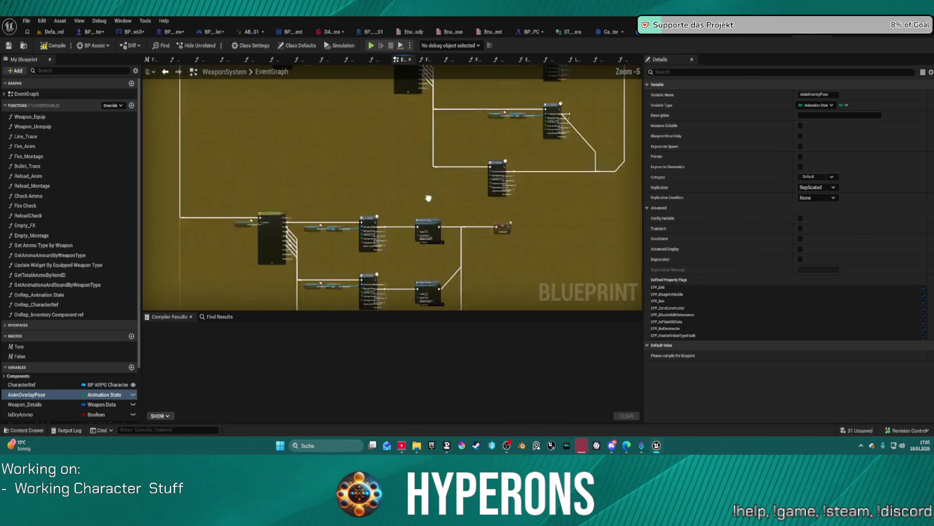
scroll(538, 189, "up", 6)
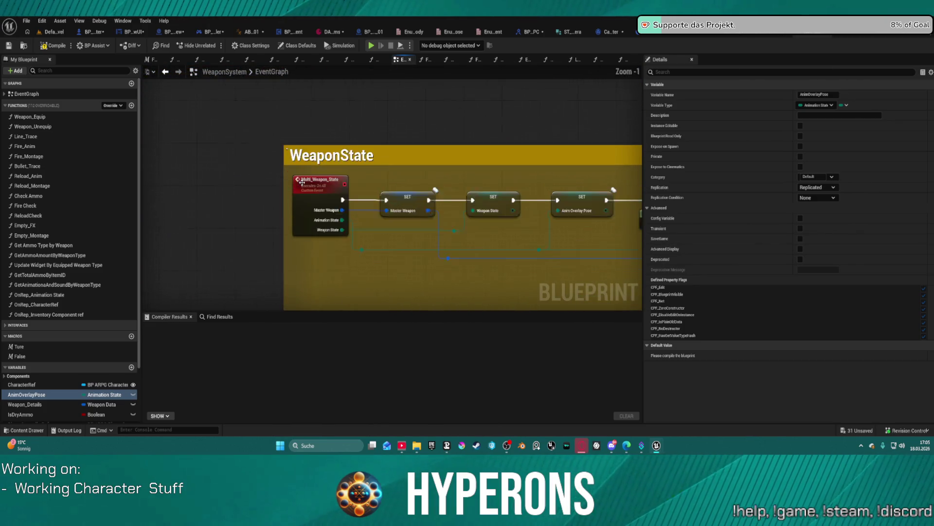
scroll(331, 124, "down", 2)
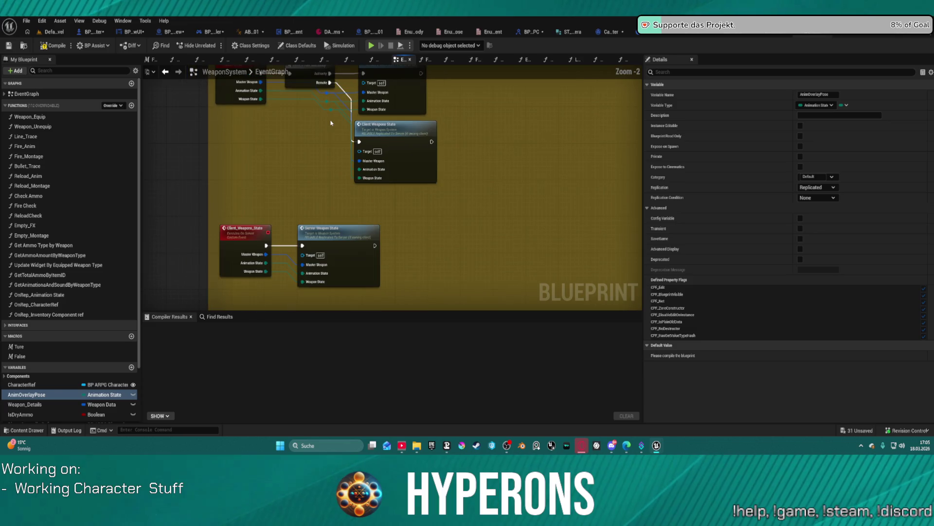
scroll(307, 211, "down", 5)
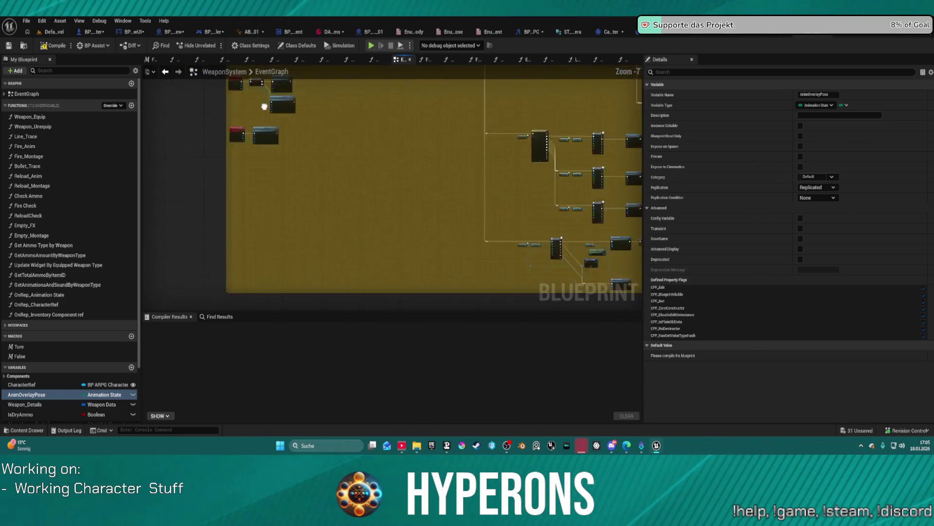
mouse_move(245, 114)
left_mouse_down()
mouse_move(292, 310)
mouse_move(316, 312)
left_mouse_up()
scroll(383, 259, "up", 7)
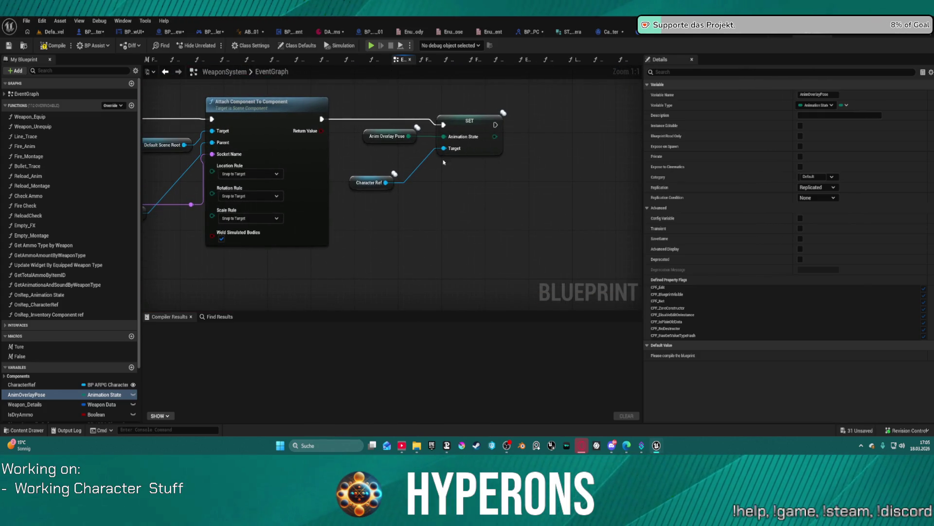
mouse_move(369, 152)
left_mouse_down()
mouse_move(411, 200)
mouse_move(744, 186)
mouse_move(606, 174)
left_mouse_up()
scroll(410, 200, "down", 1)
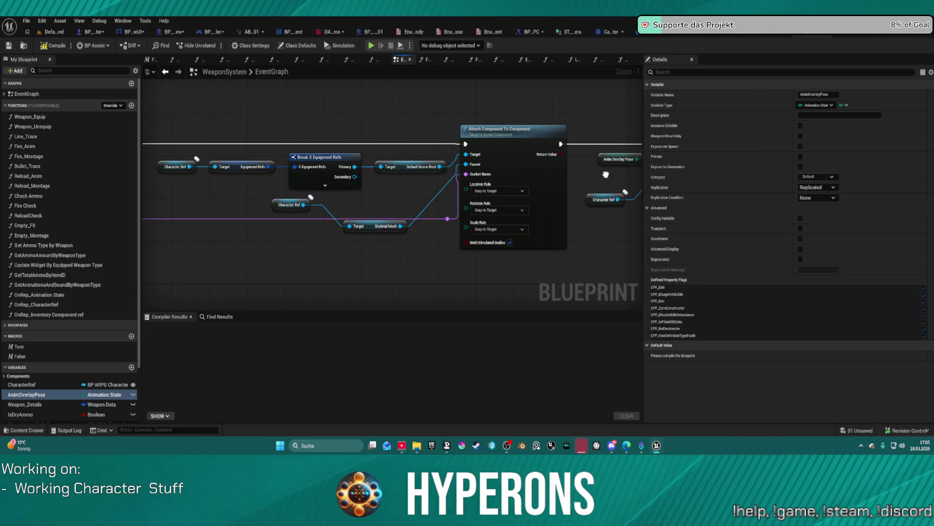
left_click_drag(606, 174, 741, 200)
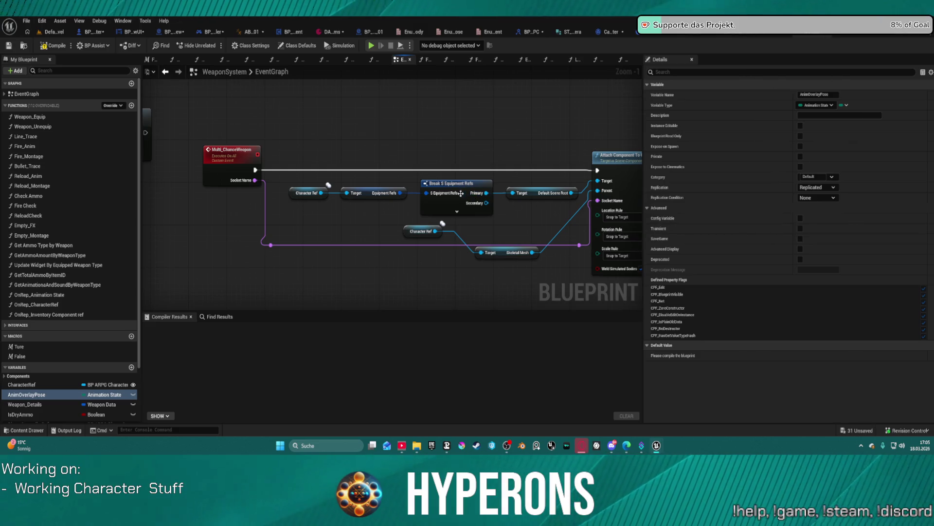
left_click_drag(460, 193, 291, 184)
Add a breakpoint on Attach Component To Component, compile with F7, and cancel the failed Play attempt.
right_click(497, 161)
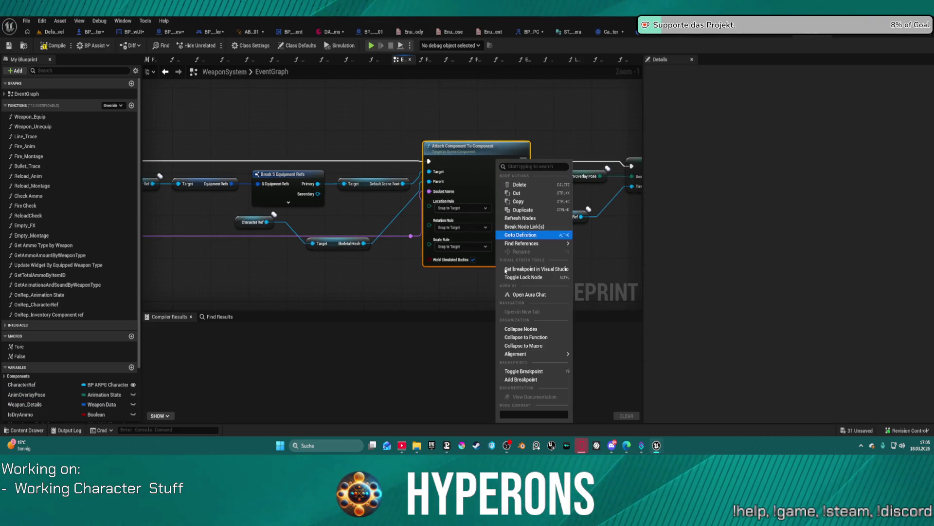
left_click(556, 380)
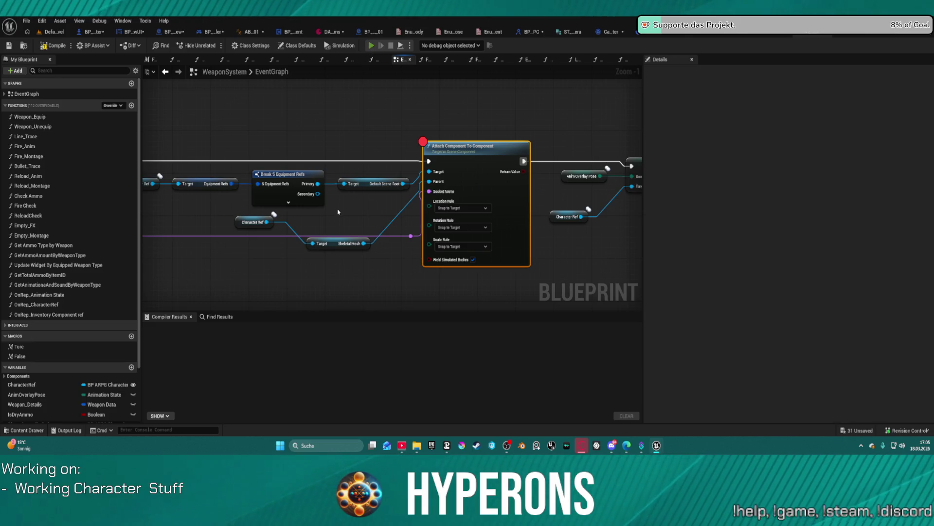
key("F7")
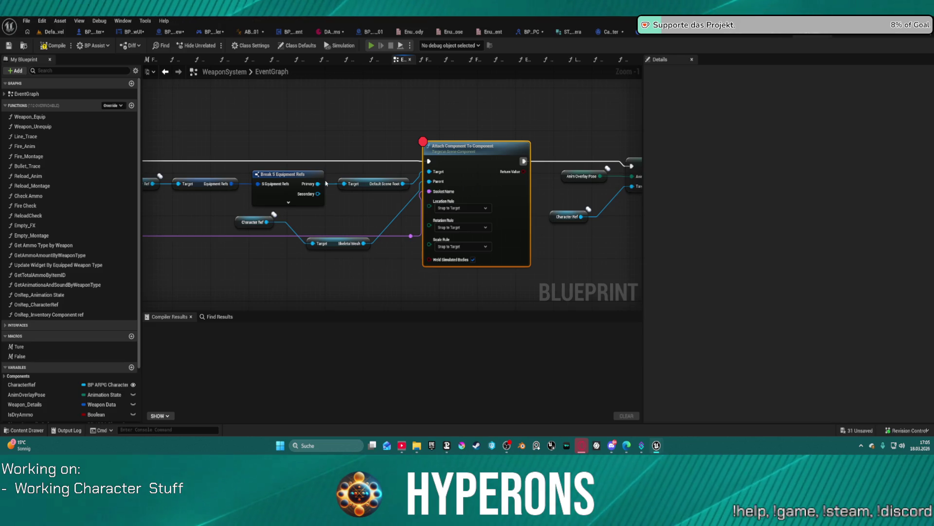
key("alt+p")
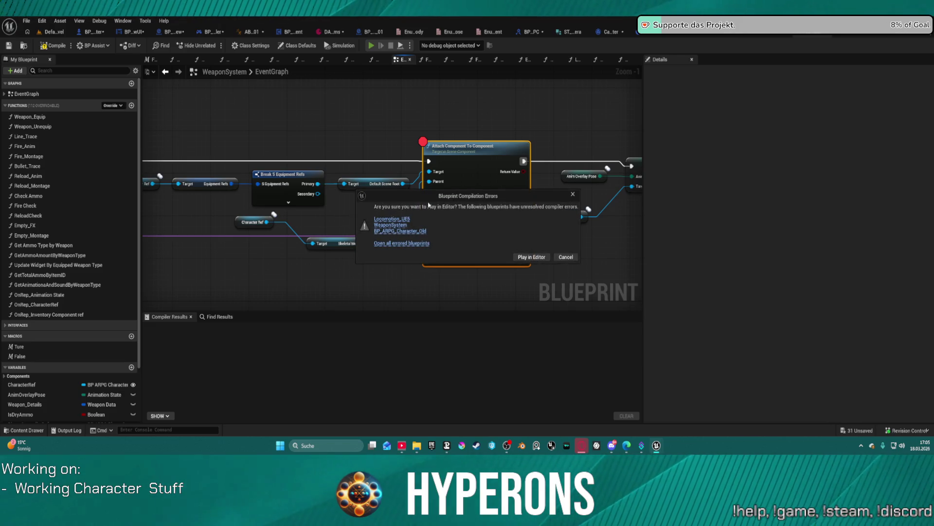
key("Escape")
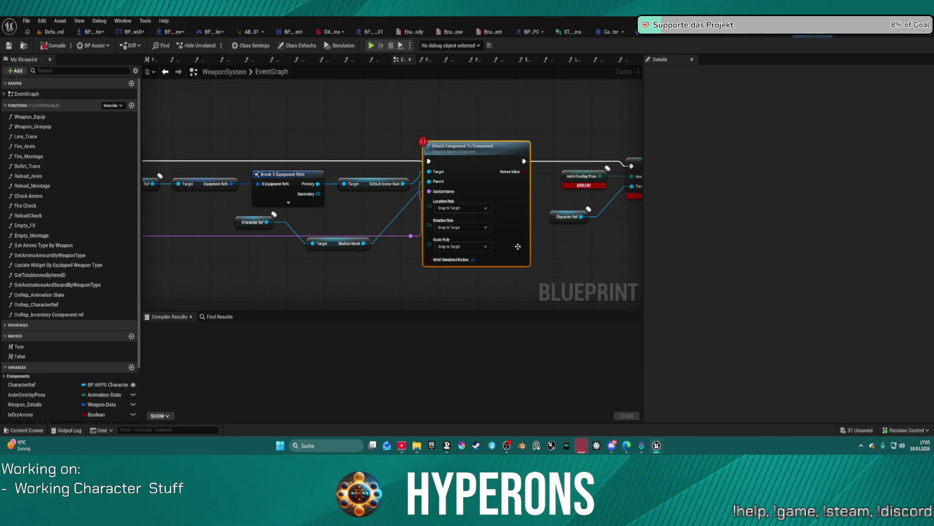
Inspect the erroring Anim Overlay Pose getter and its SET node.
left_click_drag(571, 118, 449, 123)
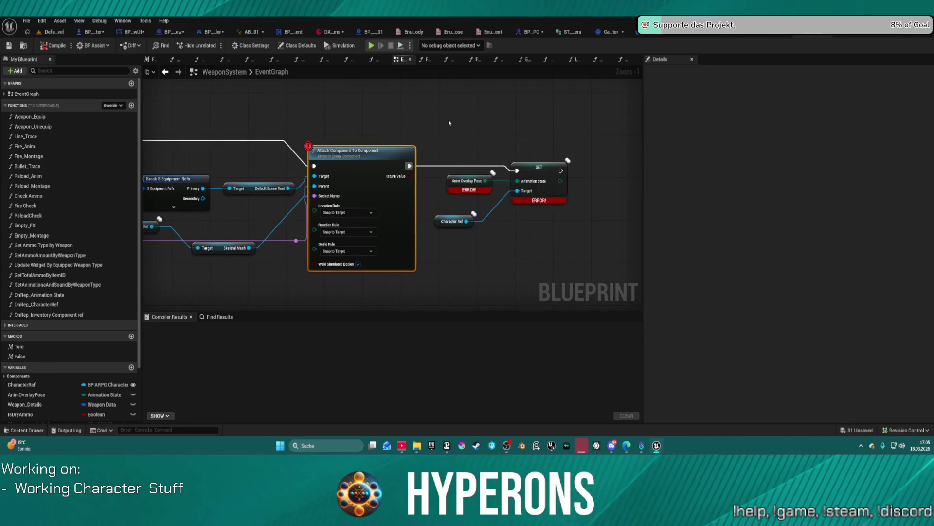
left_click(455, 181)
left_click(547, 175)
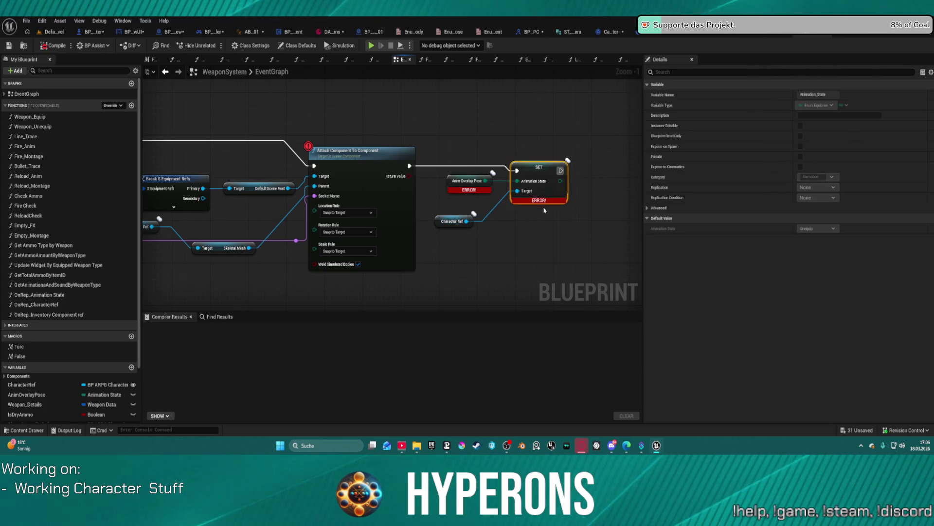
scroll(78, 369, "down", 3)
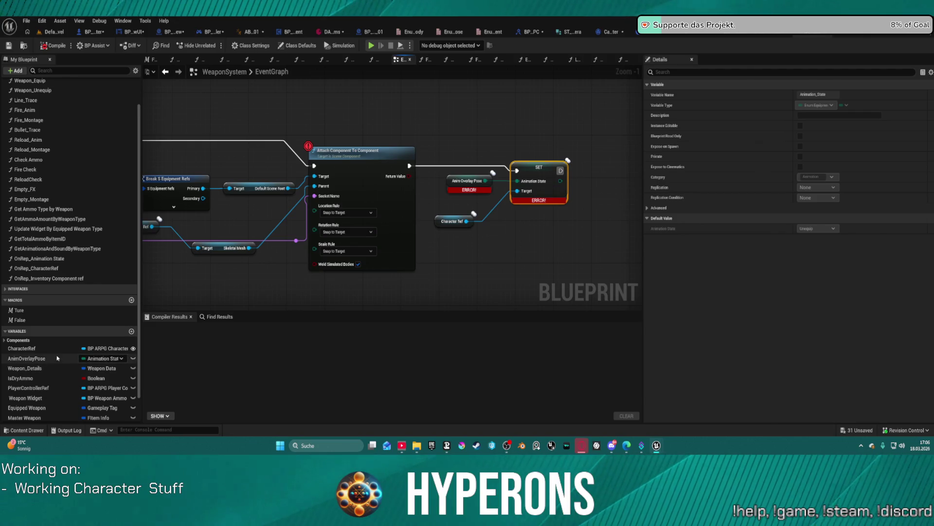
Retype AnimOverlayPose to Enum Overlay Pose, confirm the type change, and recompile.
left_click(106, 359)
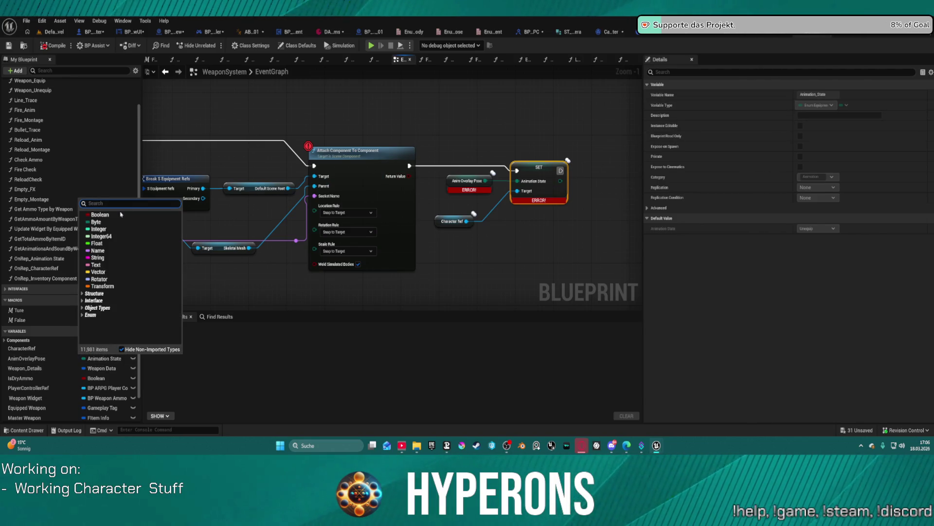
type("En")
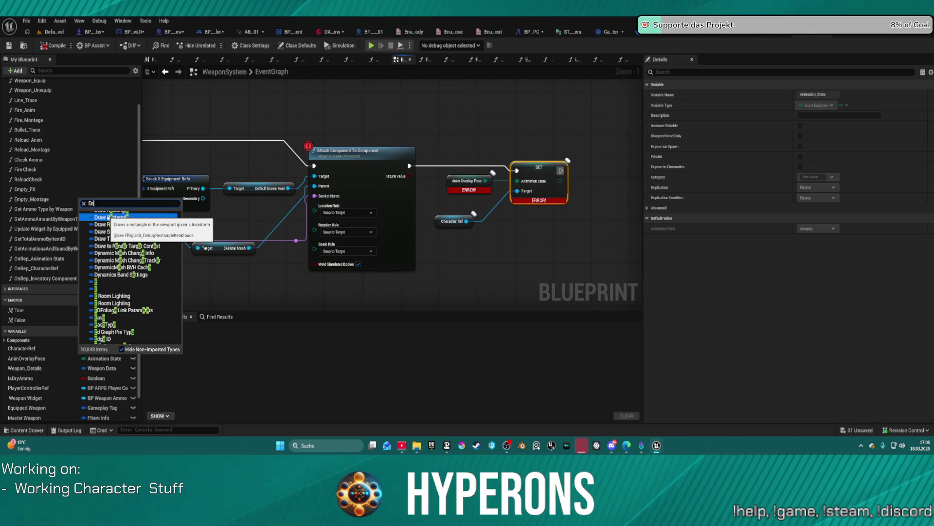
type("mu")
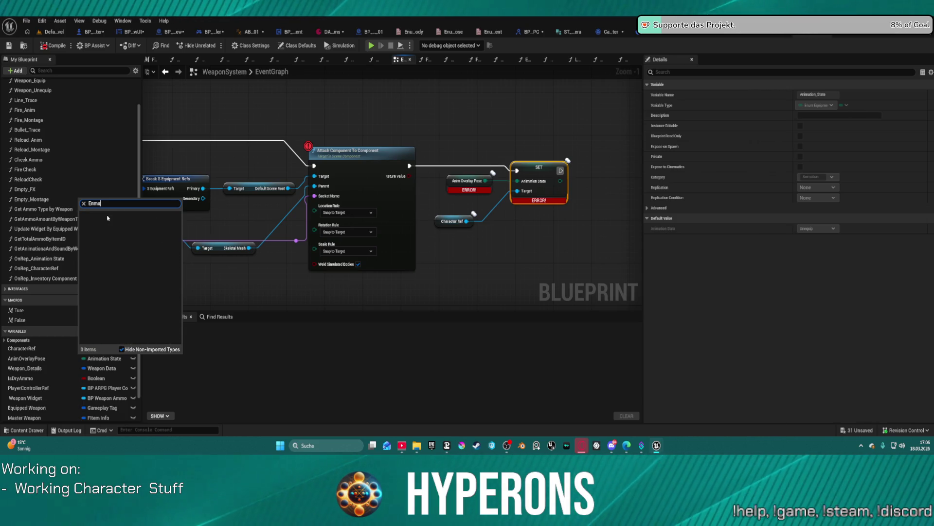
key("BackSpace")
key("BackSpace")
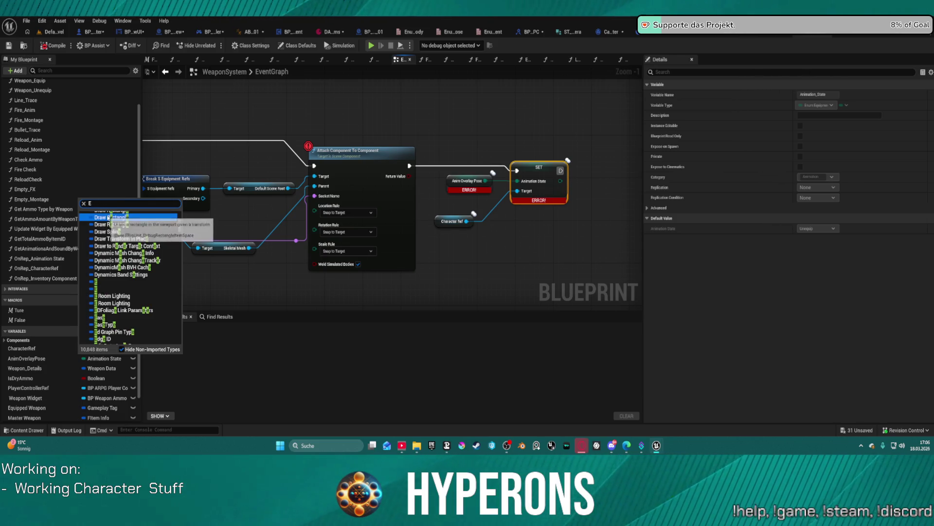
type("nu")
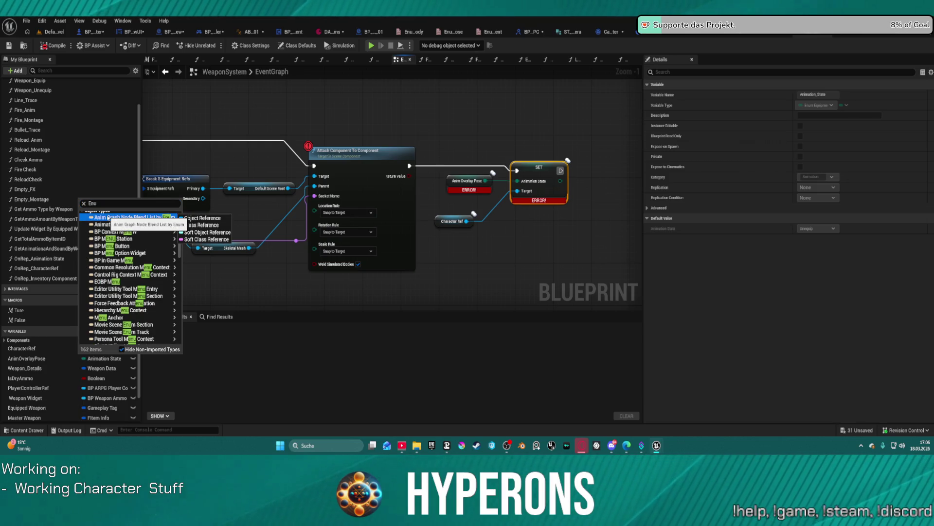
scroll(108, 217, "down", 2)
double_click(108, 204)
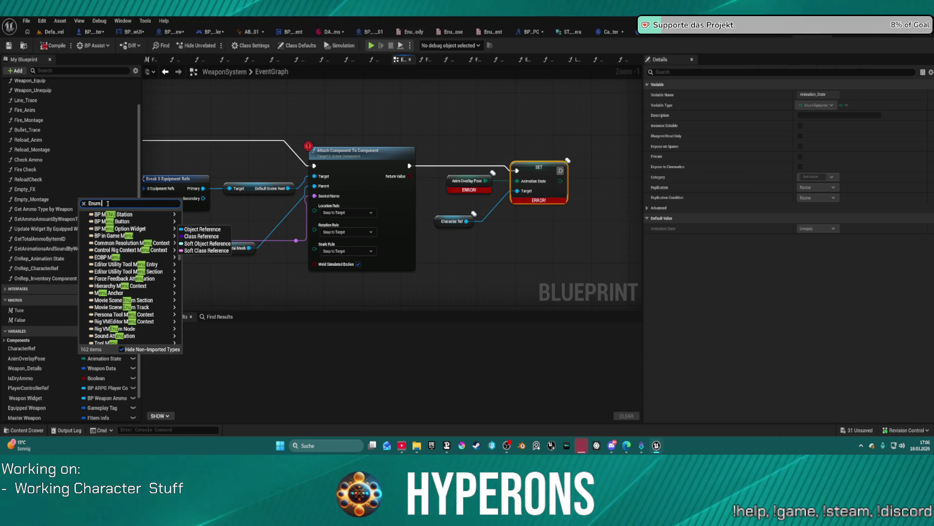
type("Enum overla")
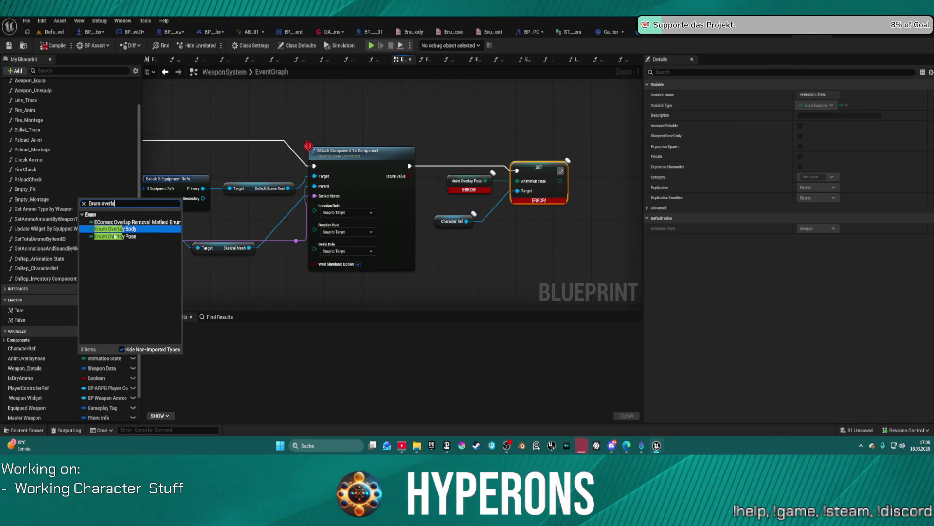
left_click(141, 236)
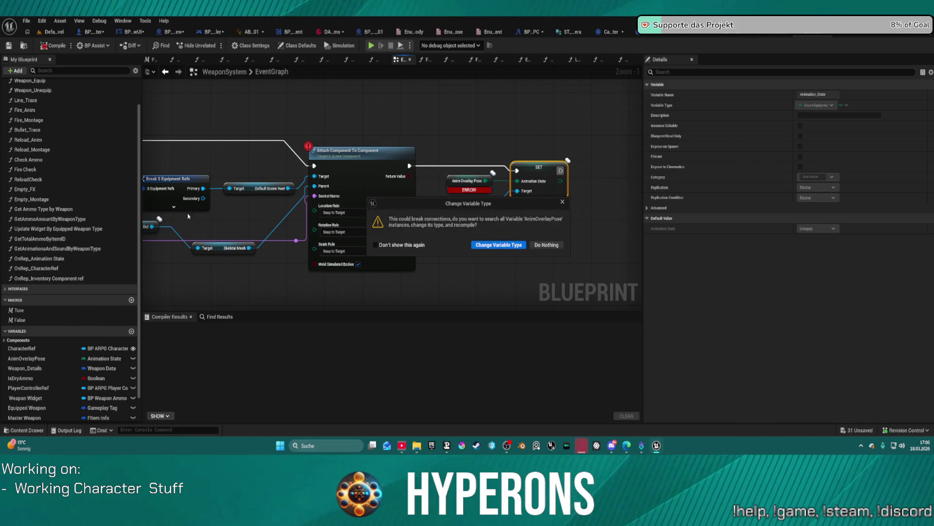
left_click(498, 244)
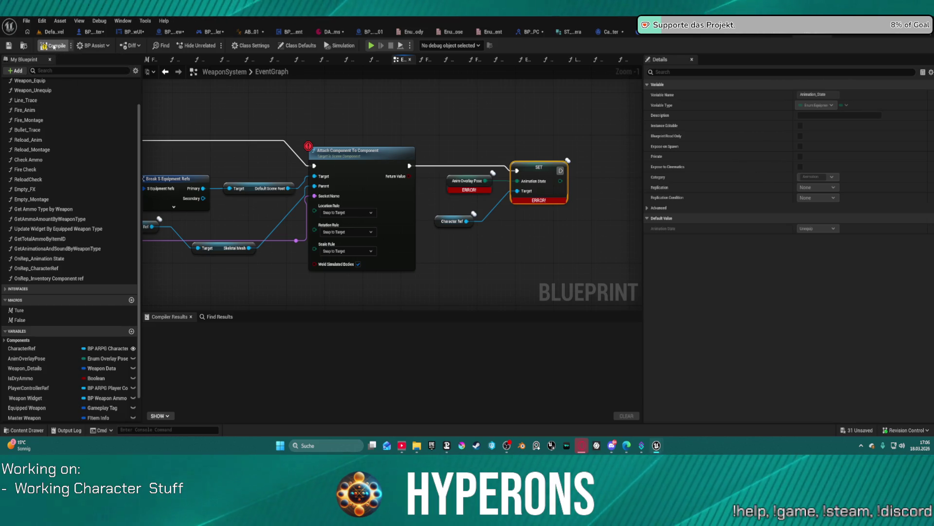
left_click(54, 46)
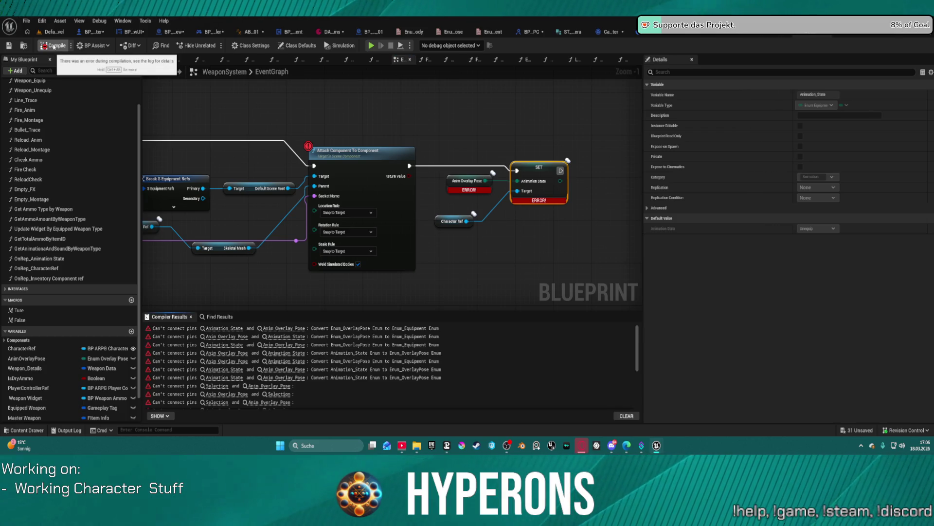
Jump to the first compile error and inspect the Anim Overlay Pose getter, SET Animation State and Weapon State.
left_click(222, 329)
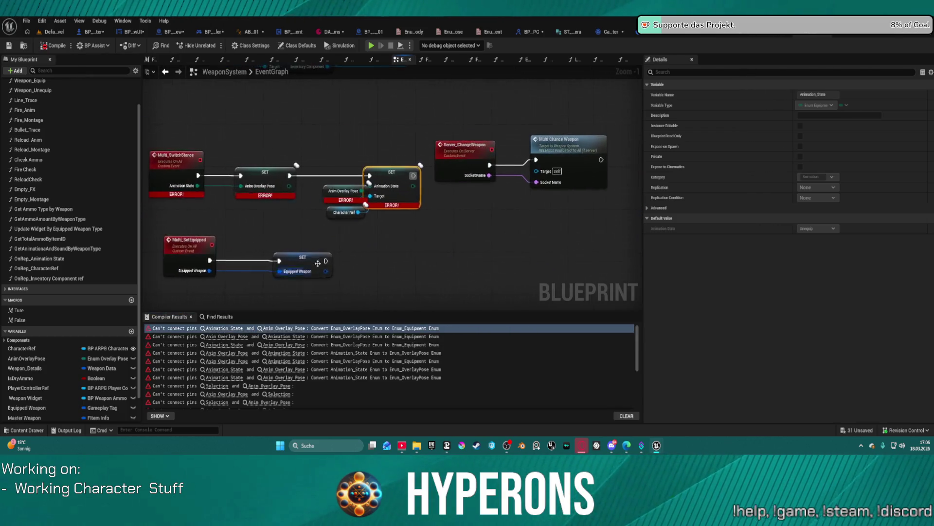
left_click(316, 203)
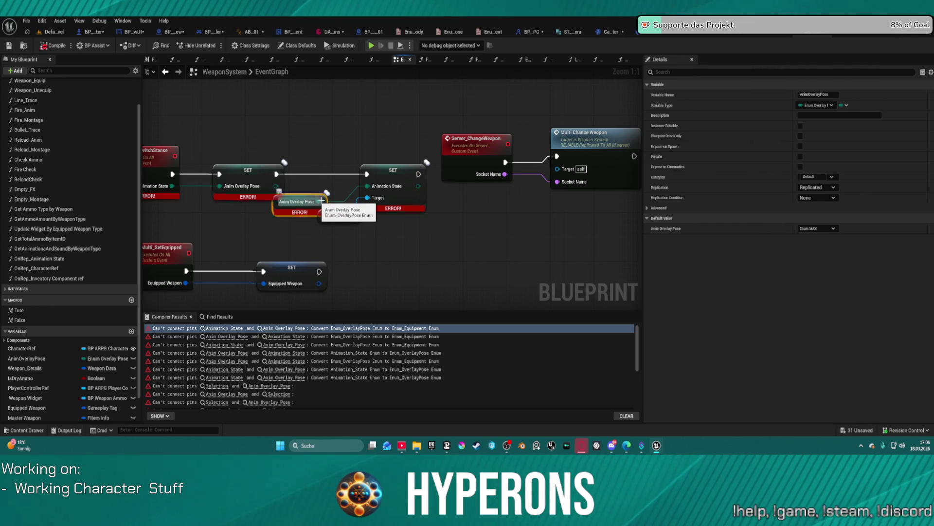
left_click(383, 174)
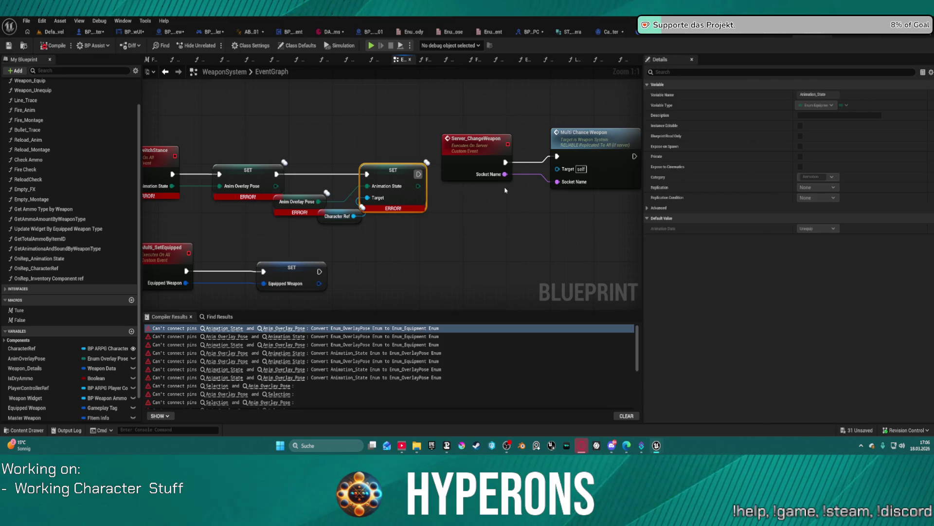
scroll(49, 360, "down", 3)
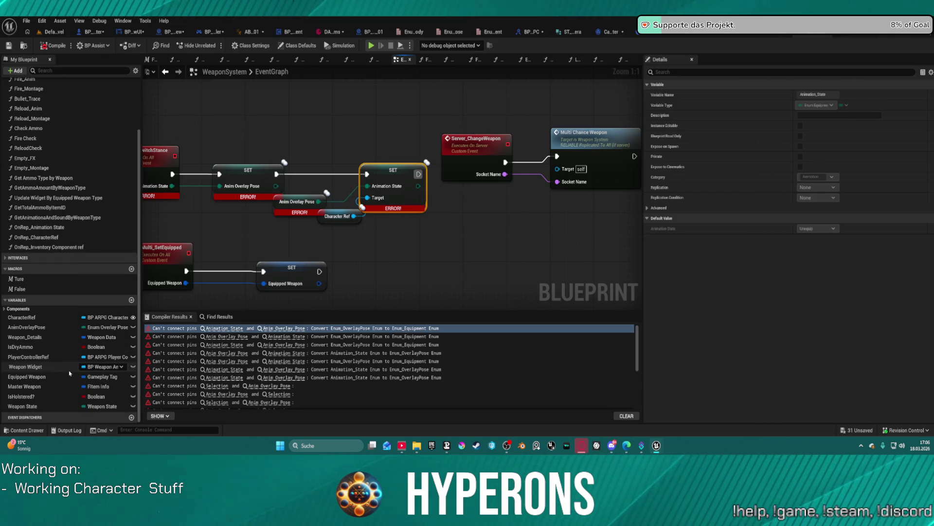
left_click(51, 407)
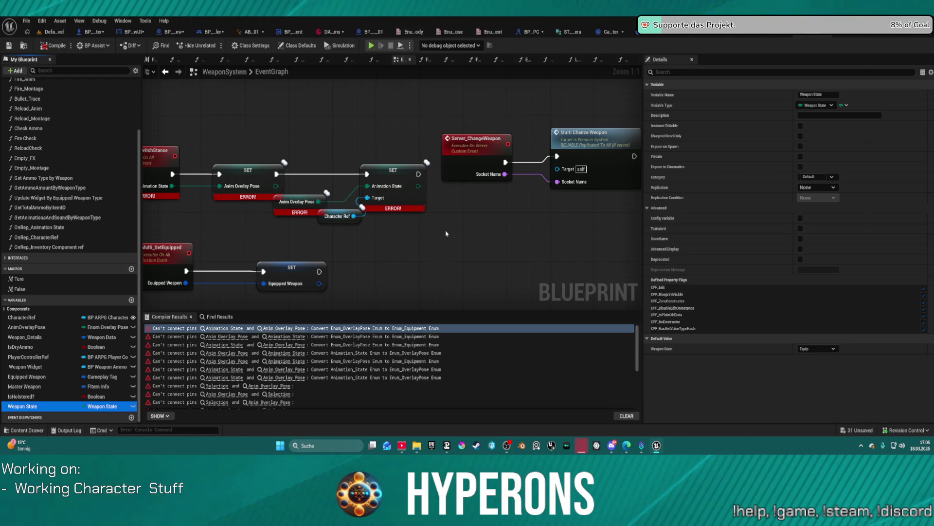
Move the Anim Overlay Pose getter below the SET nodes and recompile WeaponSystem.
left_click_drag(446, 234, 555, 202)
left_click(448, 145)
left_click_drag(447, 145, 450, 172)
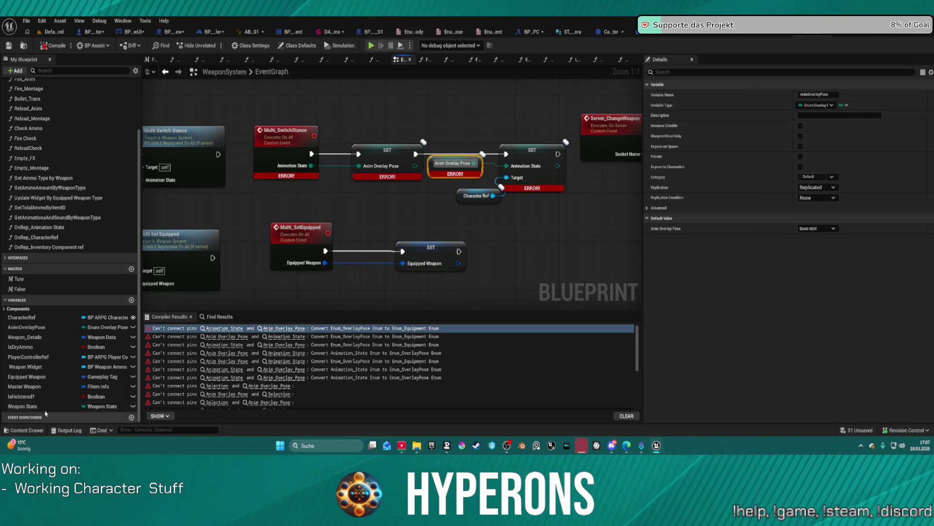
left_click(58, 45)
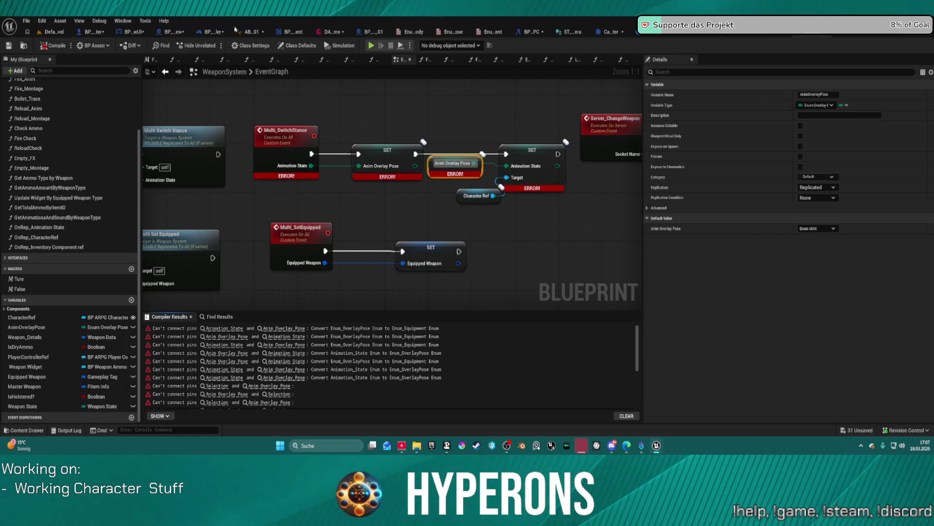
left_click(26, 21)
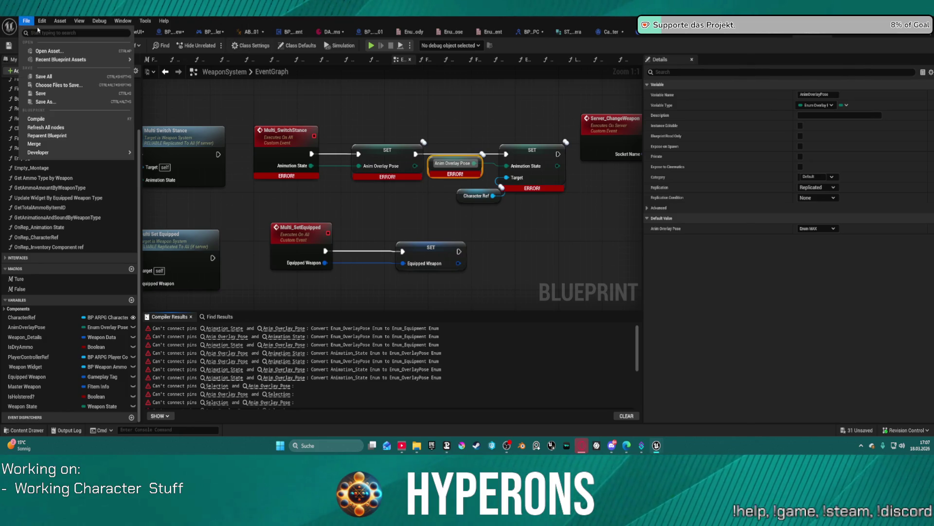
Set the Multi_SwitchStance event's Animation State input to Enum Overlay Pose.
left_click(295, 157)
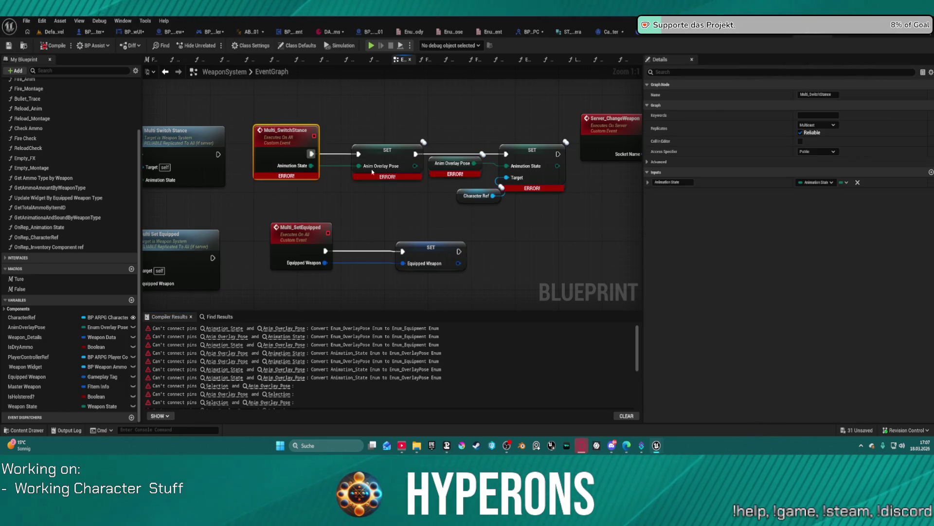
left_click(812, 183)
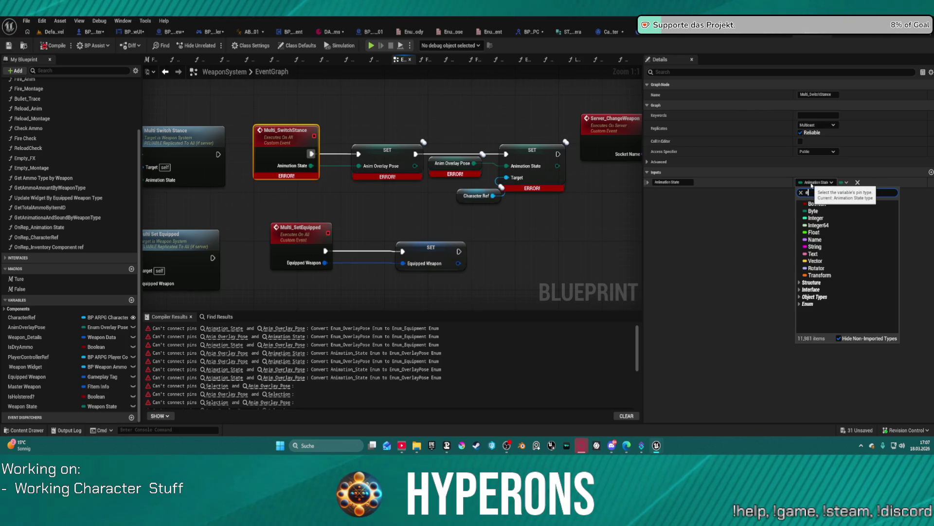
type("num")
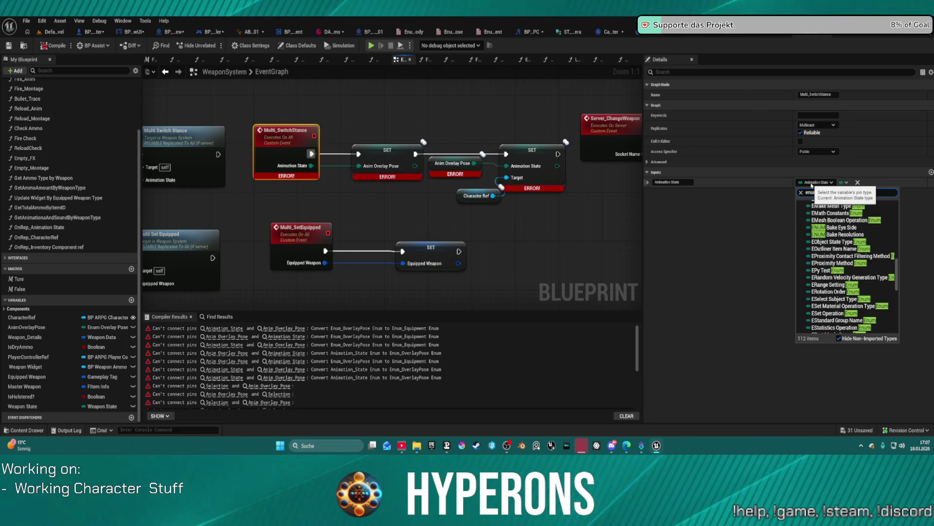
type(" overla")
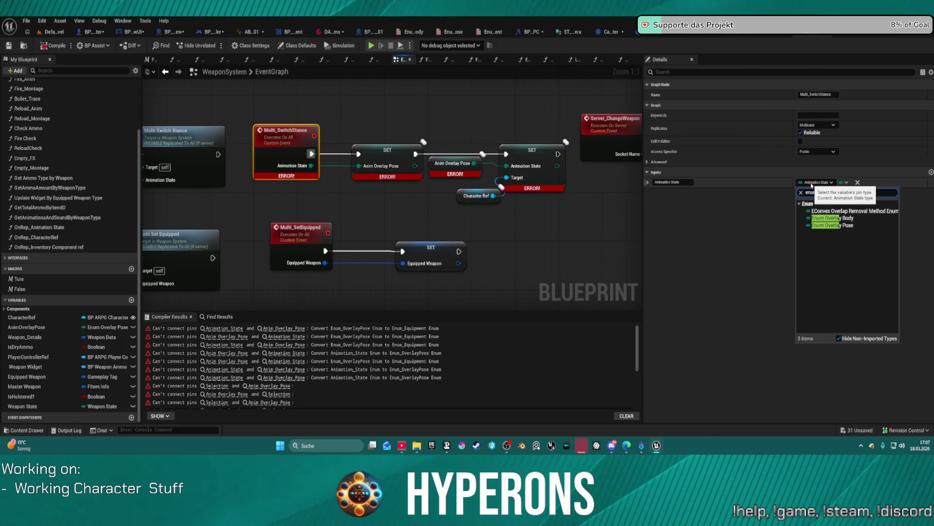
left_click(836, 227)
Retype the Multi_Weapon_State event's Animation State input to Enum Overlay Pose.
scroll(331, 194, "down", 6)
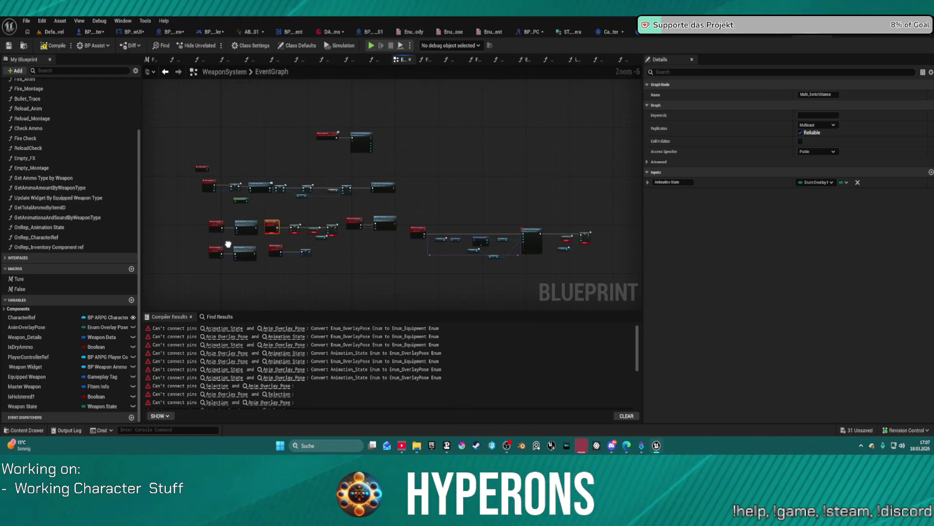
left_click_drag(228, 244, 192, 227)
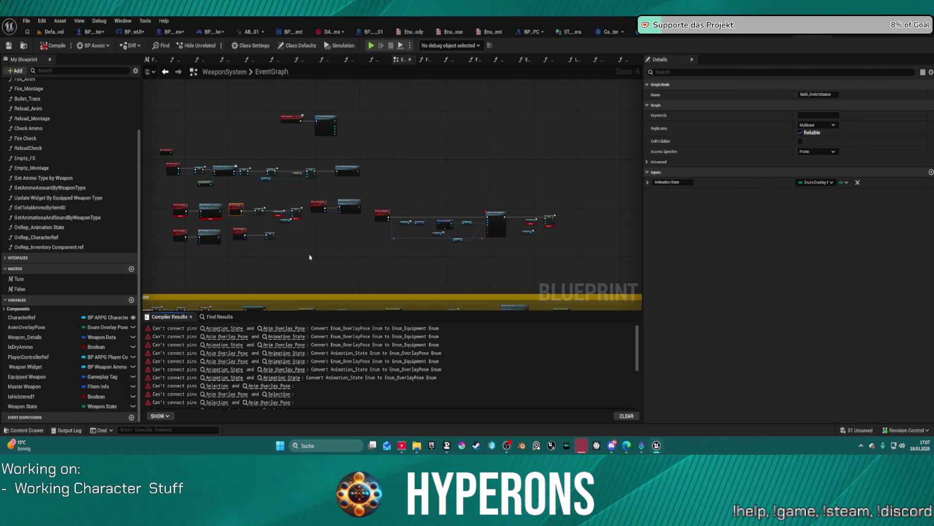
scroll(310, 257, "up", 6)
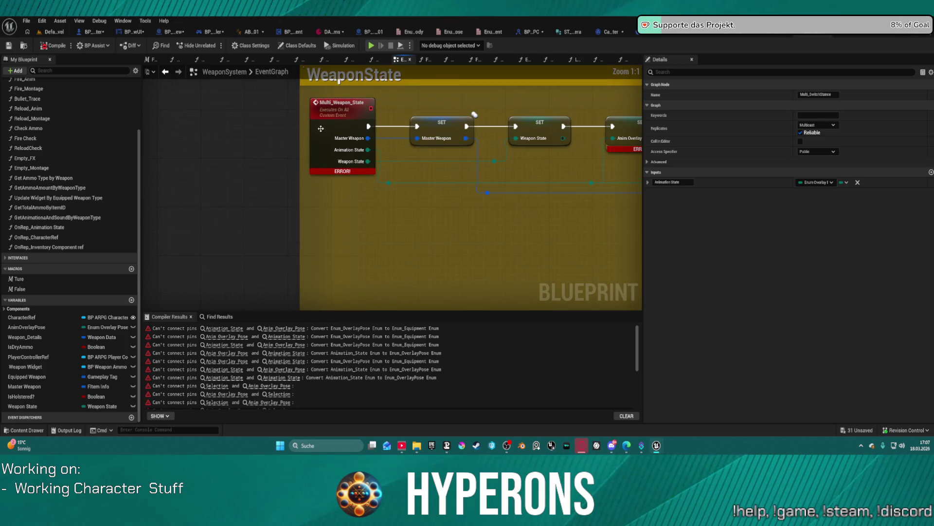
left_click(321, 128)
left_click(813, 192)
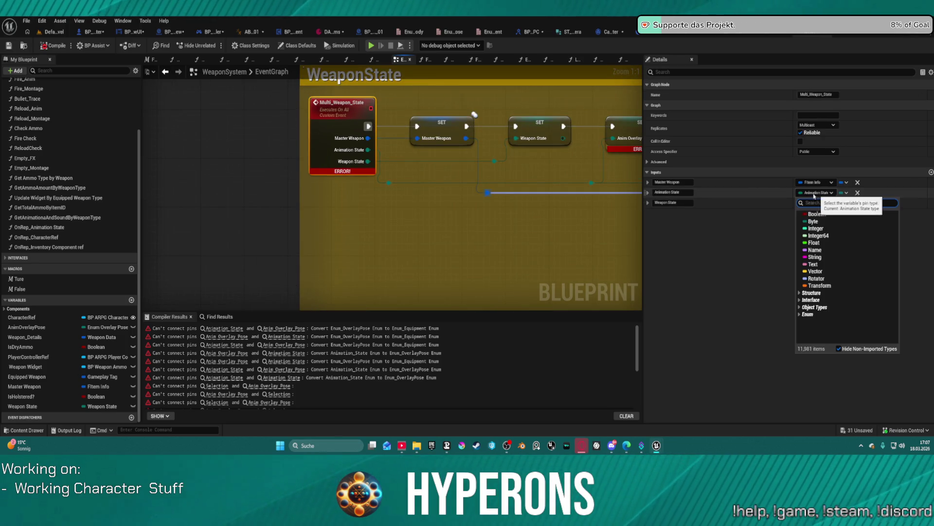
type("Ovrl")
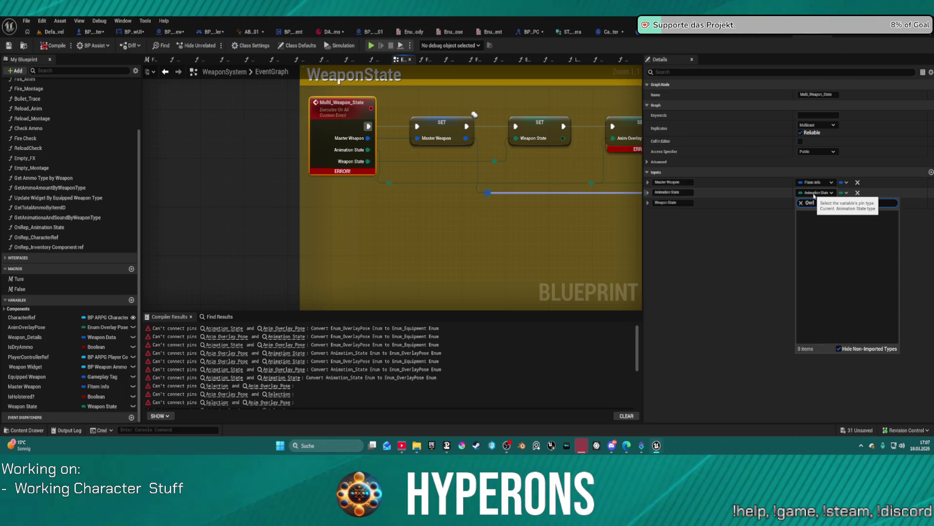
key("BackSpace")
key("BackSpace")
type("erlay")
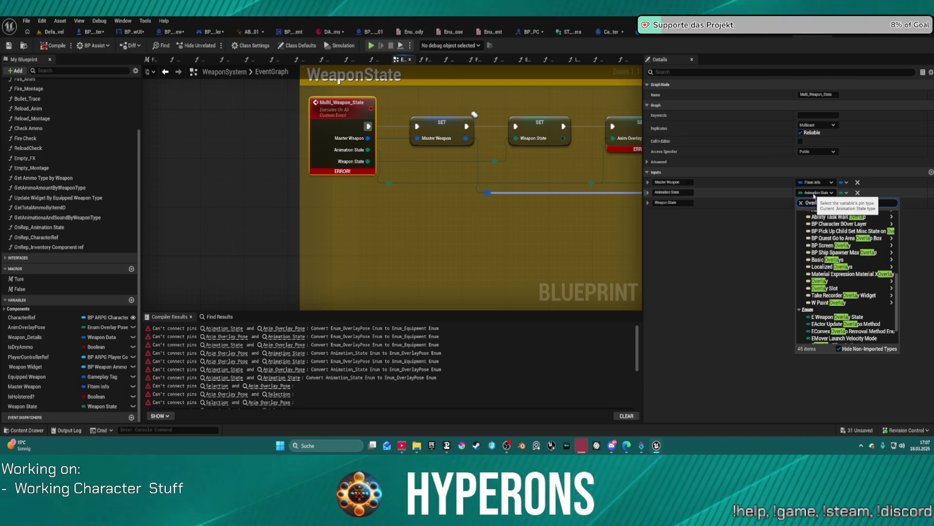
type(" pose")
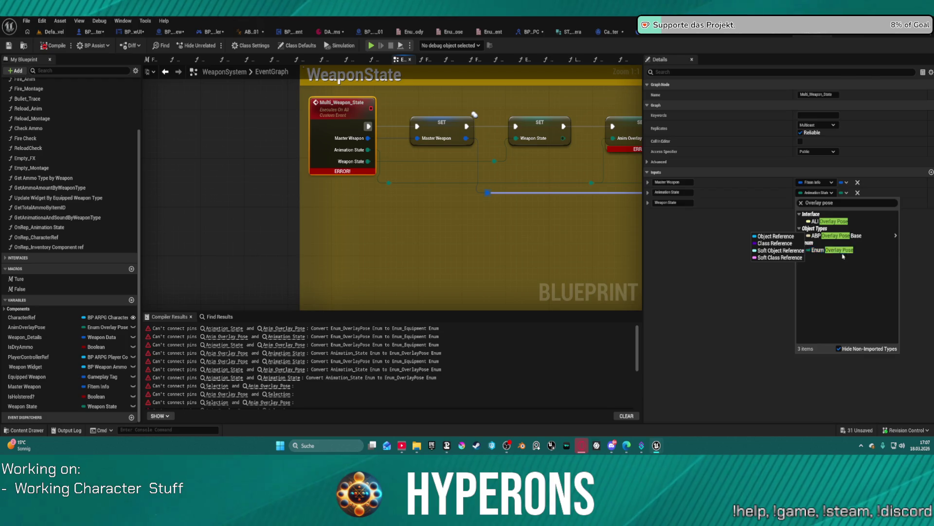
left_click(834, 247)
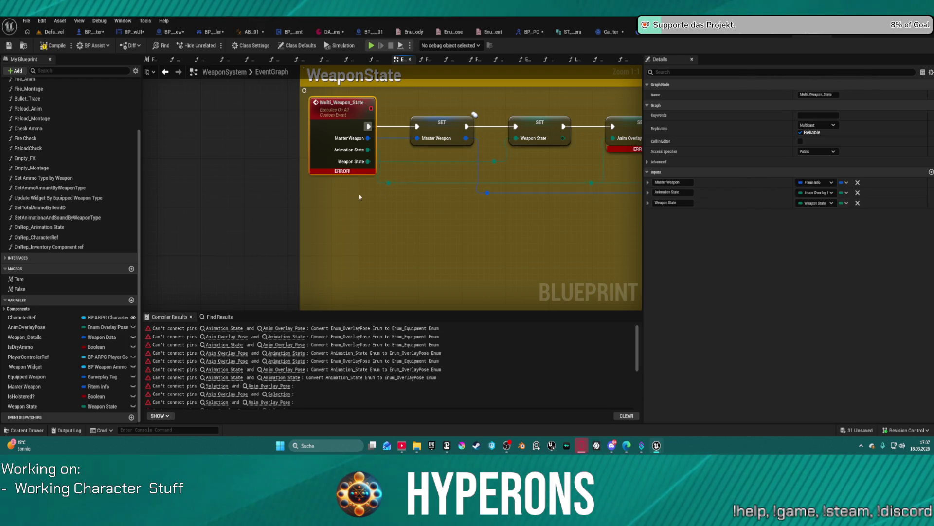
scroll(360, 197, "down", 5)
Set the Server_Weapon_State event's Animation State input to Enum Overlay Pose.
left_click(294, 127)
left_click(820, 205)
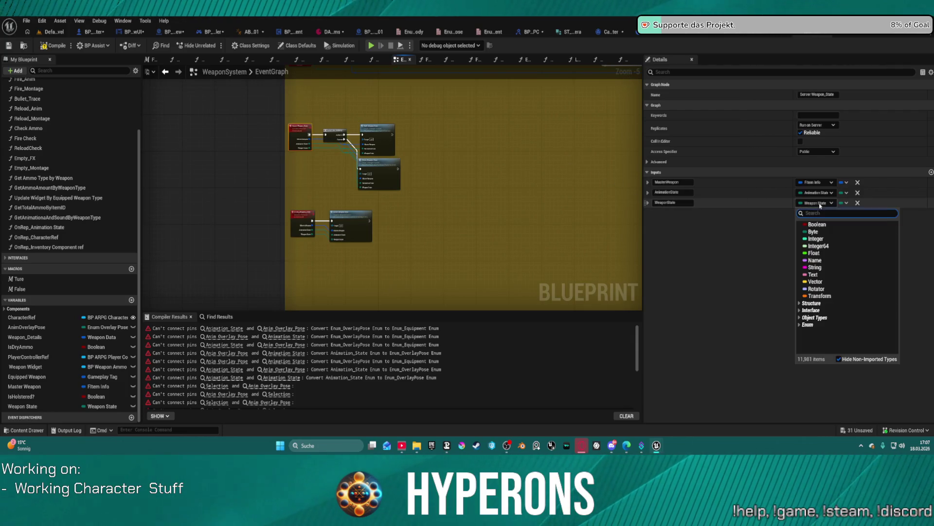
left_click(818, 195)
left_click(818, 195)
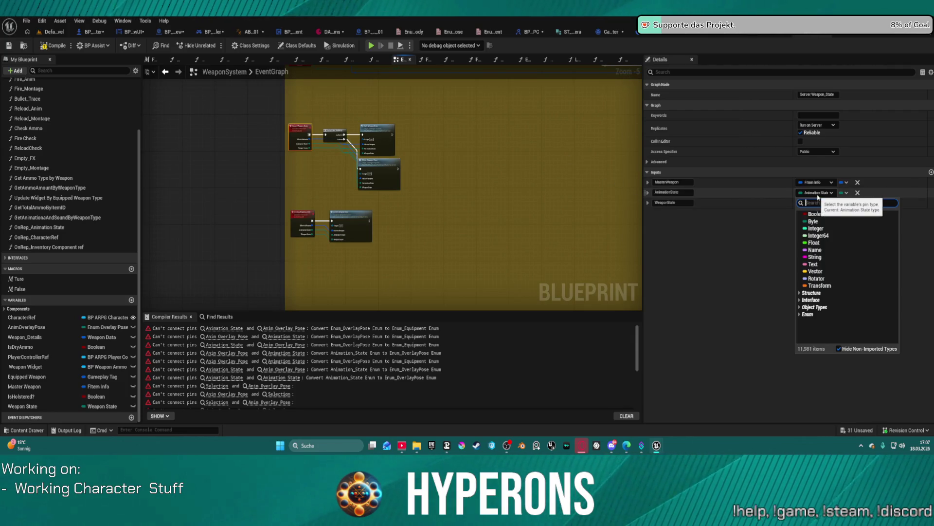
type("pose")
scroll(843, 268, "down", 5)
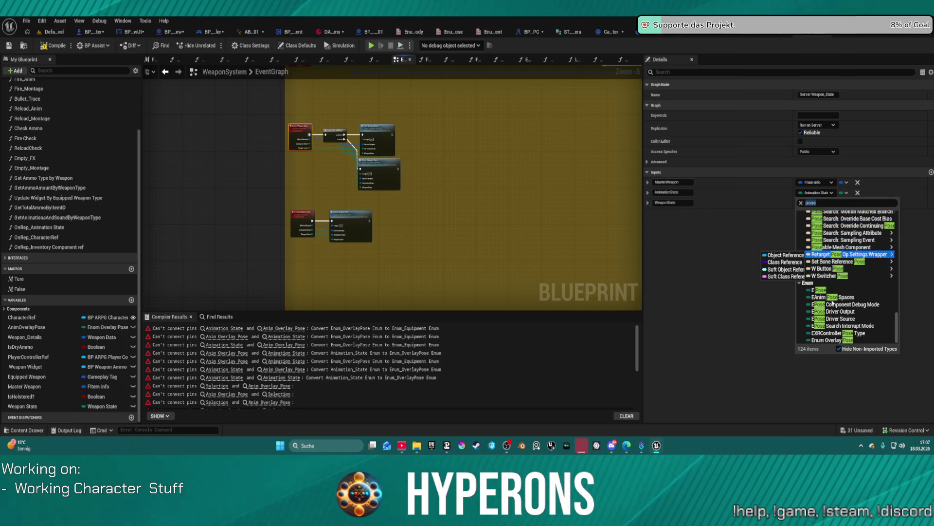
key("Home")
type("Enum")
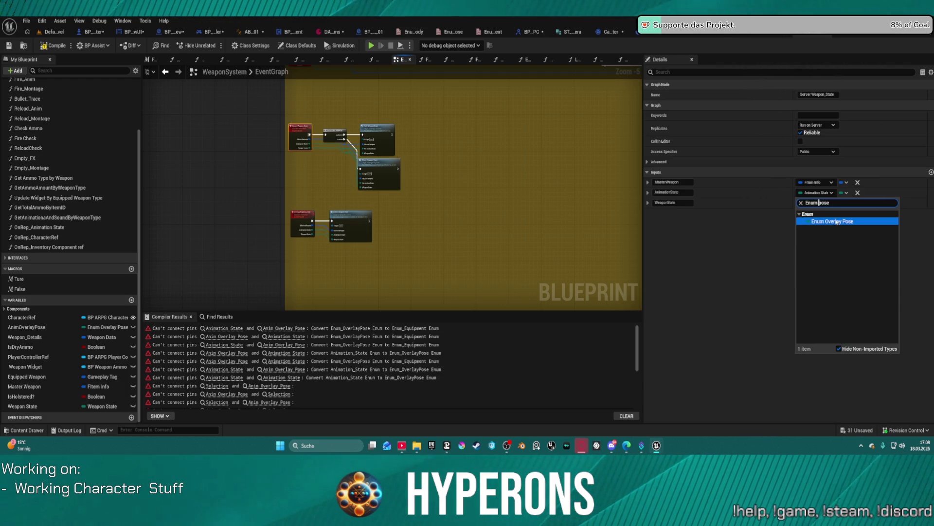
left_click(835, 221)
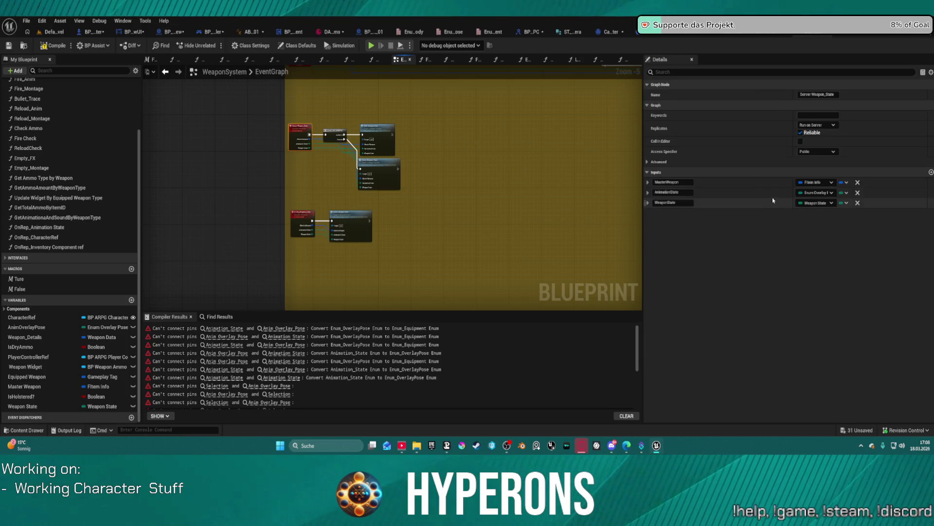
Retype the Client_Weapons_State event's AnimationState input to Enum Overlay Pose.
left_click(304, 220)
left_click(807, 197)
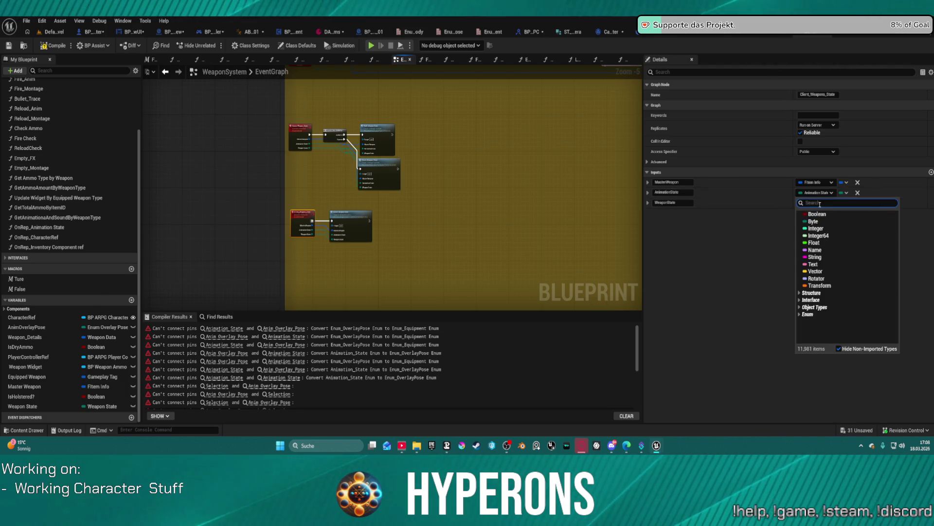
type("overlay pose")
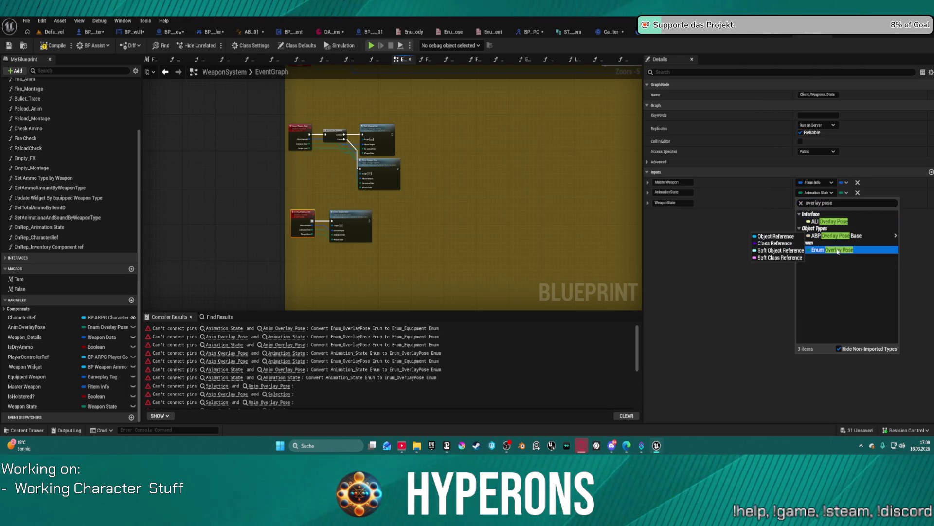
left_click(837, 251)
Go to the remaining Switch on Animation_State compiler error.
scroll(374, 170, "down", 6)
left_click_drag(482, 152, 340, 122)
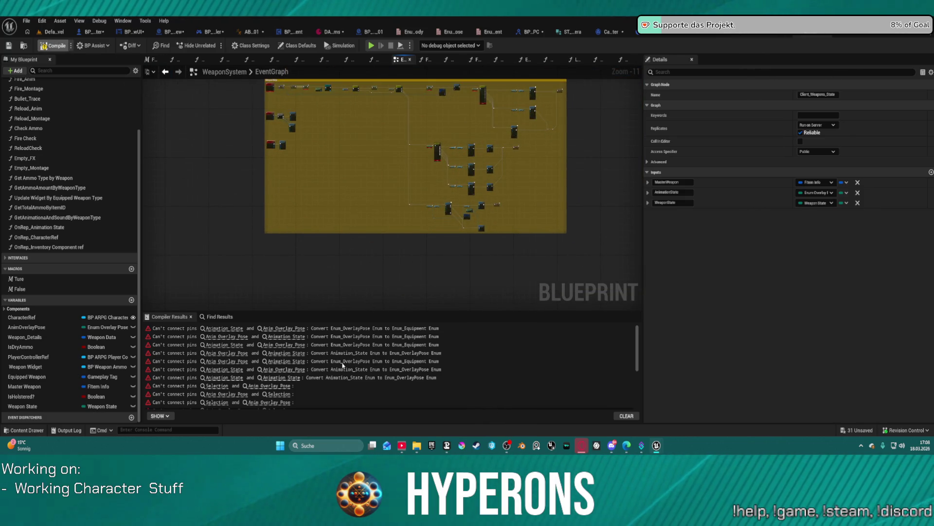
left_click(305, 353)
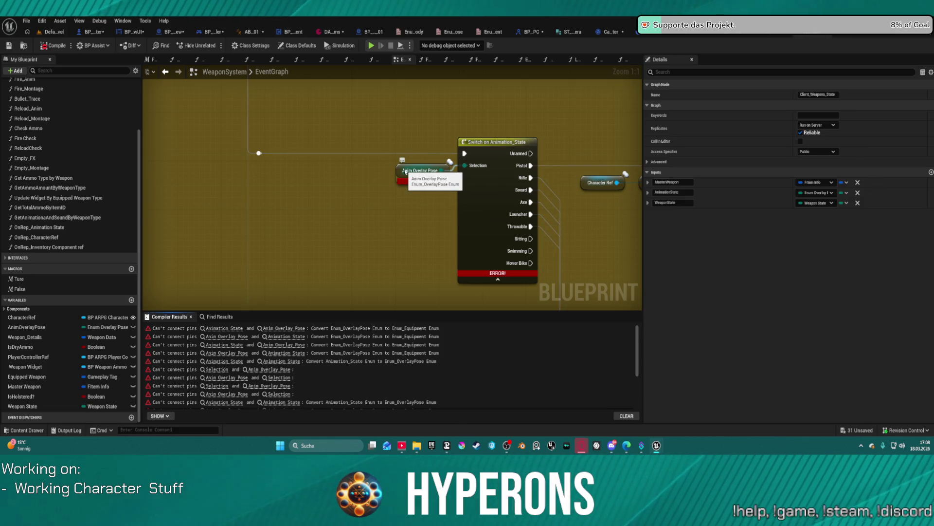
Move the Anim Overlay Pose getter node and check its default value choices.
left_click(404, 172)
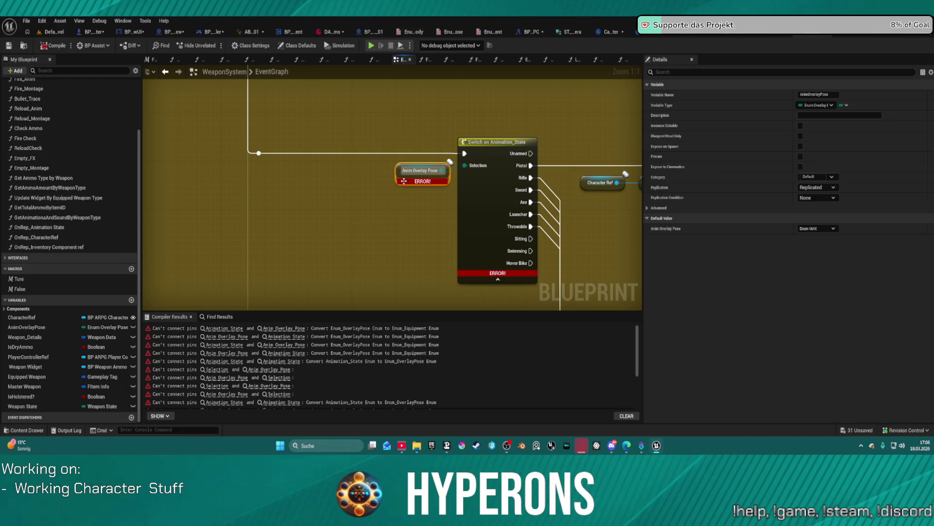
mouse_move(402, 174)
left_mouse_down()
mouse_move(350, 172)
mouse_move(363, 182)
left_mouse_up()
left_click(818, 228)
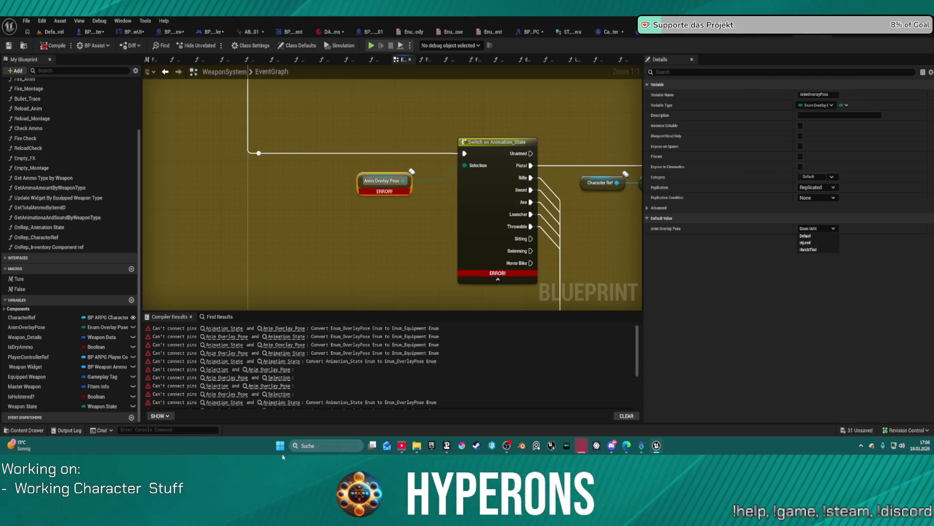
Rename the AnimOverlayPose variable to AnimEquipment in the Variables list.
left_click(62, 328)
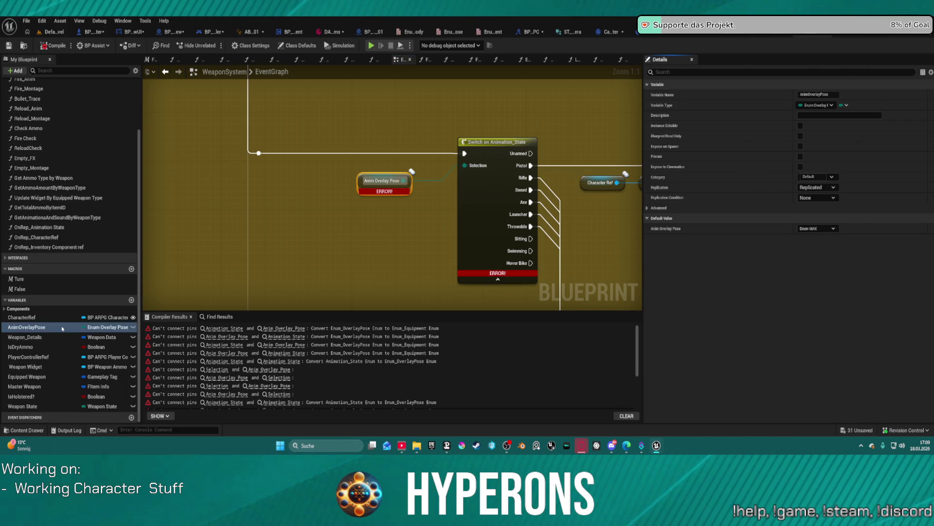
double_click(30, 327)
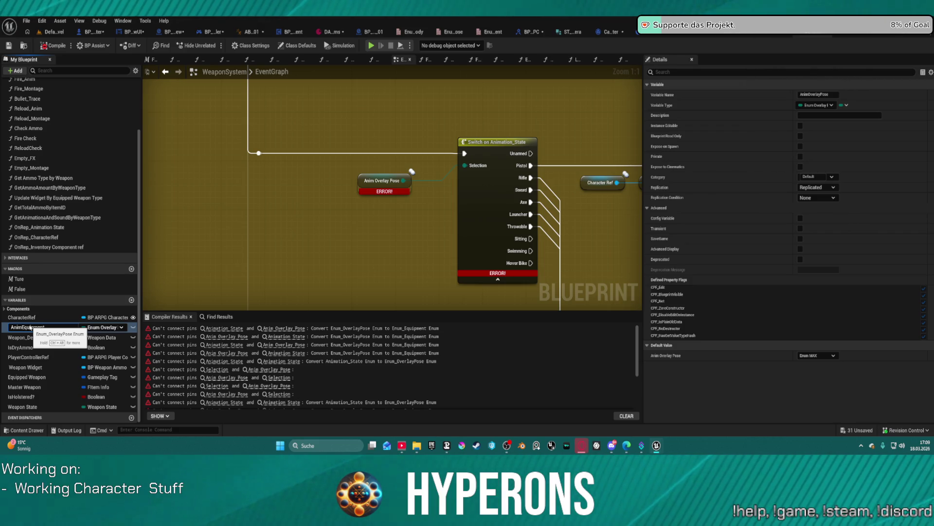
key("Return")
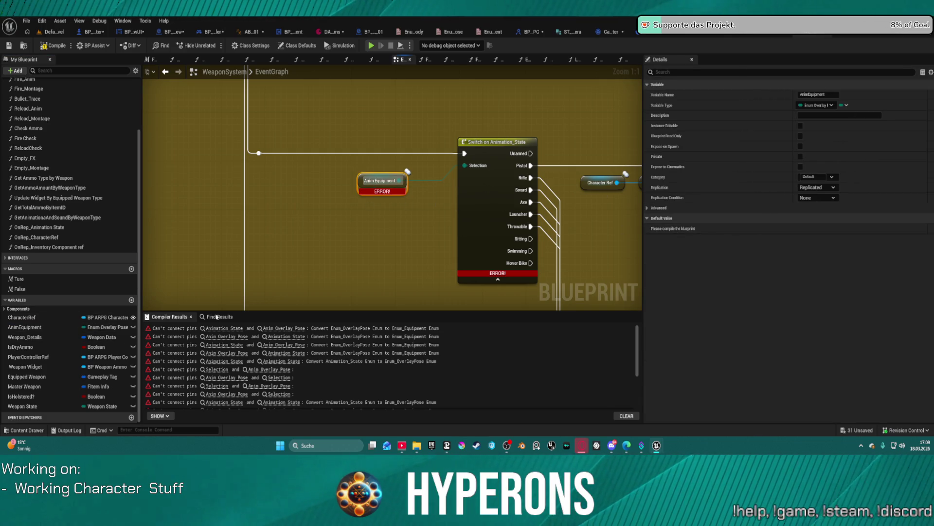
Set the Server Weapon_State event's AnimationState input to Enum Equipment.
scroll(419, 248, "down", 8)
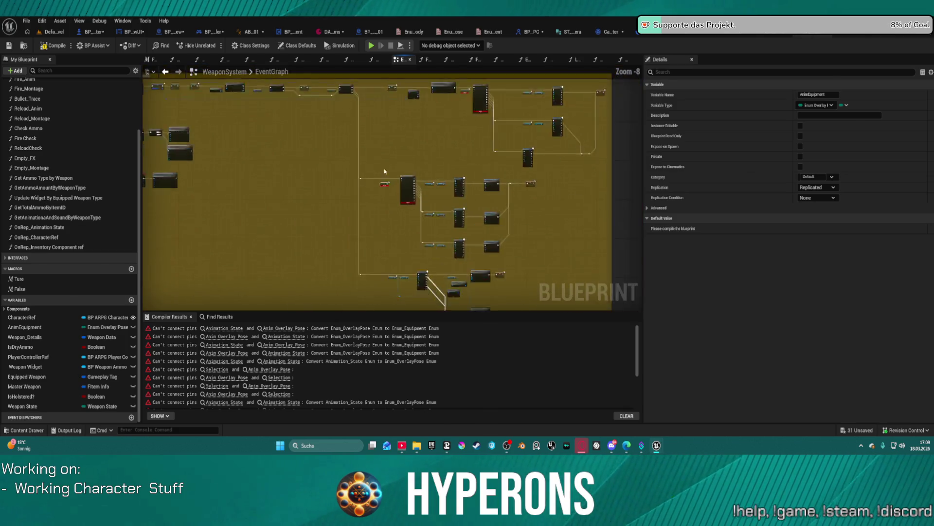
scroll(331, 199, "up", 7)
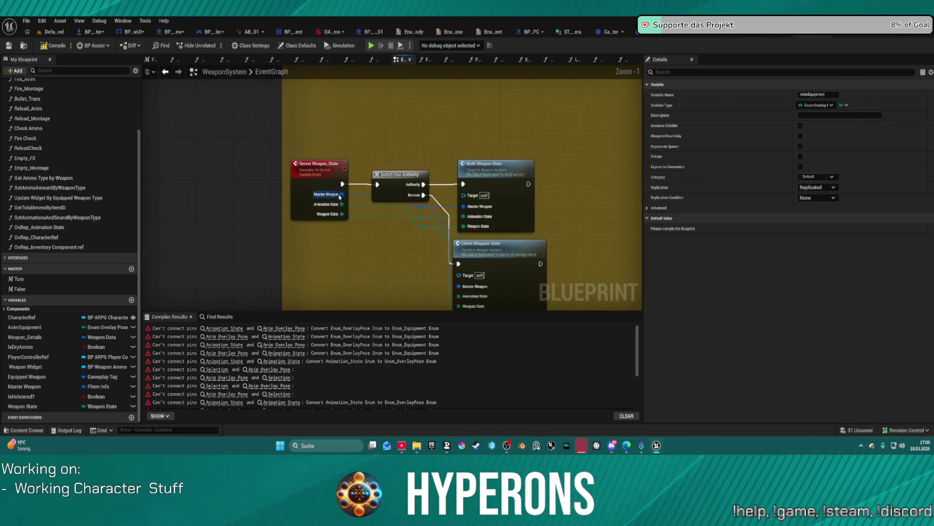
left_click(329, 207)
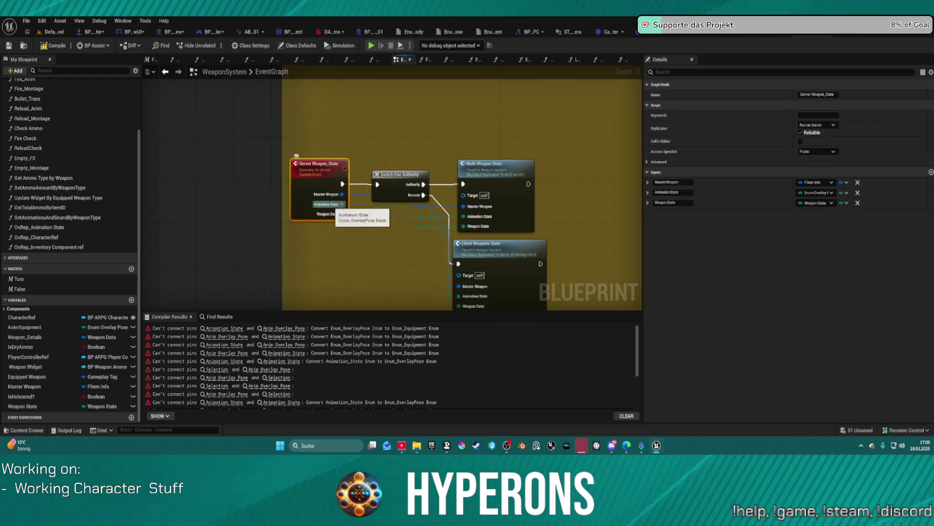
left_click(818, 193)
type("e")
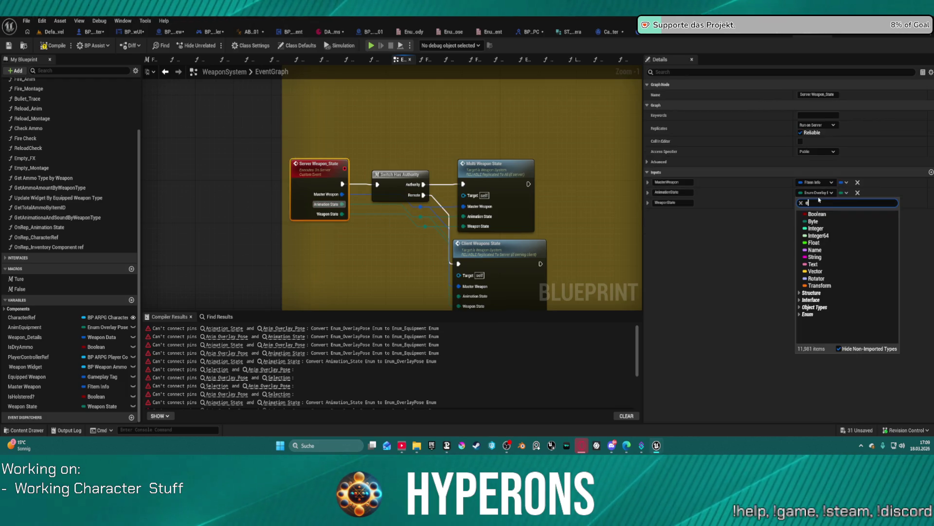
type("num equi")
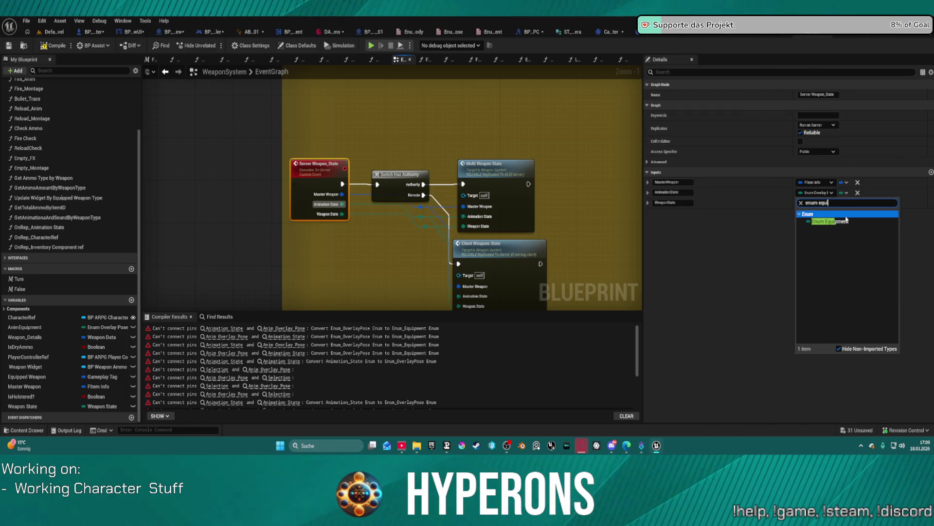
left_click(848, 221)
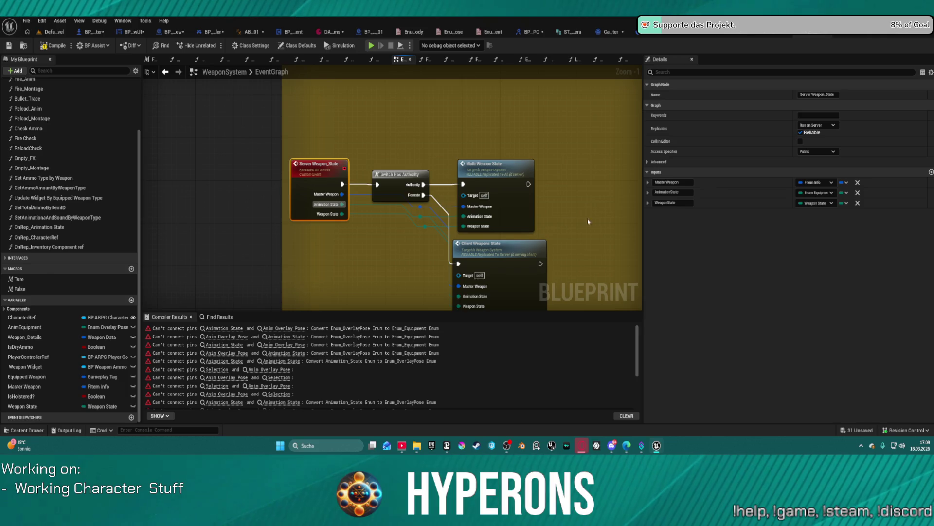
Retype the Client_Weapons_State event's AnimationState input to Enum Equipment.
double_click(500, 243)
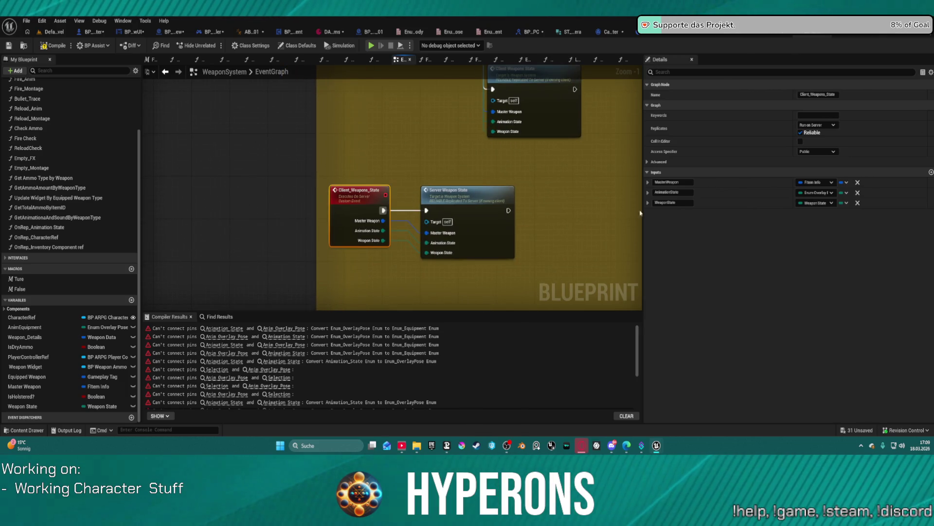
left_click(818, 192)
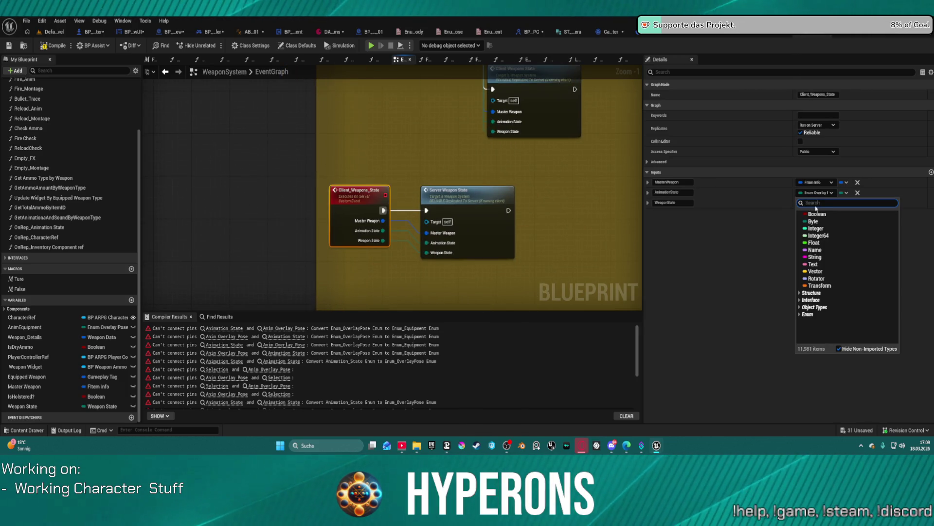
type("enum equ")
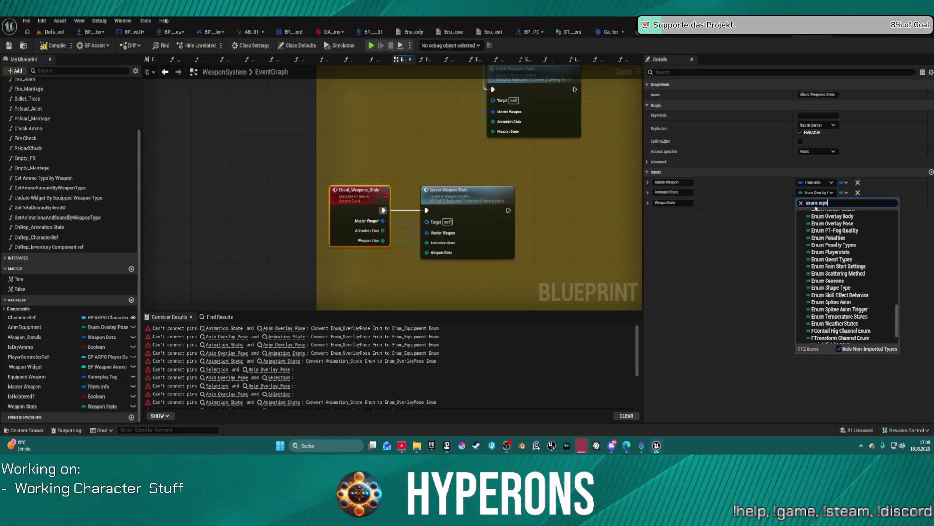
type("quipment")
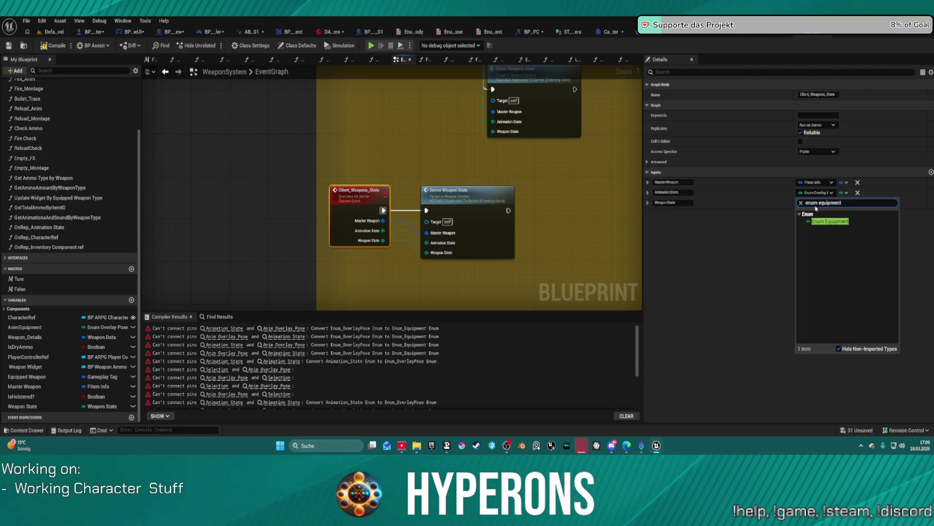
left_click(830, 221)
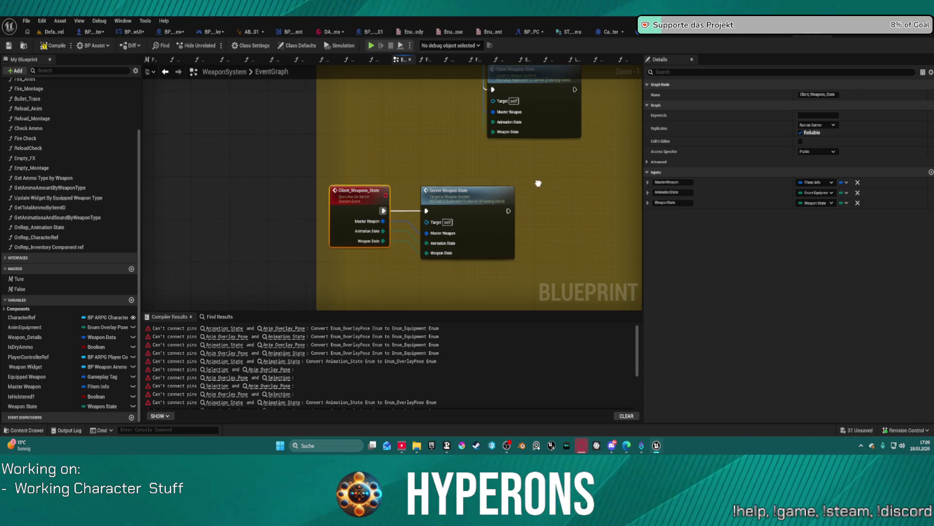
scroll(535, 185, "down", 2)
mouse_move(477, 217)
left_mouse_down()
mouse_move(423, 288)
mouse_move(312, 384)
left_mouse_up()
mouse_move(527, 193)
left_mouse_down()
mouse_move(484, 217)
mouse_move(615, 194)
mouse_move(620, 219)
mouse_move(608, 255)
left_mouse_up()
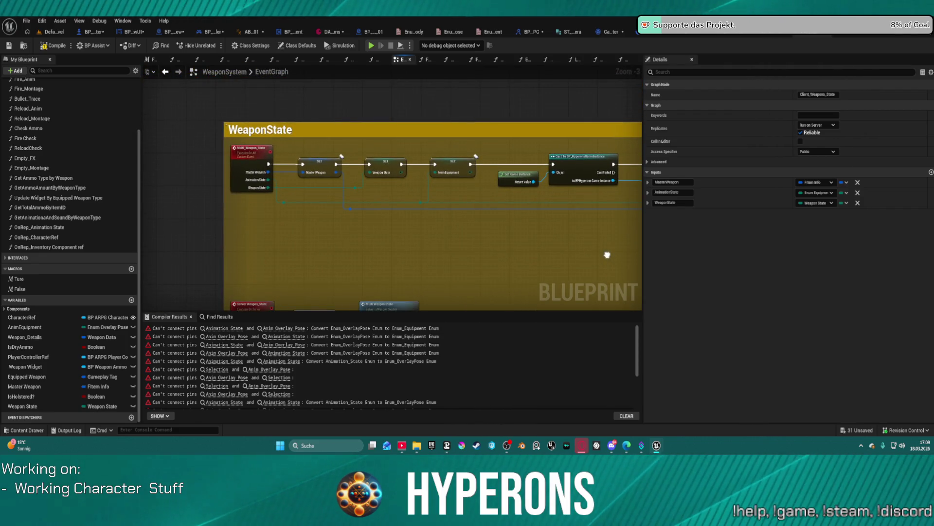
scroll(463, 171, "up", 1)
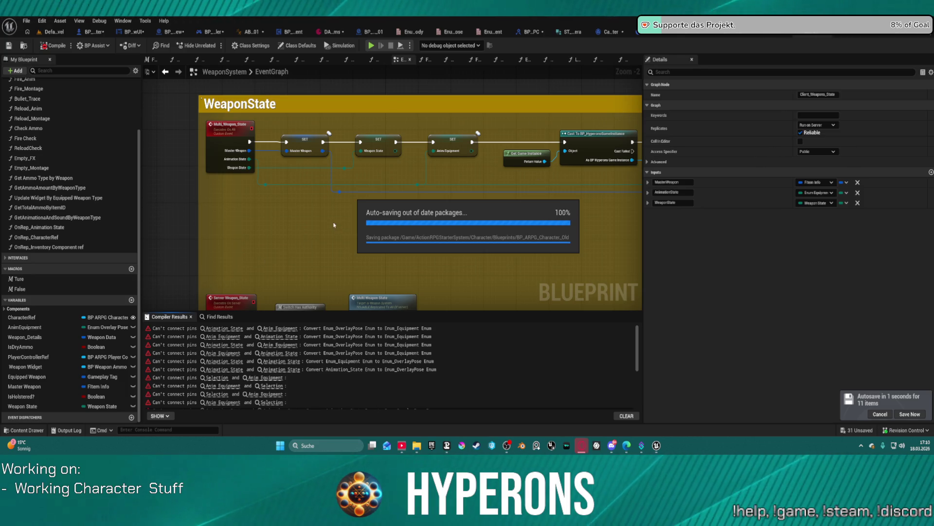
left_click(55, 31)
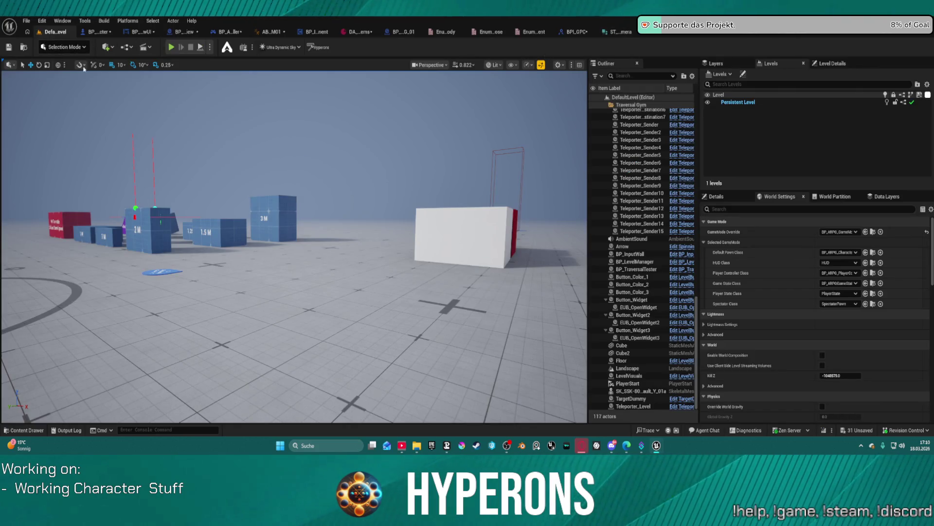
key("ctrl+Tab")
scroll(544, 218, "up", 3)
scroll(261, 132, "up", 4)
Set the Server_SwitchStance event's Animation State input to Enum Equipment.
left_click(260, 132)
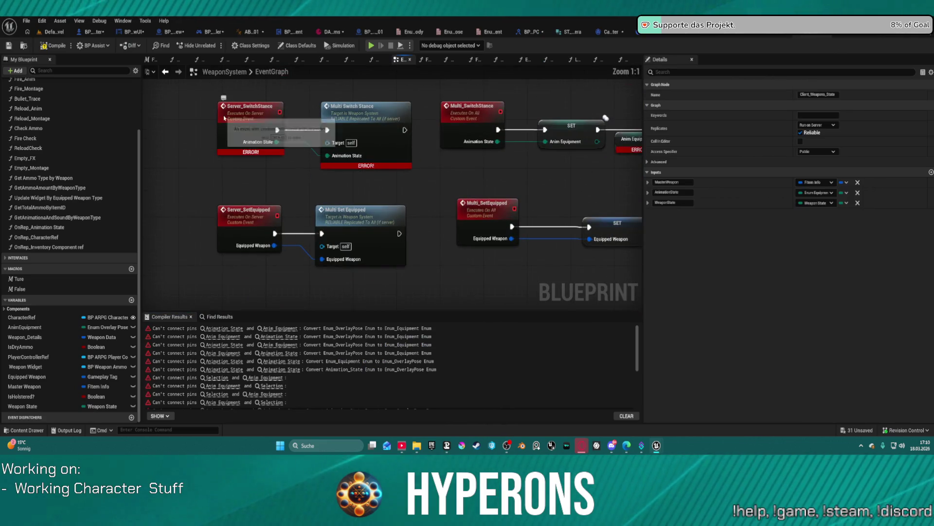
left_click(818, 183)
type("Enum equi")
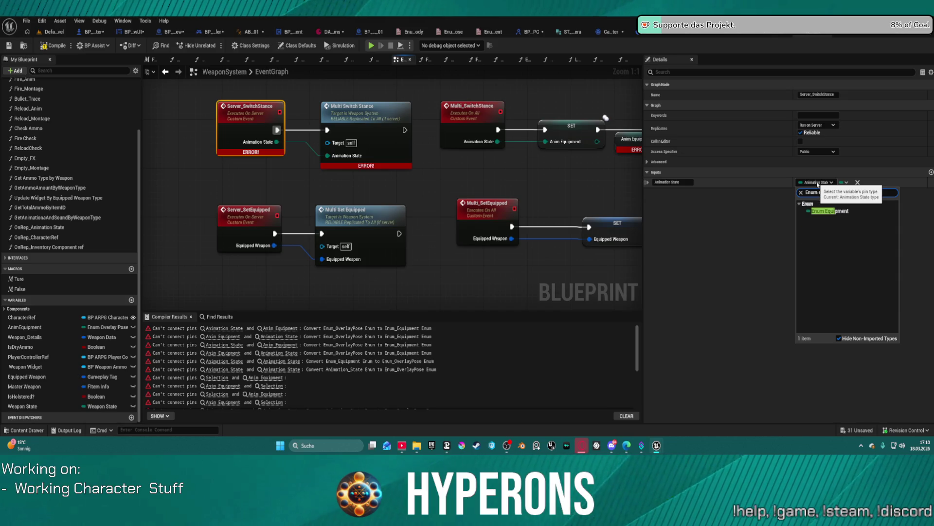
left_click(852, 211)
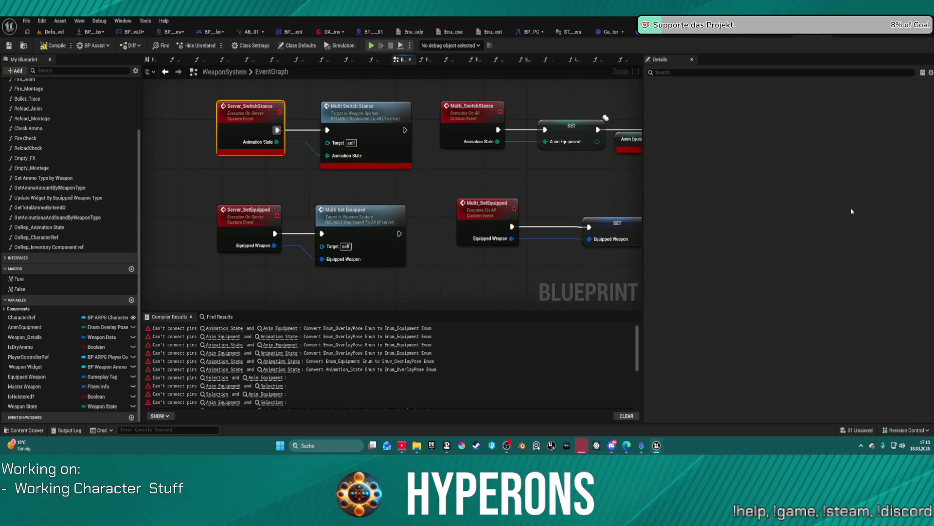
Inspect the Anim Equipment getter and Animation_State SET nodes by Multi_SwitchStance.
scroll(358, 174, "down", 1)
left_click_drag(359, 175, 304, 174)
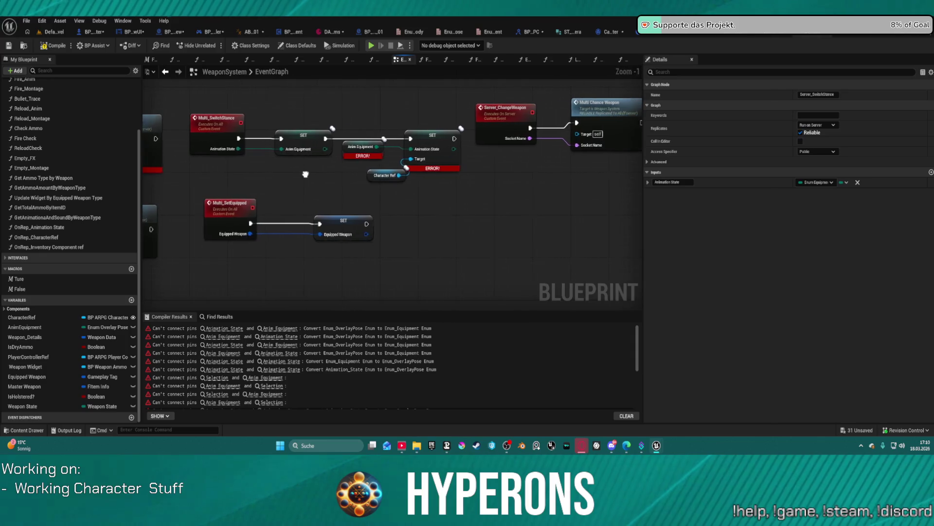
left_click(359, 151)
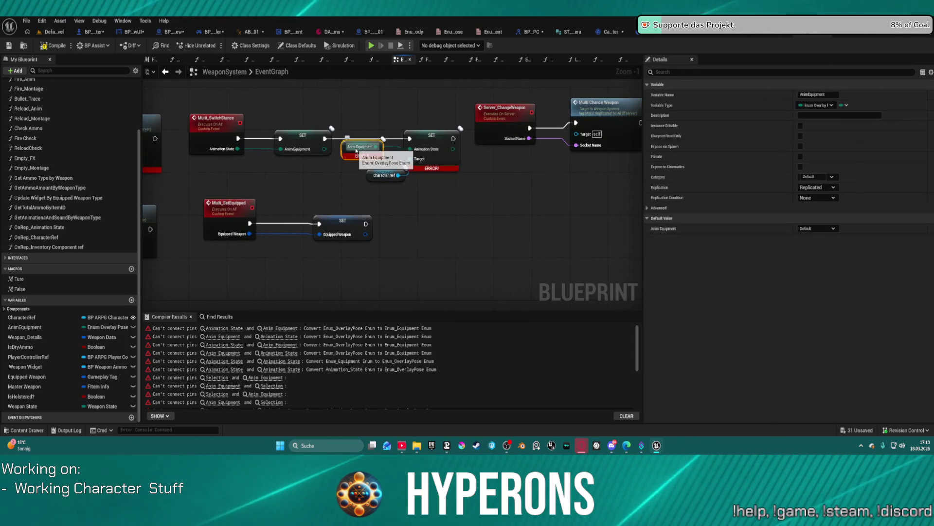
left_click(434, 156)
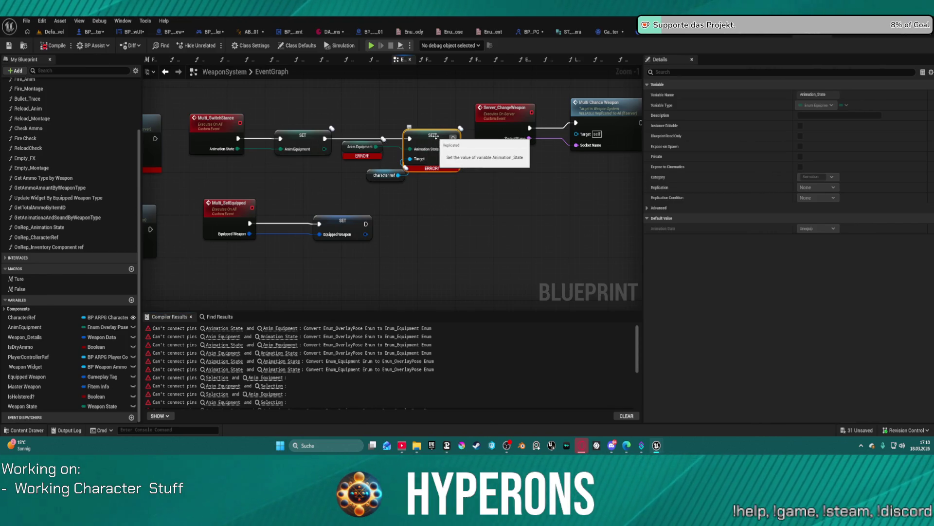
left_click(355, 146)
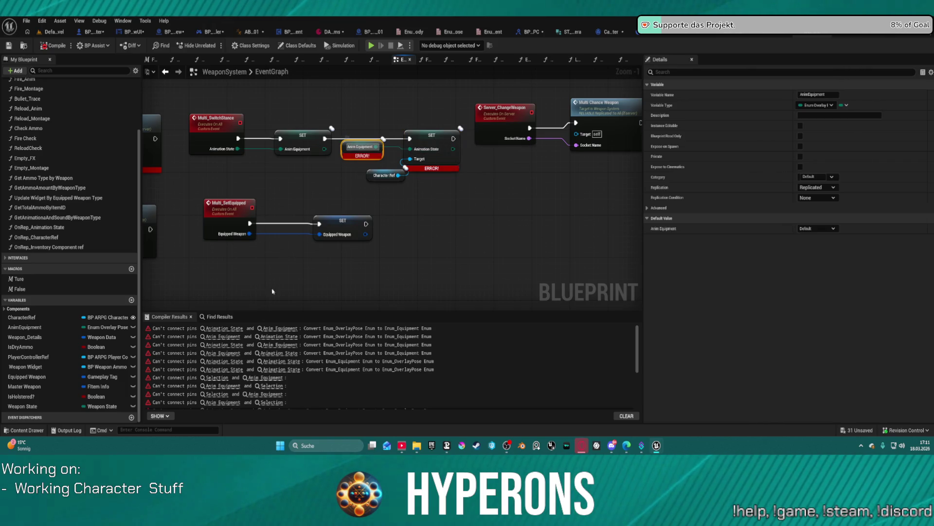
scroll(378, 149, "down", 5)
Change the AnimEquipment variable's type to Enum Equipment and confirm the type change.
mouse_move(378, 150)
left_mouse_down()
mouse_move(261, 209)
mouse_move(217, 184)
mouse_move(370, 200)
left_mouse_up()
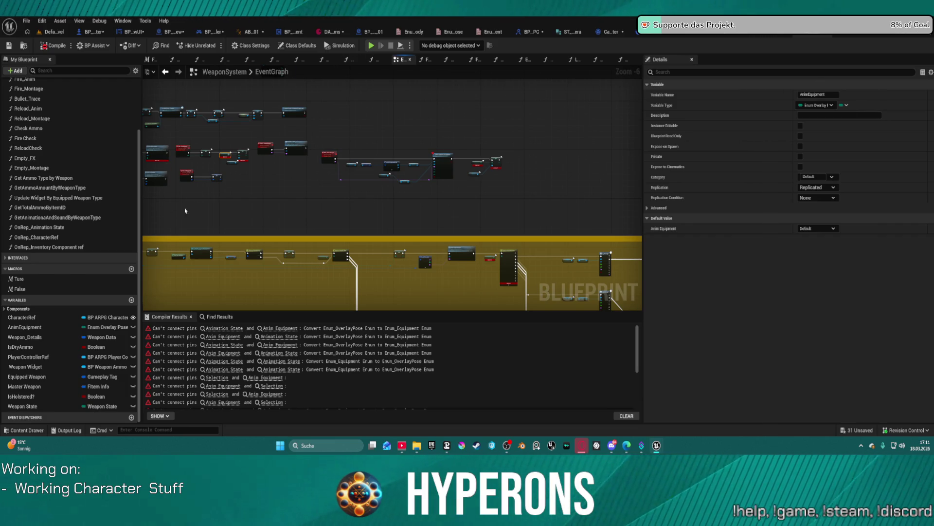
left_click(101, 328)
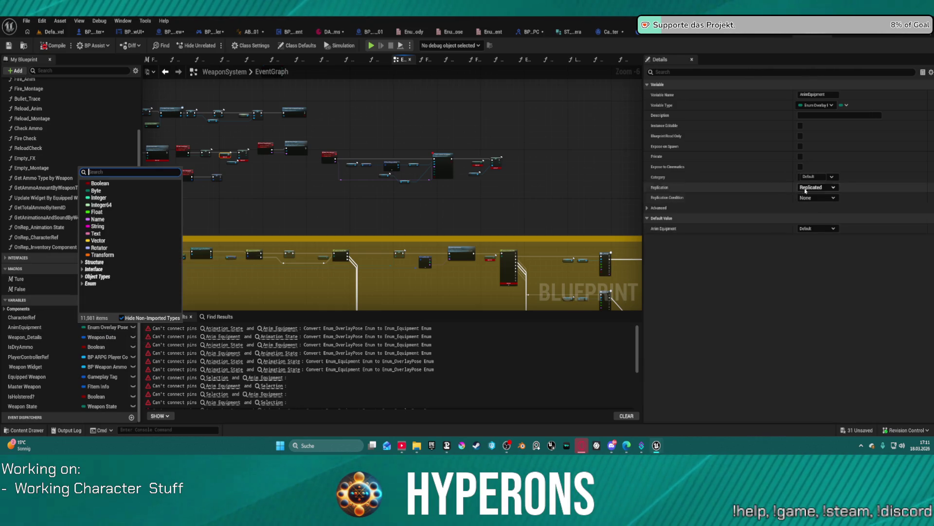
left_click(817, 108)
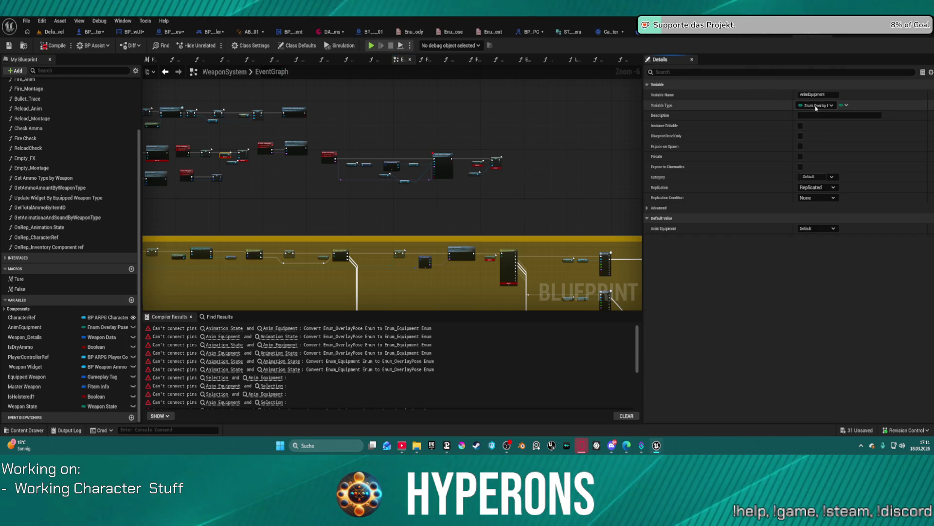
left_click(816, 108)
type("enum equi")
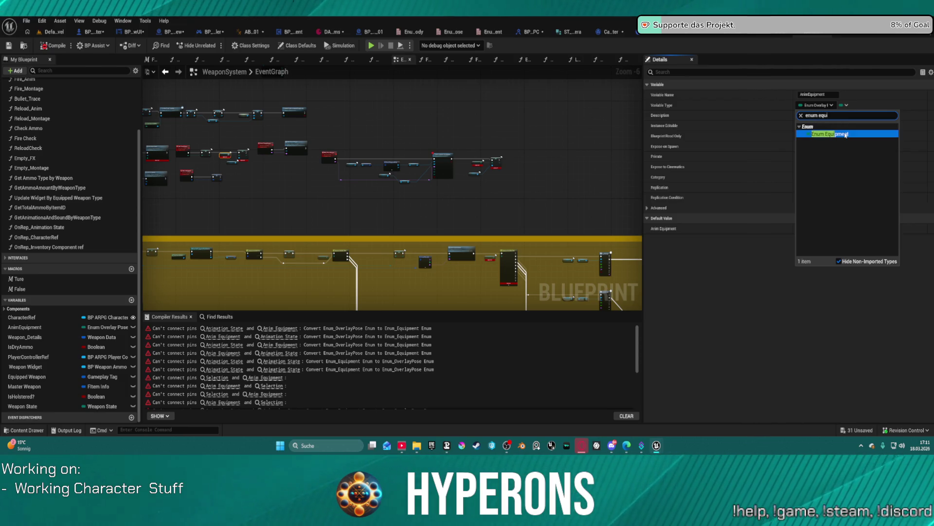
left_click(832, 134)
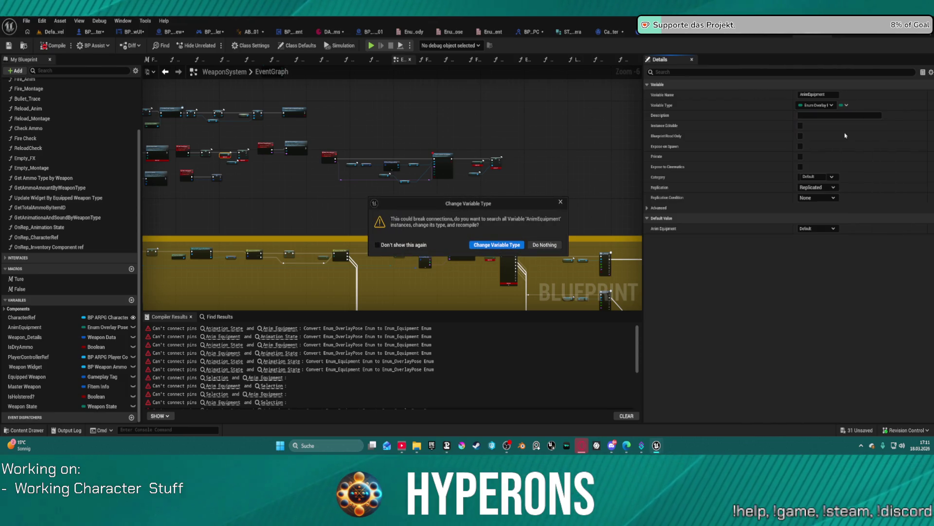
left_click(484, 246)
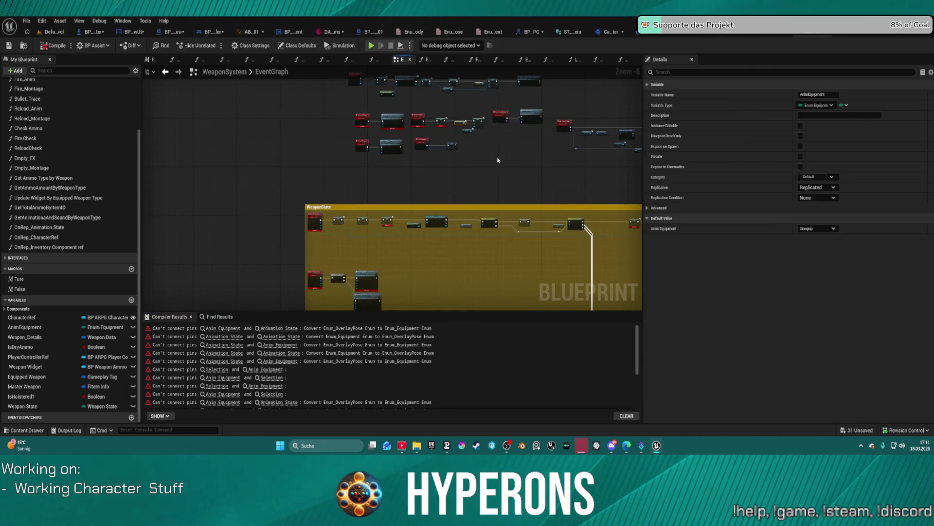
Search for Enum Equipment as Multi_SwitchStance's Animation State input type.
scroll(505, 155, "up", 6)
scroll(505, 217, "down", 2)
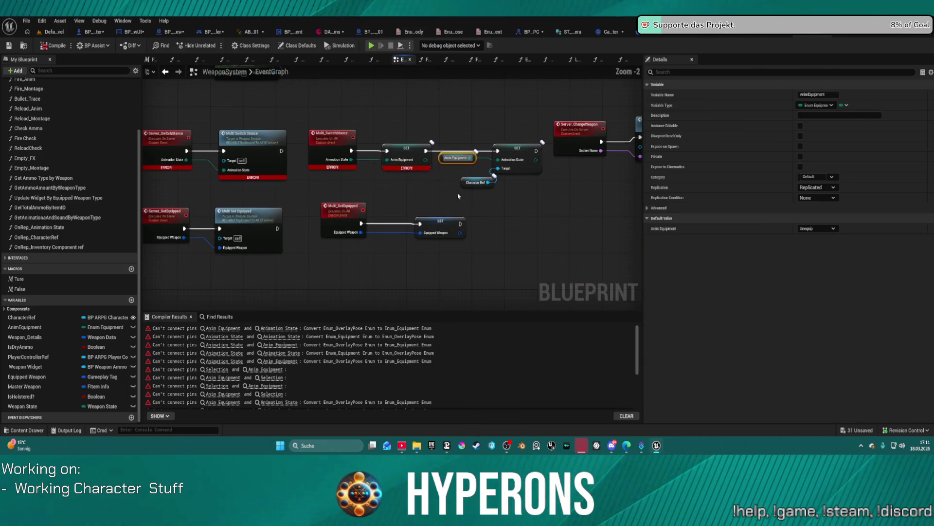
left_click(316, 149)
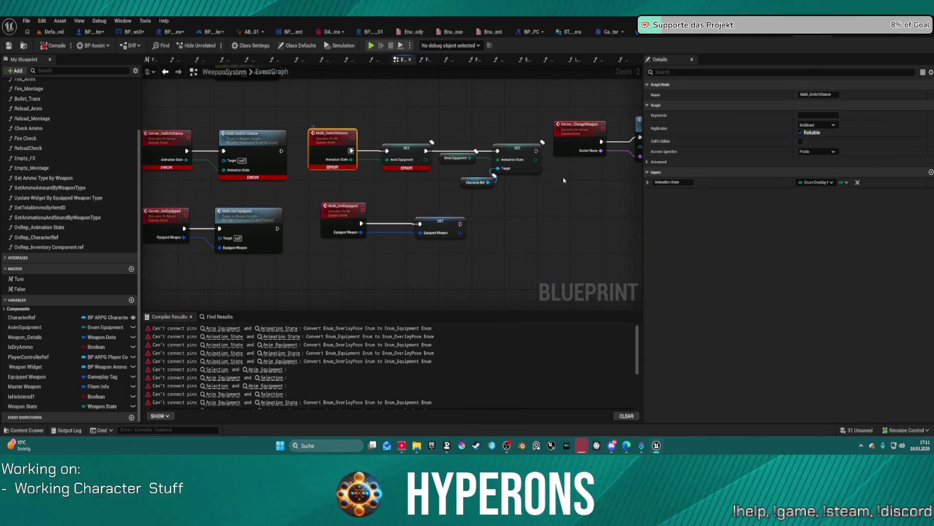
left_click(820, 185)
type("um equi")
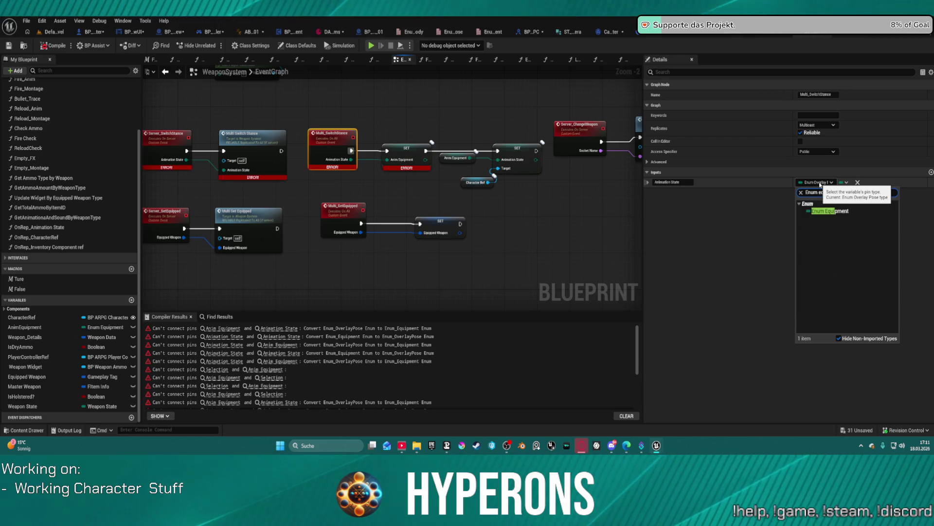